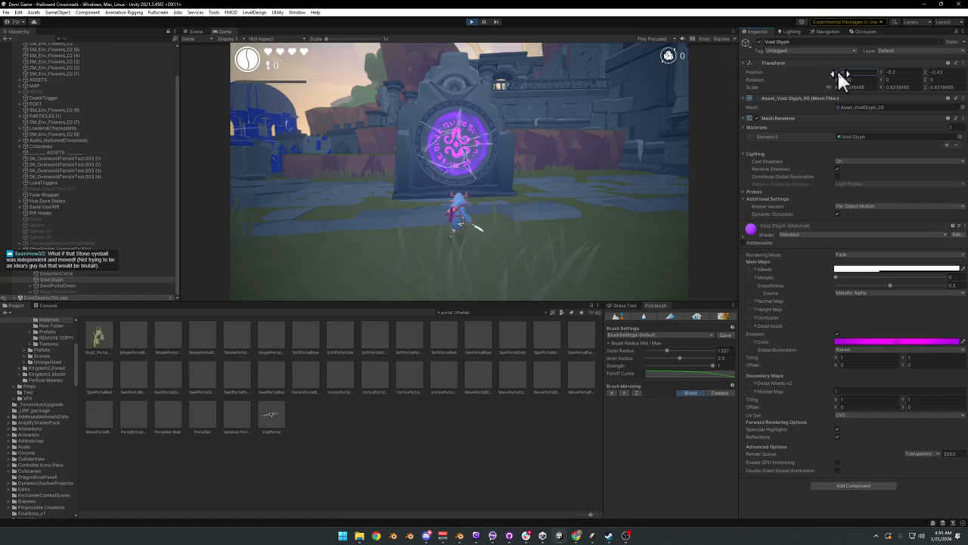
# Step: Nudge Void Glyph's Position X to 0.1, then walk around the portal in play to inspect it
pyautogui.moveTo(838, 76); pyautogui.dragTo(838, 78)
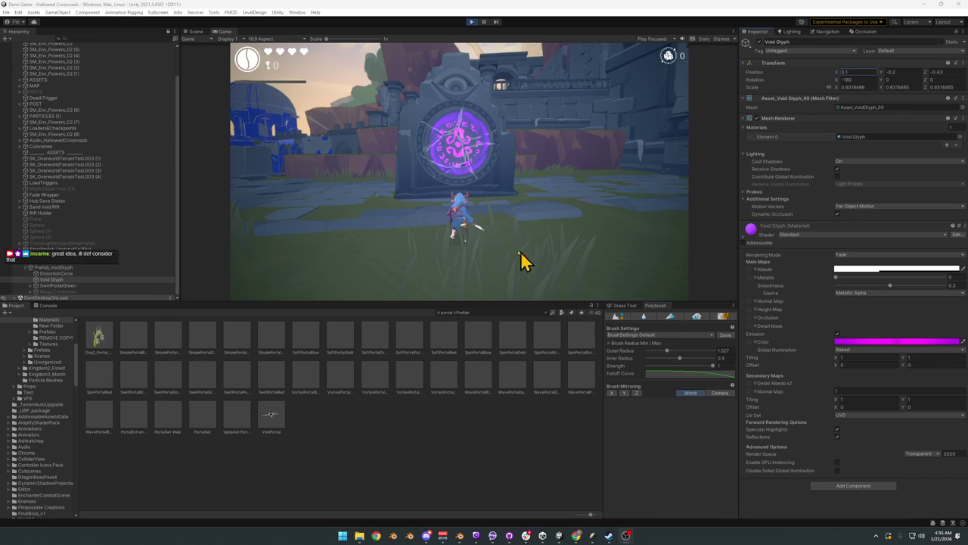
pyautogui.click(465, 199)
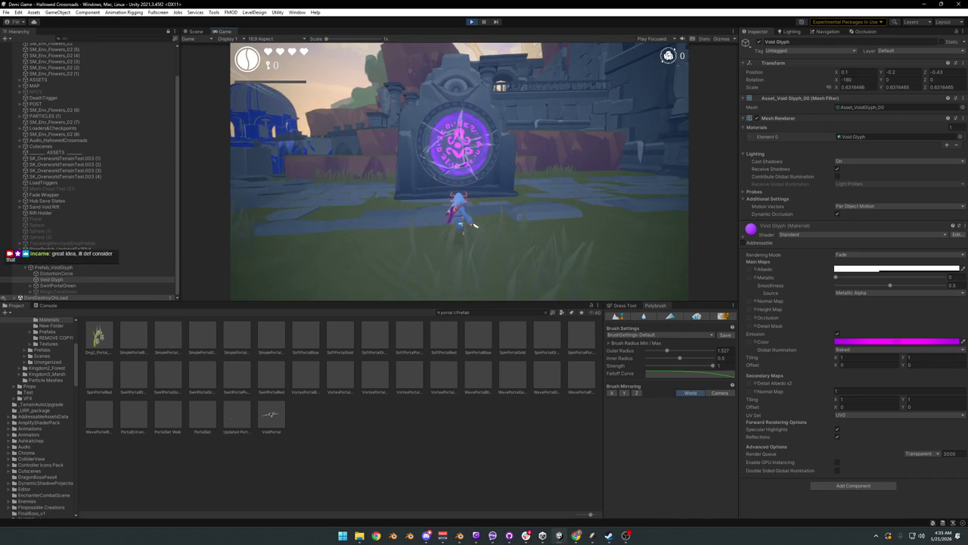
pyautogui.press('w')
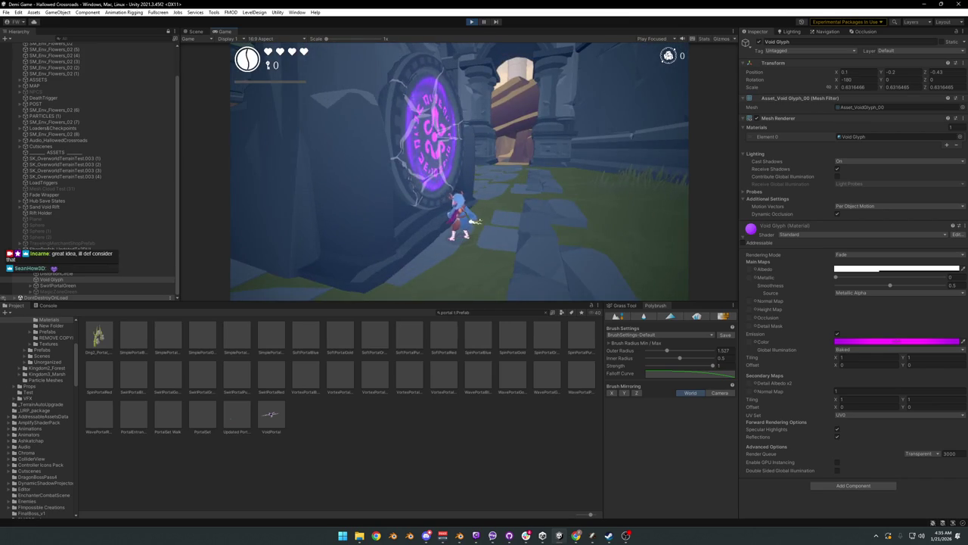
pyautogui.press('s')
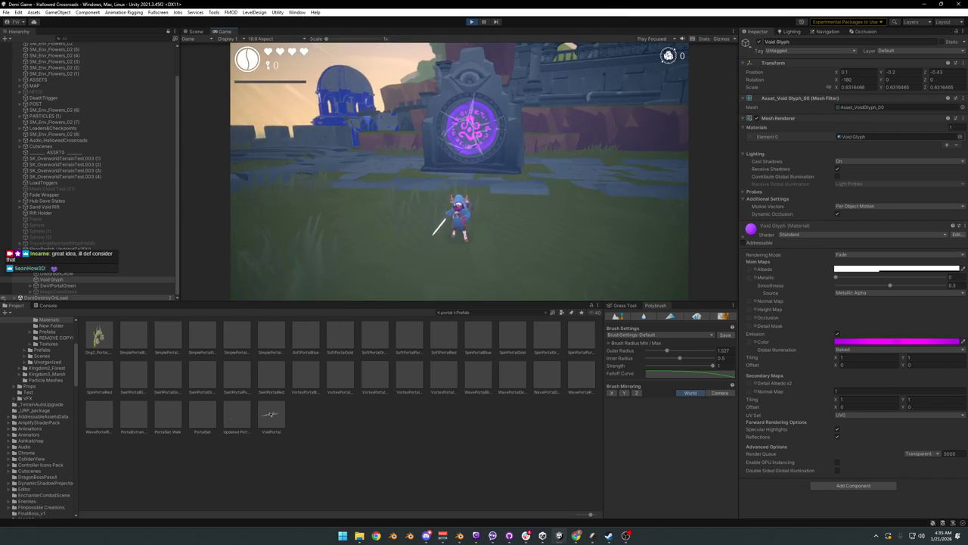
pyautogui.press('d')
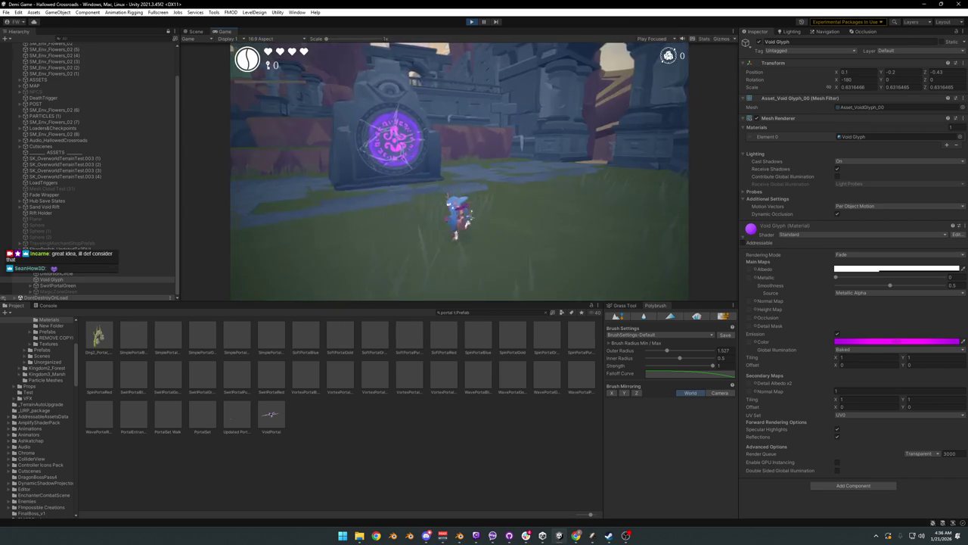
pyautogui.press('s')
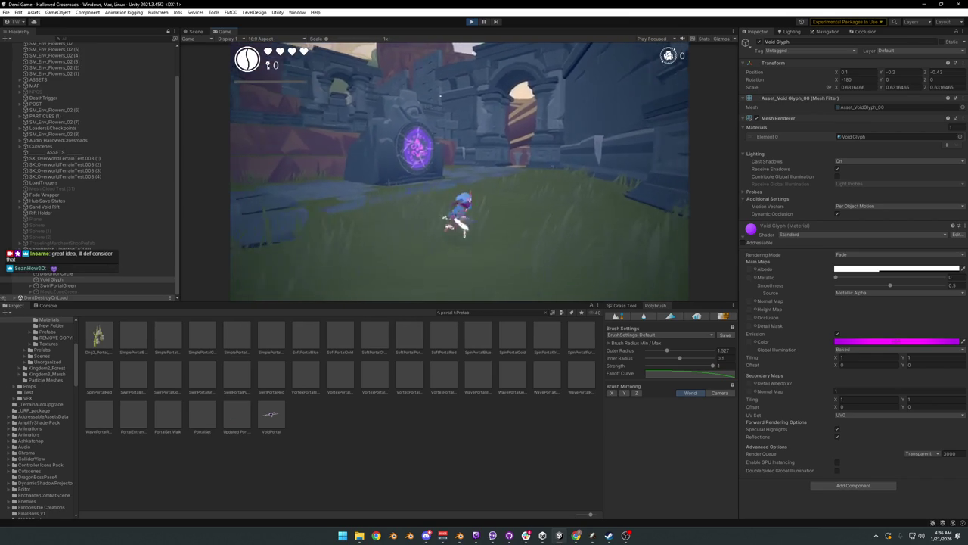
pyautogui.press('super')
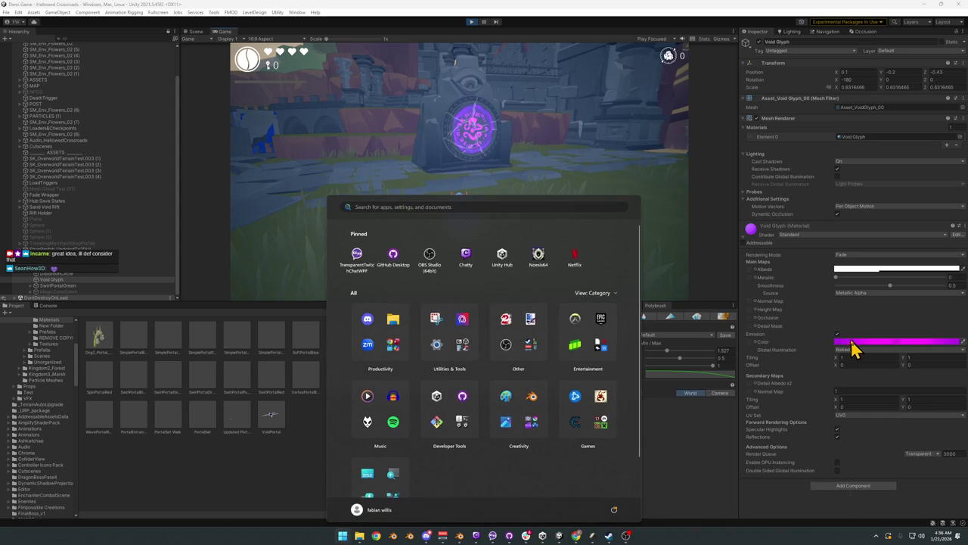
# Step: Raise the Void Glyph's emission intensity to 3.5 and shift its hue from purple to blue
pyautogui.click(855, 342)
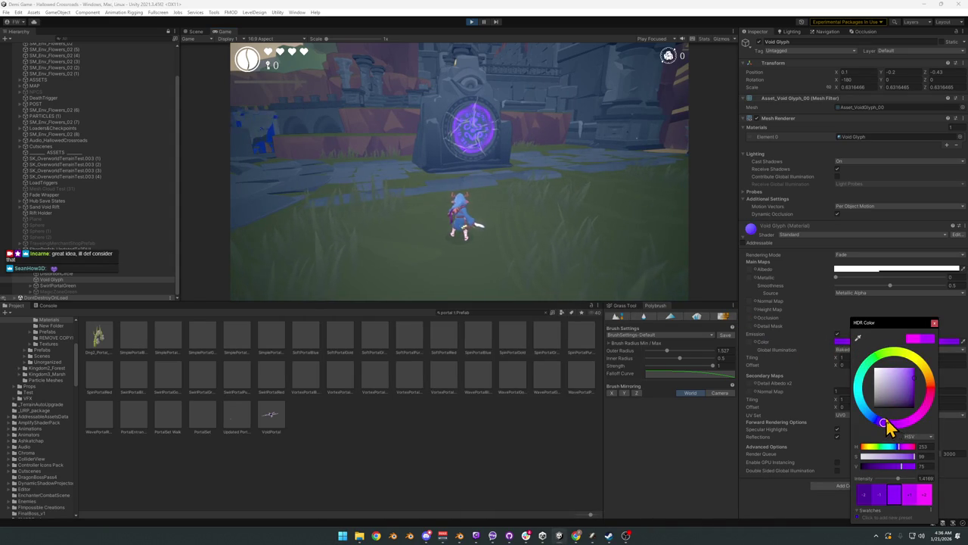
pyautogui.moveTo(899, 479); pyautogui.dragTo(903, 480)
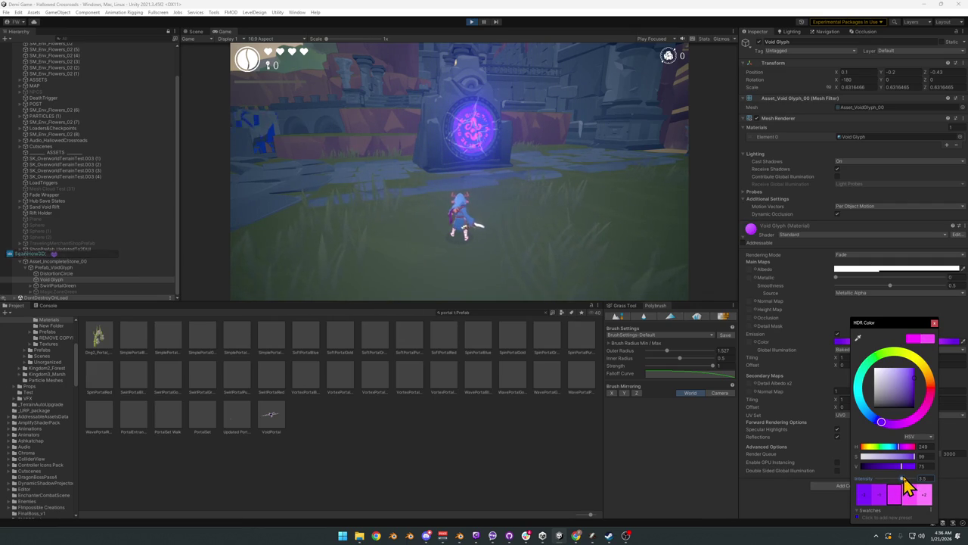
pyautogui.moveTo(885, 427); pyautogui.dragTo(876, 429)
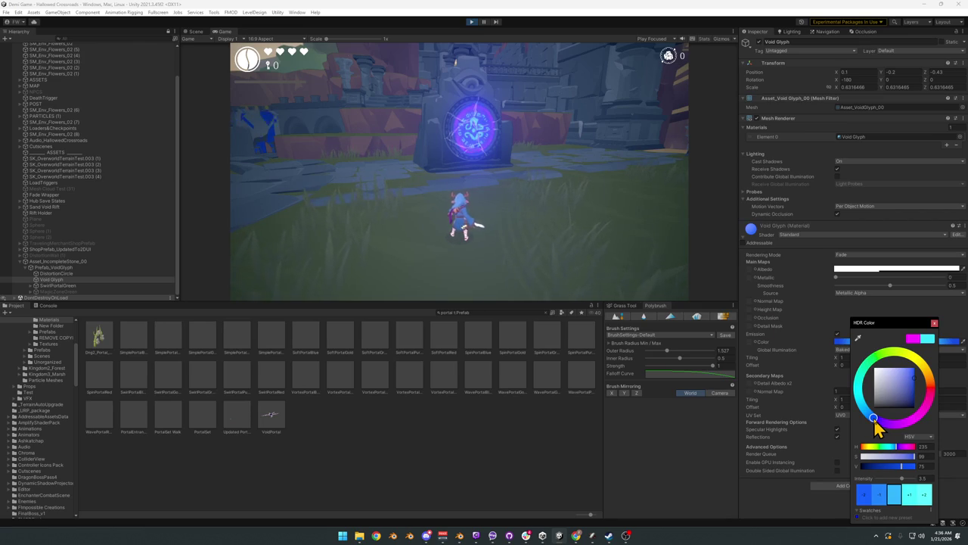
pyautogui.click(459, 170)
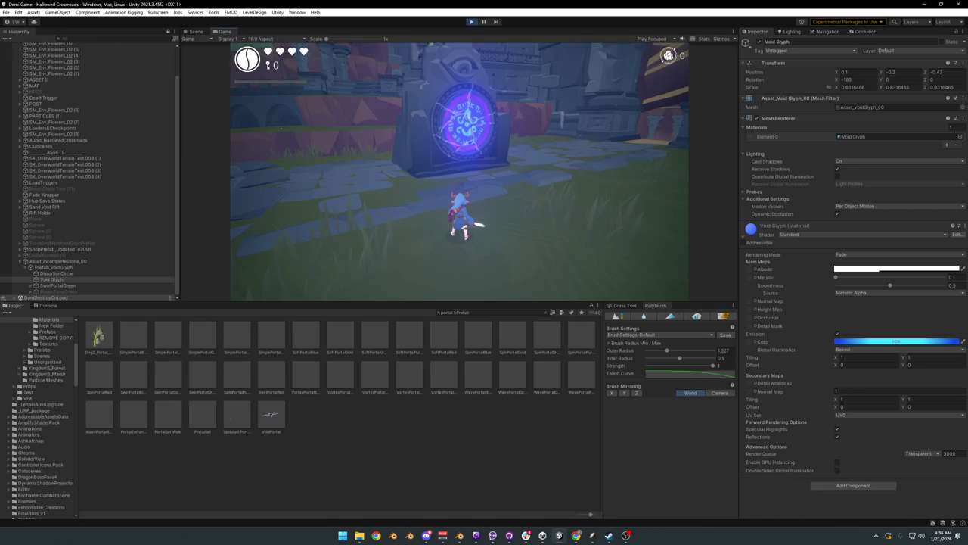
pyautogui.press('super')
pyautogui.click(775, 493)
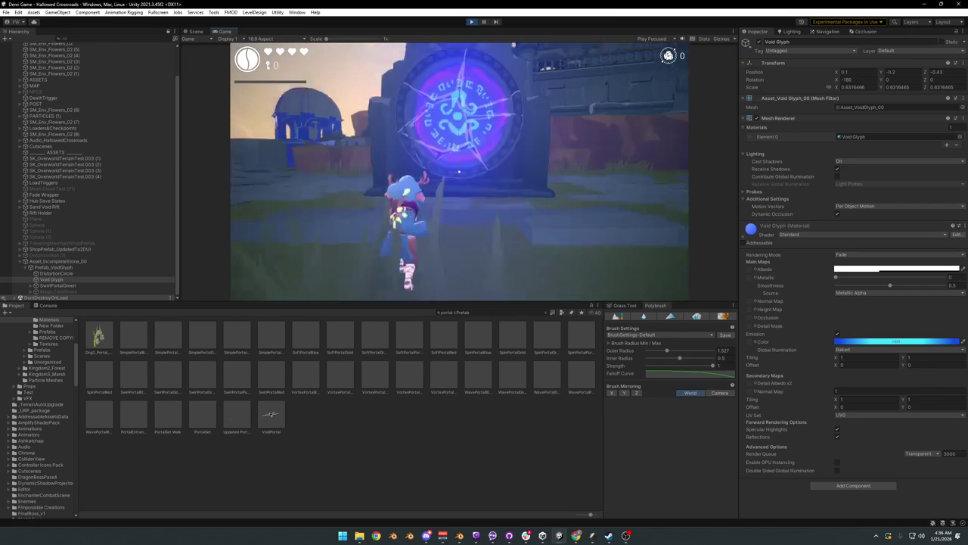
pyautogui.press('super')
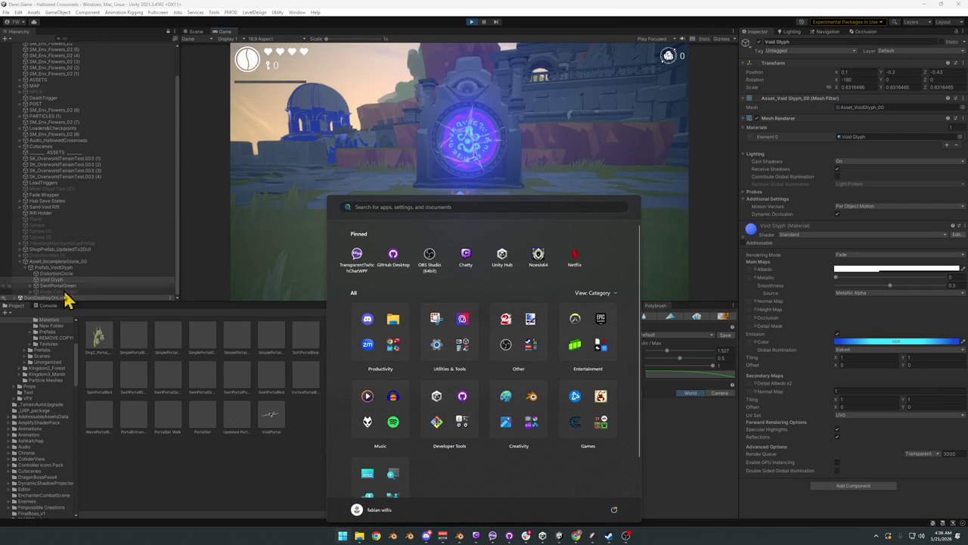
# Step: Add an Auto Move script to Void Glyph with pasted values: Direction Z 0.1, Length 1.8, Interval 6.53
pyautogui.click(854, 487)
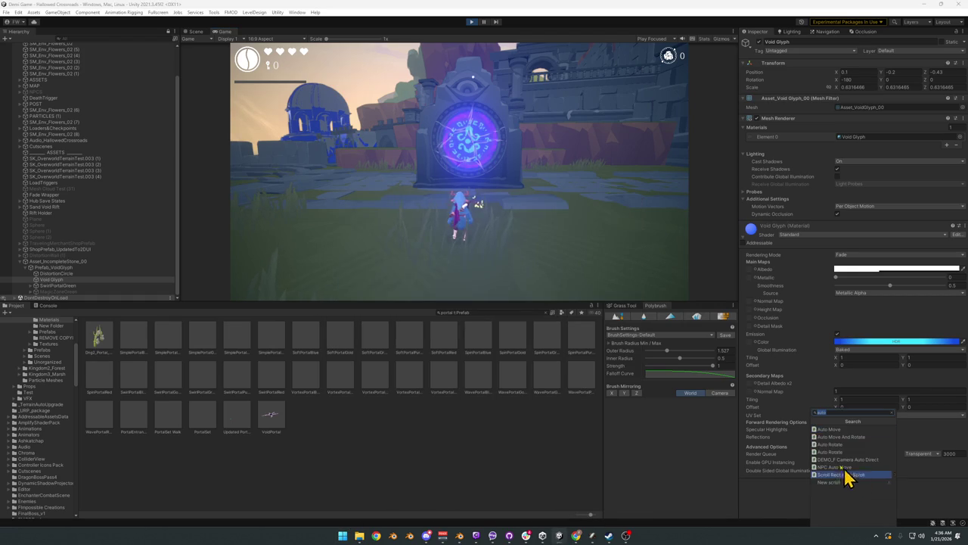
pyautogui.click(838, 429)
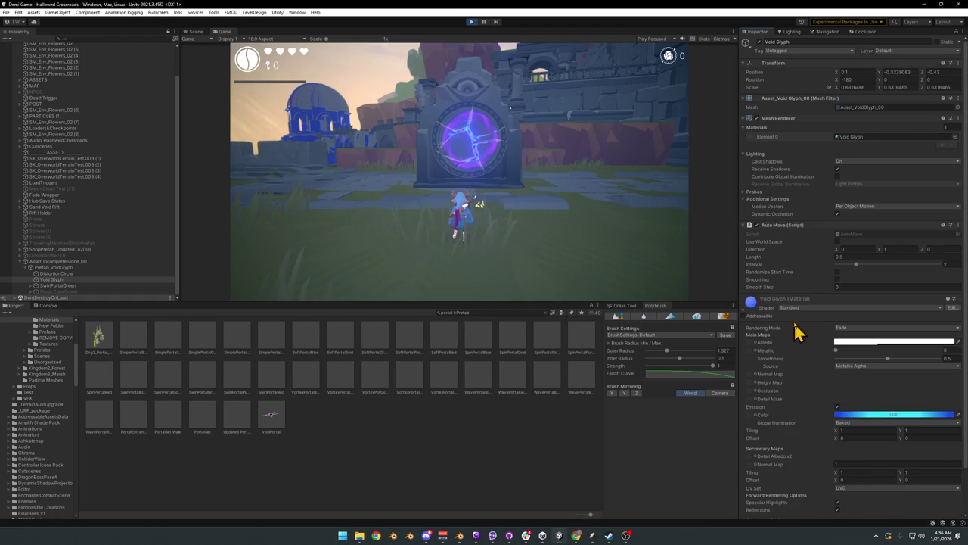
pyautogui.rightClick(789, 226)
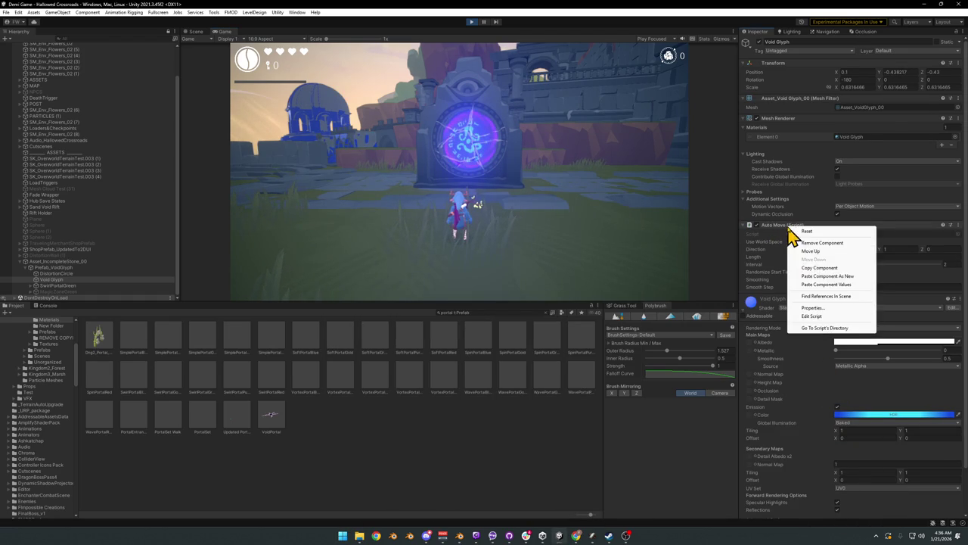
pyautogui.click(826, 284)
# Step: Playtest by running toward, away from and around the moving portal
pyautogui.click(477, 216)
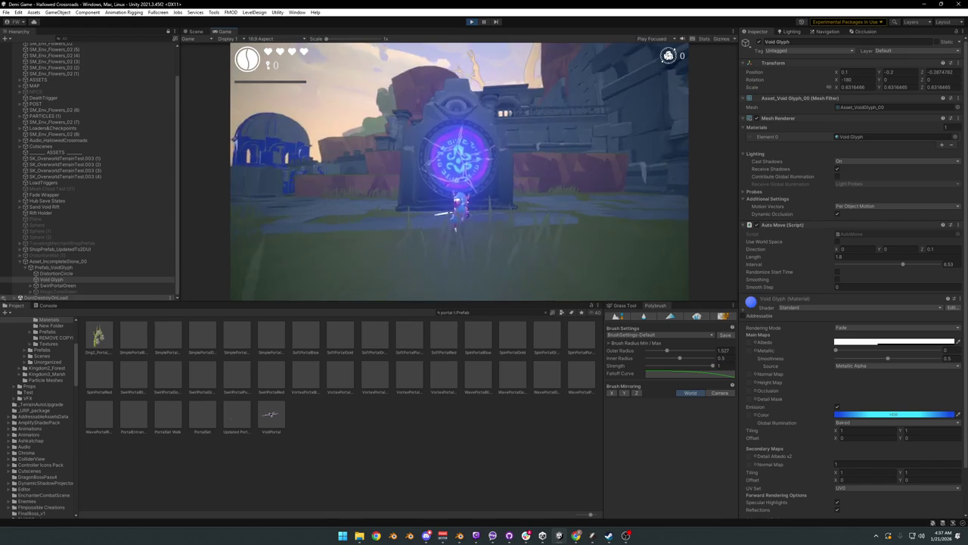
pyautogui.press('s')
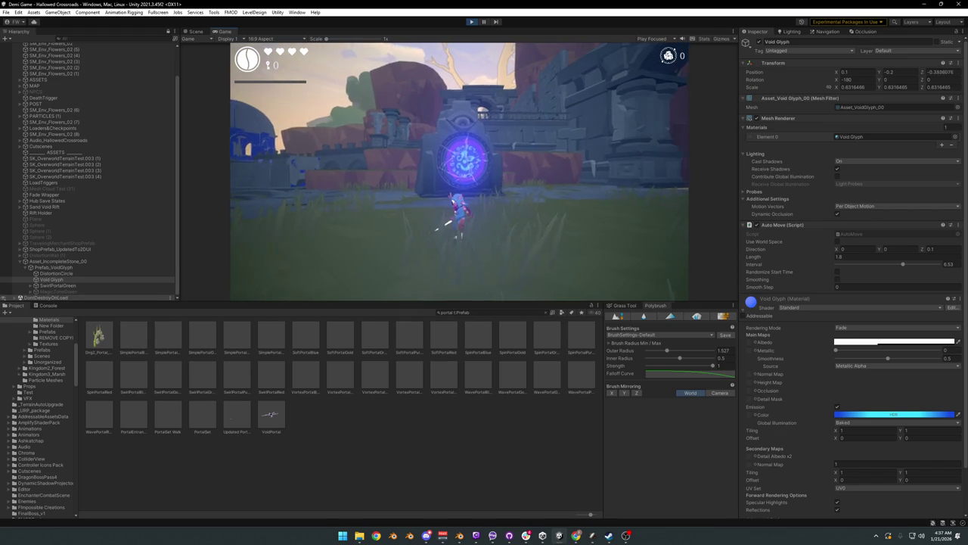
pyautogui.press('w')
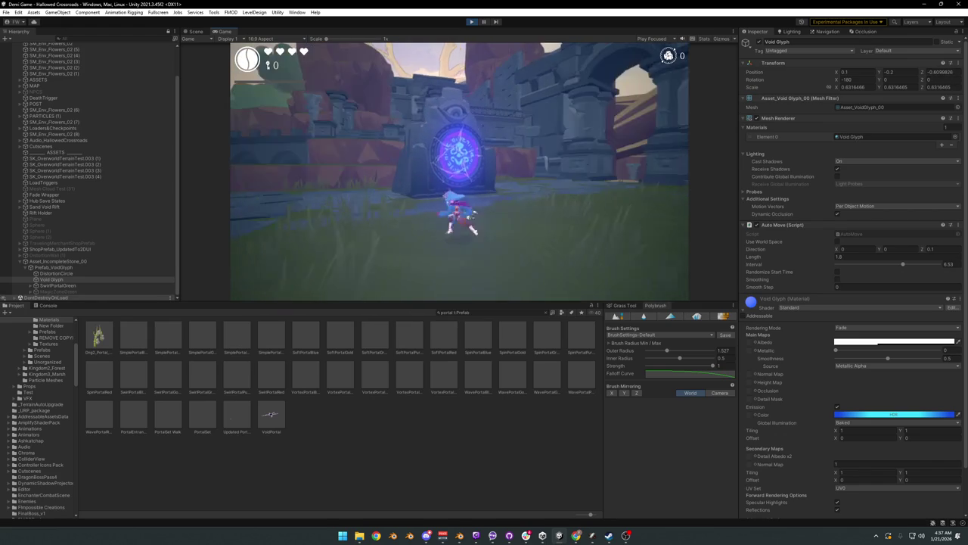
pyautogui.click(460, 215)
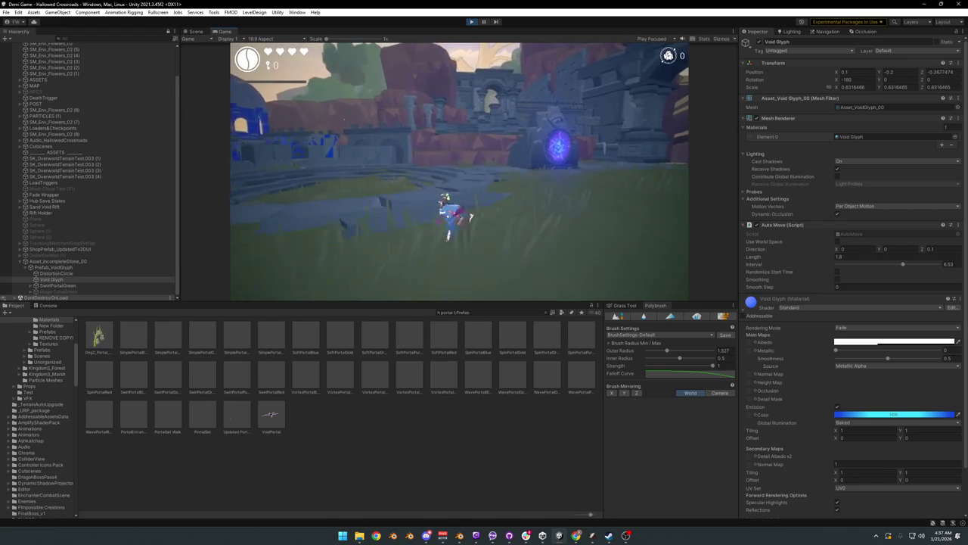
pyautogui.press('d')
pyautogui.press('w')
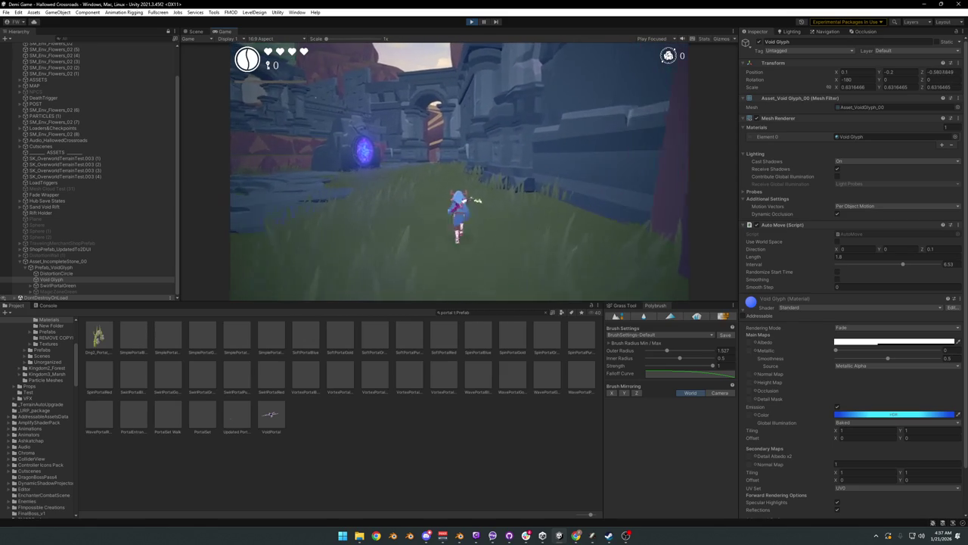
pyautogui.press('a')
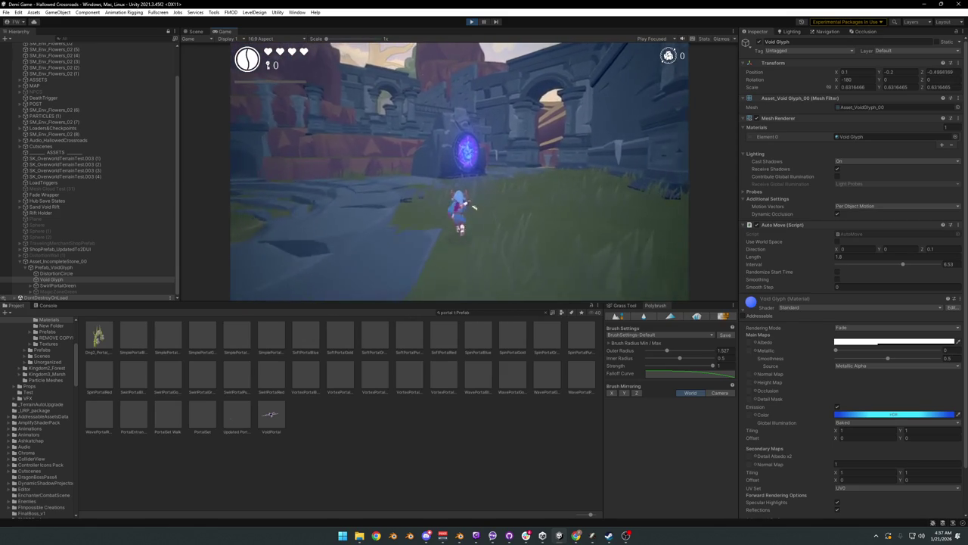
pyautogui.press('super')
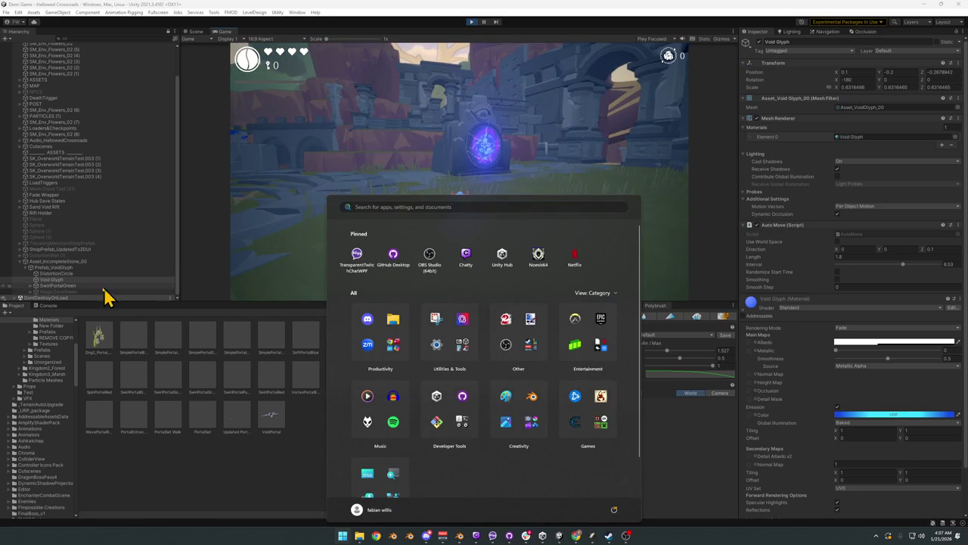
pyautogui.click(64, 286)
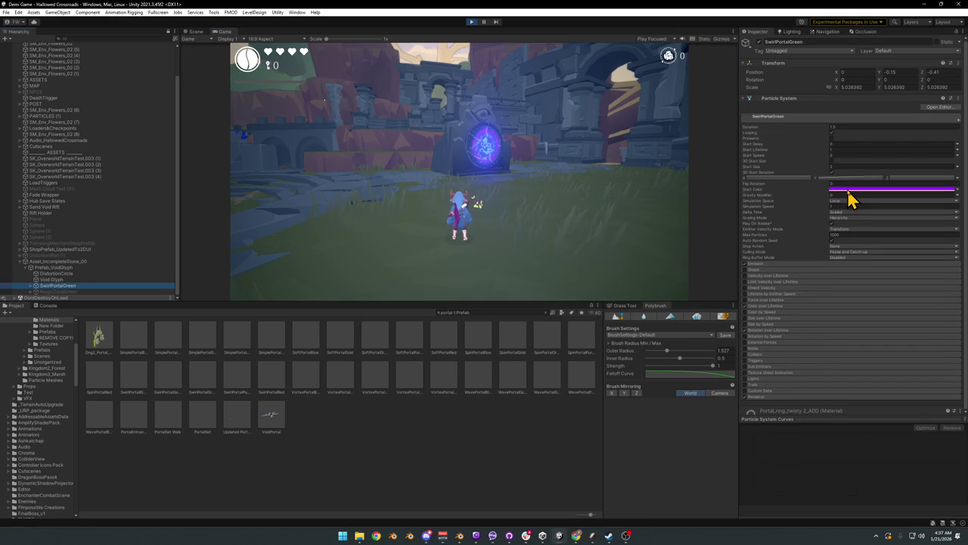
# Step: Change the SwirlPortalGreen particles' Start Color from purple to a lighter blue
pyautogui.click(848, 190)
pyautogui.click(871, 279)
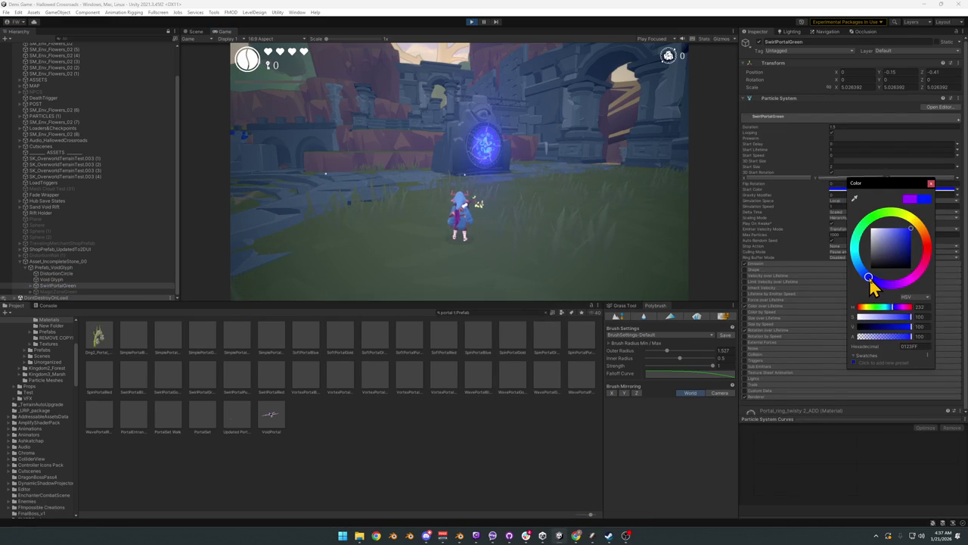
pyautogui.moveTo(871, 281); pyautogui.dragTo(860, 270)
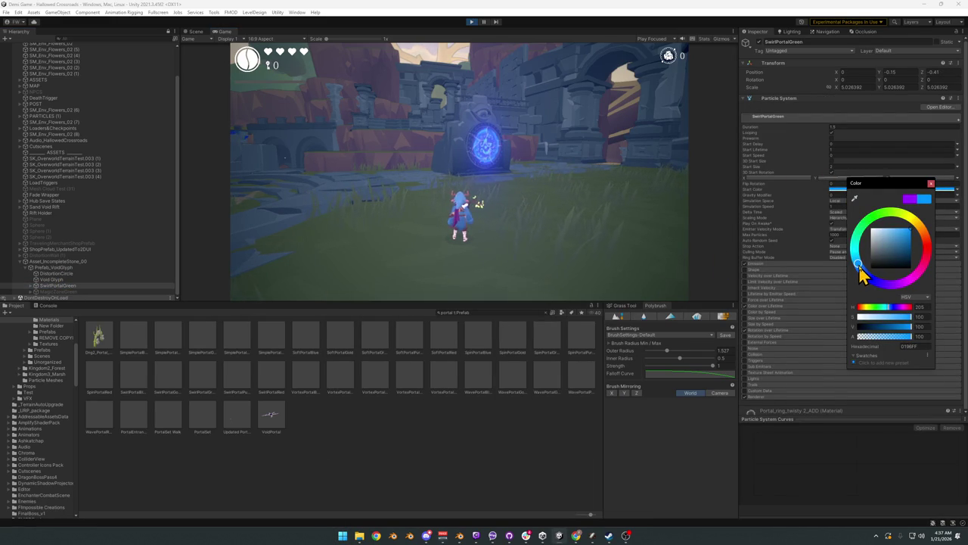
# Step: Set the Void Glyph's emission colour back to purple
pyautogui.click(75, 280)
pyautogui.click(864, 418)
pyautogui.click(895, 435)
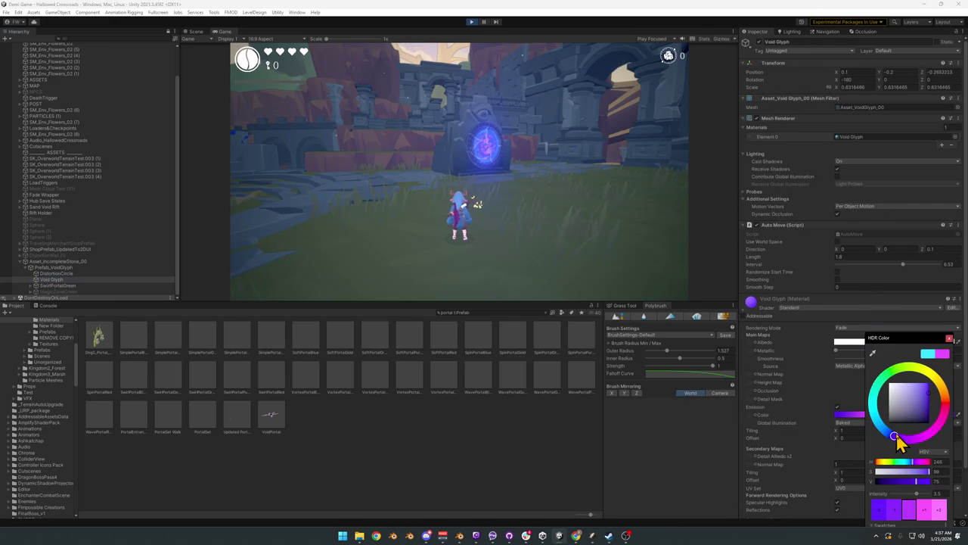
# Step: Try shifting the glyph's emission hue toward magenta, then back toward blue, and preview it in game
pyautogui.moveTo(896, 434); pyautogui.dragTo(909, 434)
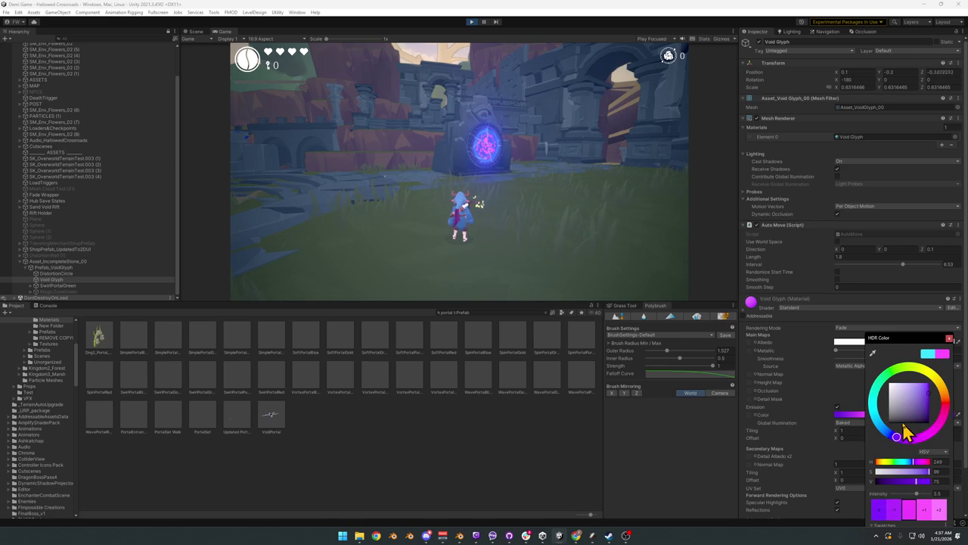
pyautogui.moveTo(903, 424); pyautogui.dragTo(903, 422)
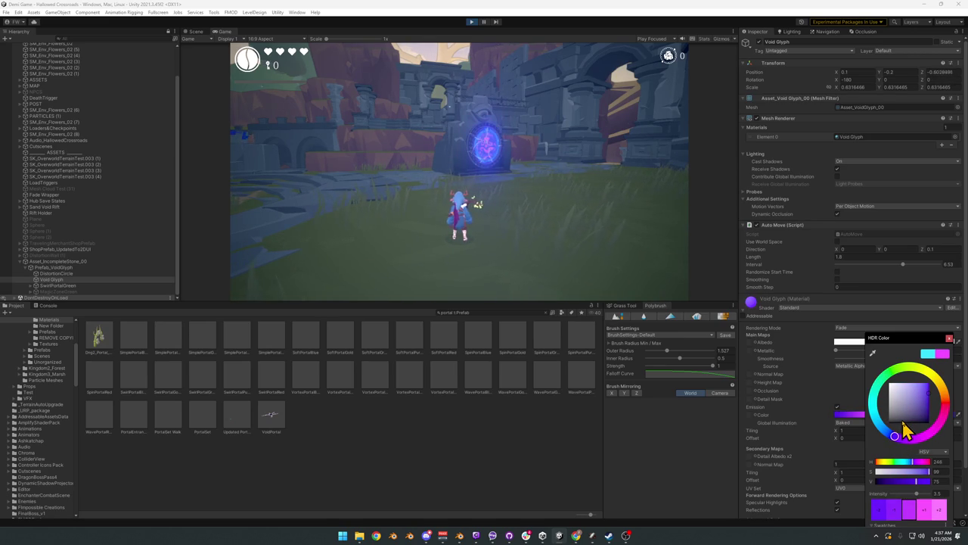
pyautogui.click(759, 340)
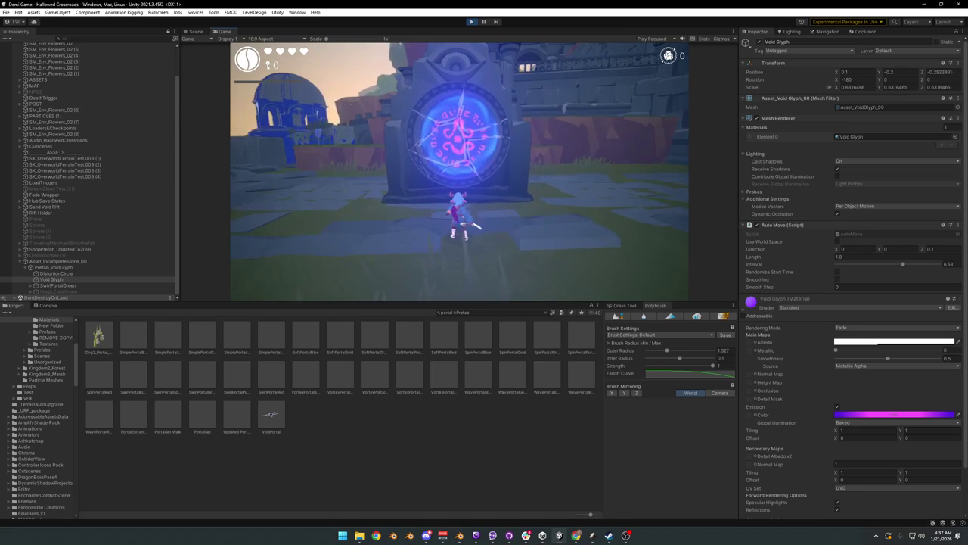
pyautogui.press('super')
# Step: Move the Void Glyph's emission hue through cyan round to warm orange and preview the glow
pyautogui.click(738, 451)
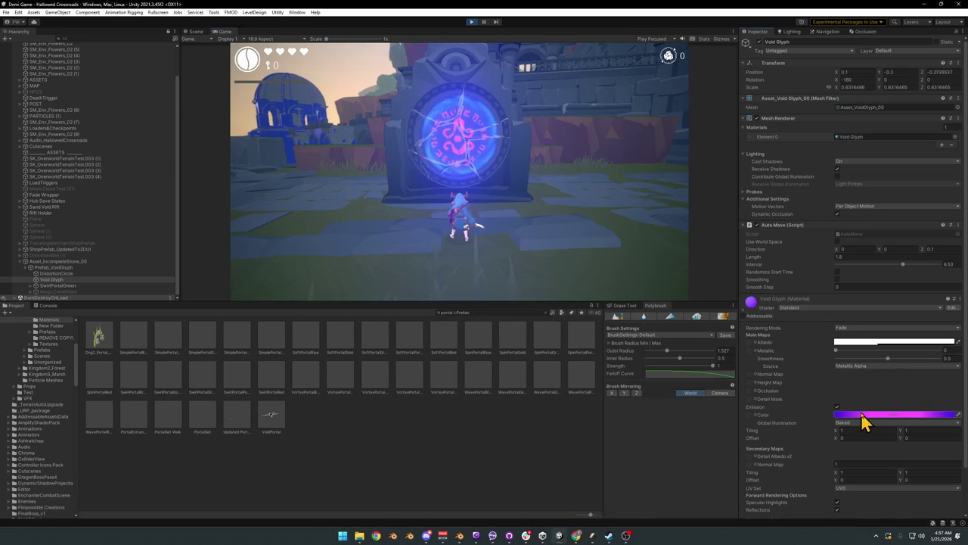
pyautogui.click(864, 416)
pyautogui.moveTo(874, 409)
pyautogui.mouseDown()
pyautogui.moveTo(873, 399)
pyautogui.moveTo(868, 421)
pyautogui.mouseUp()
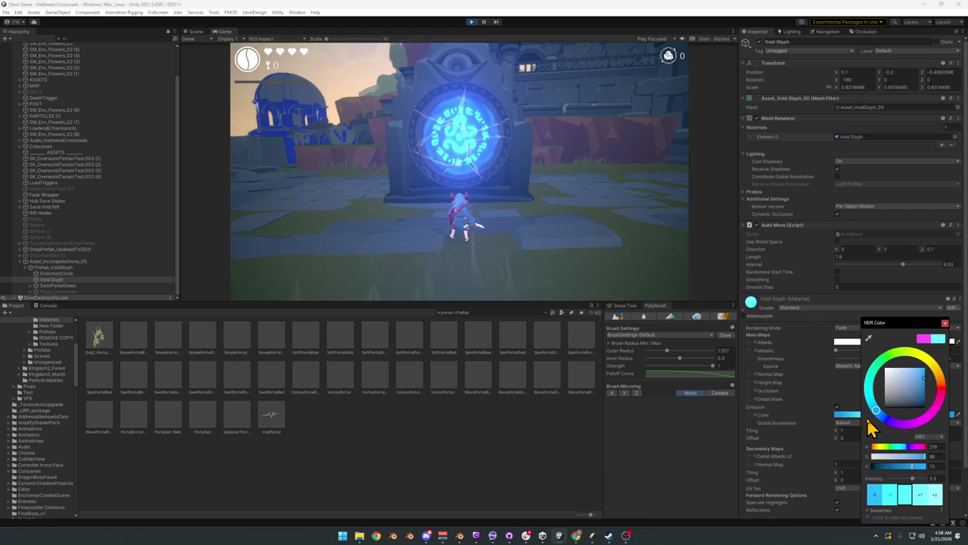
pyautogui.moveTo(870, 421)
pyautogui.mouseDown()
pyautogui.moveTo(882, 395)
pyautogui.moveTo(921, 378)
pyautogui.moveTo(906, 383)
pyautogui.moveTo(921, 395)
pyautogui.mouseUp()
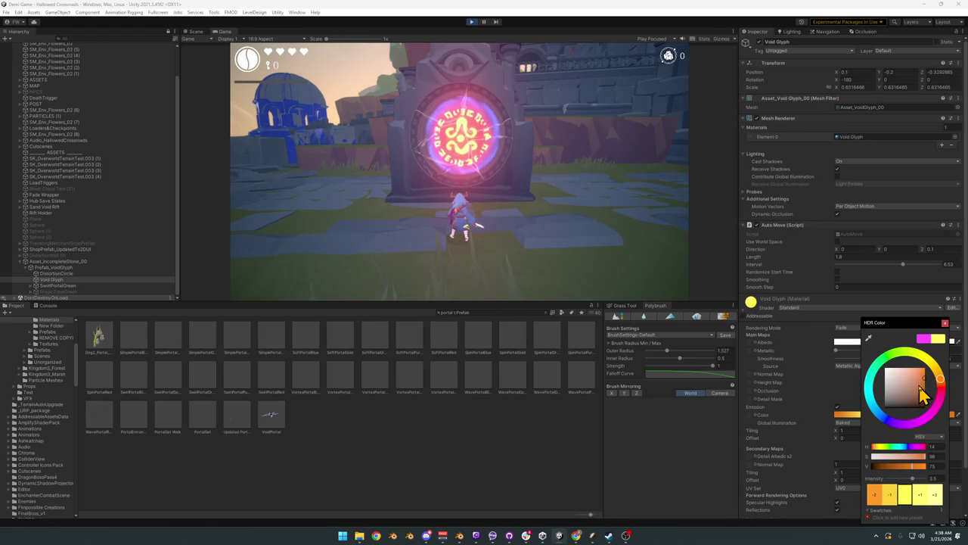
pyautogui.click(666, 277)
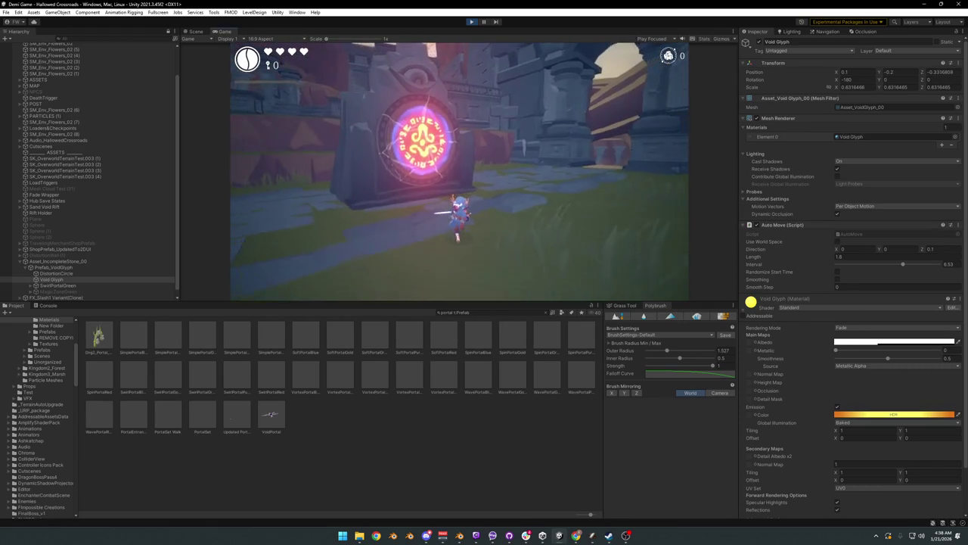
pyautogui.press('super')
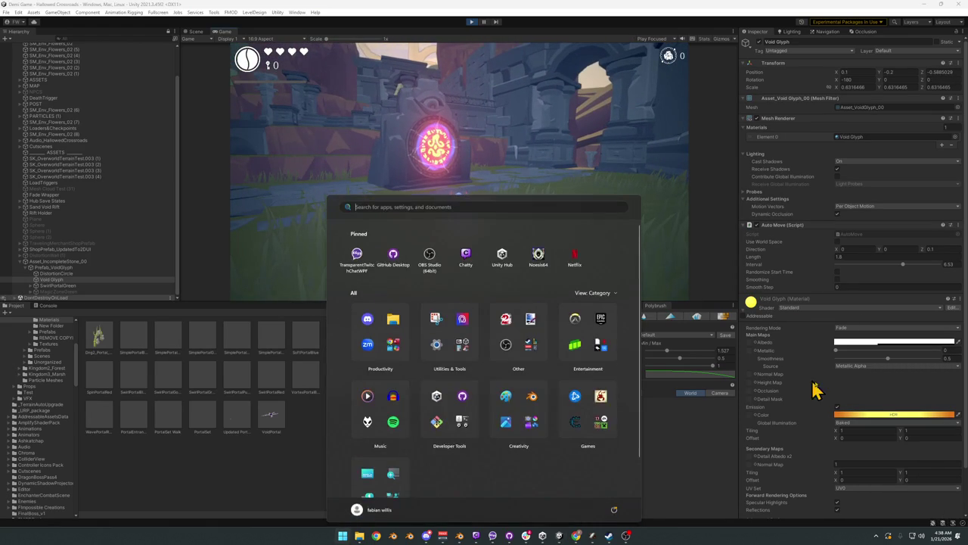
# Step: Replace the glyph's orange emission with a dim neutral grey after undoing a trial pinkish red
pyautogui.click(885, 419)
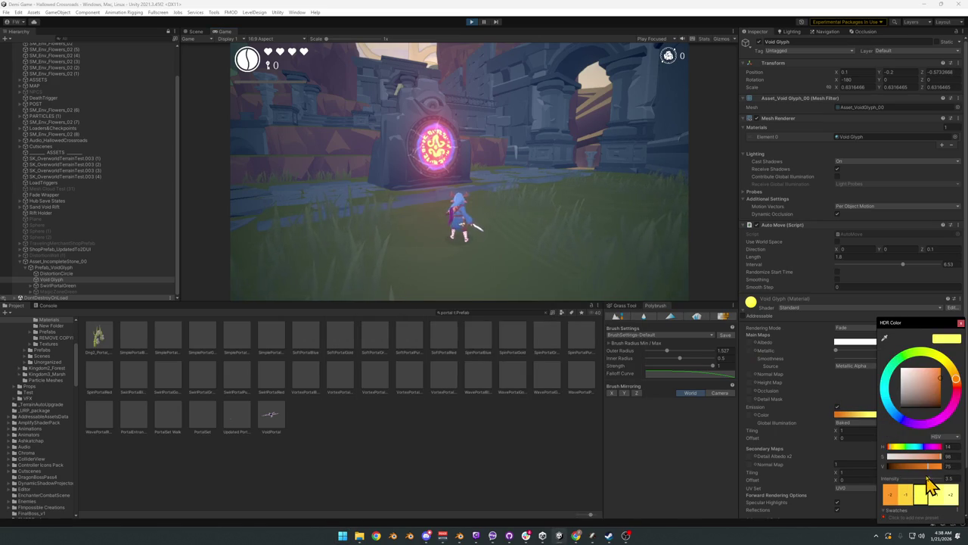
pyautogui.moveTo(957, 384)
pyautogui.mouseDown()
pyautogui.moveTo(955, 399)
pyautogui.moveTo(912, 423)
pyautogui.mouseUp()
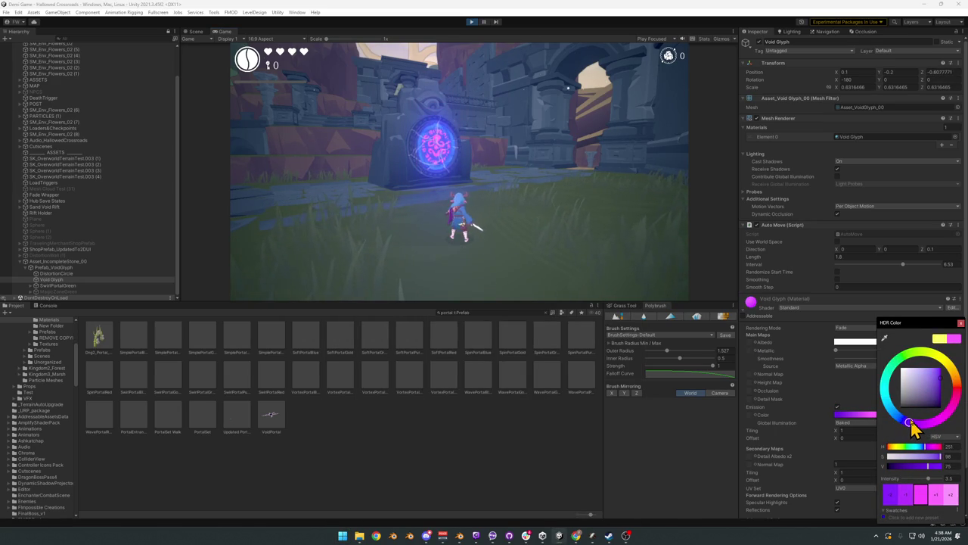
pyautogui.hotkey('ctrl', 'z')
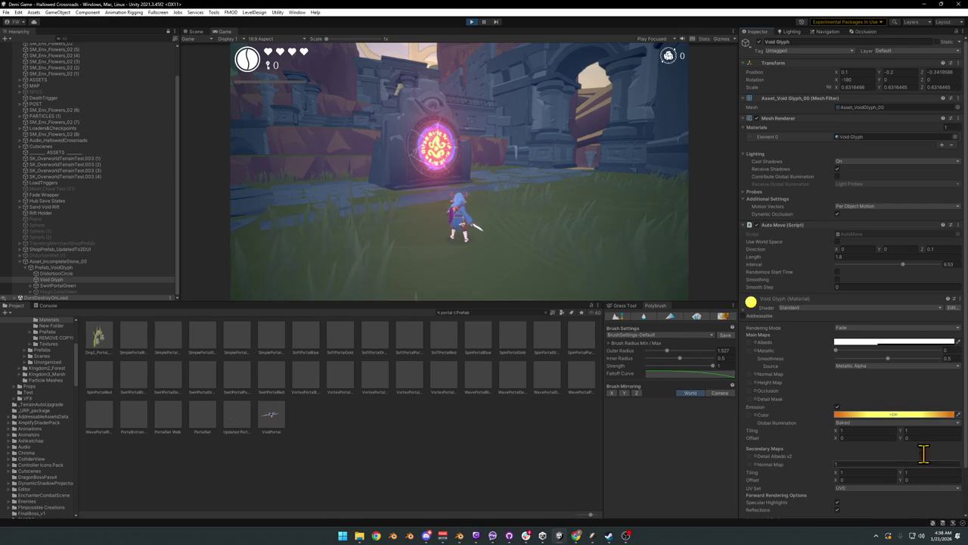
pyautogui.moveTo(915, 389)
pyautogui.mouseDown()
pyautogui.moveTo(885, 416)
pyautogui.moveTo(884, 407)
pyautogui.mouseUp()
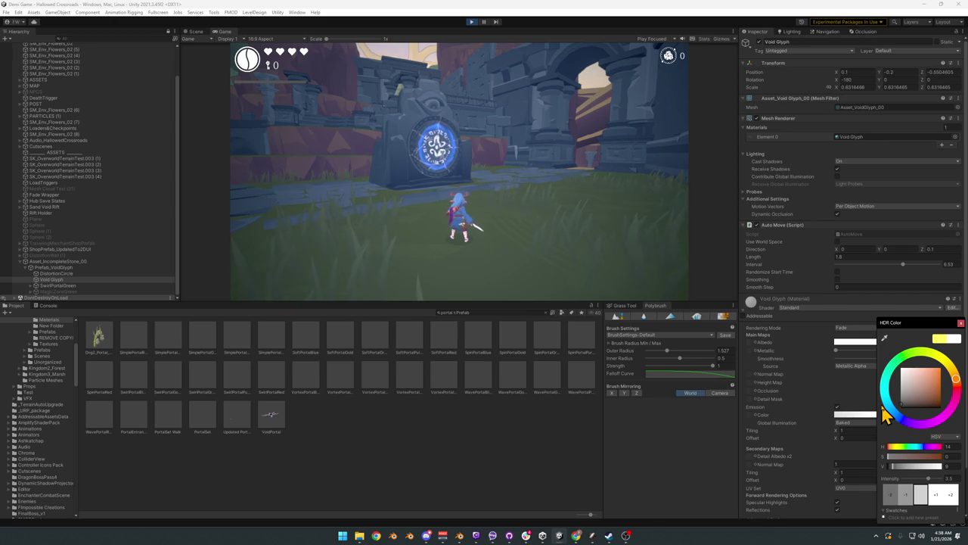
pyautogui.moveTo(882, 407); pyautogui.dragTo(880, 403)
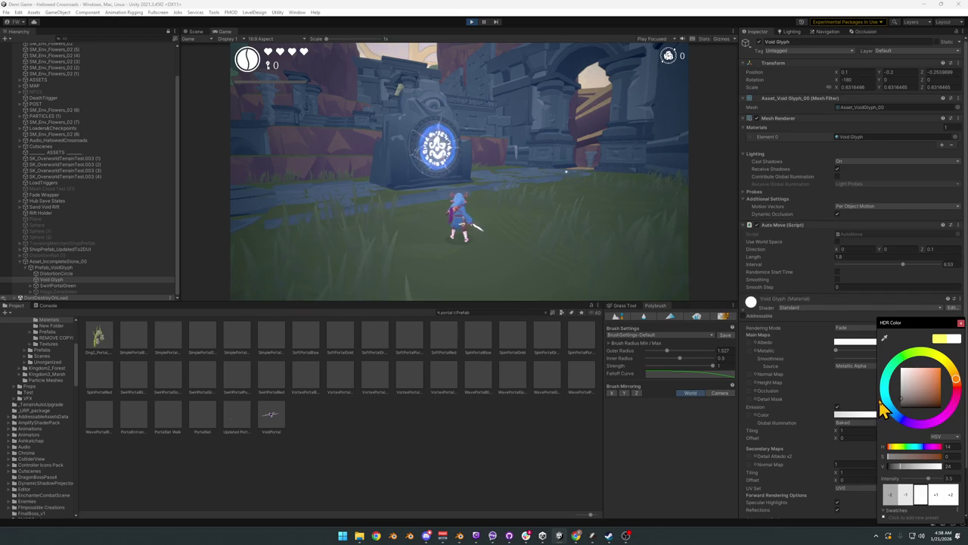
pyautogui.moveTo(905, 397); pyautogui.dragTo(902, 398)
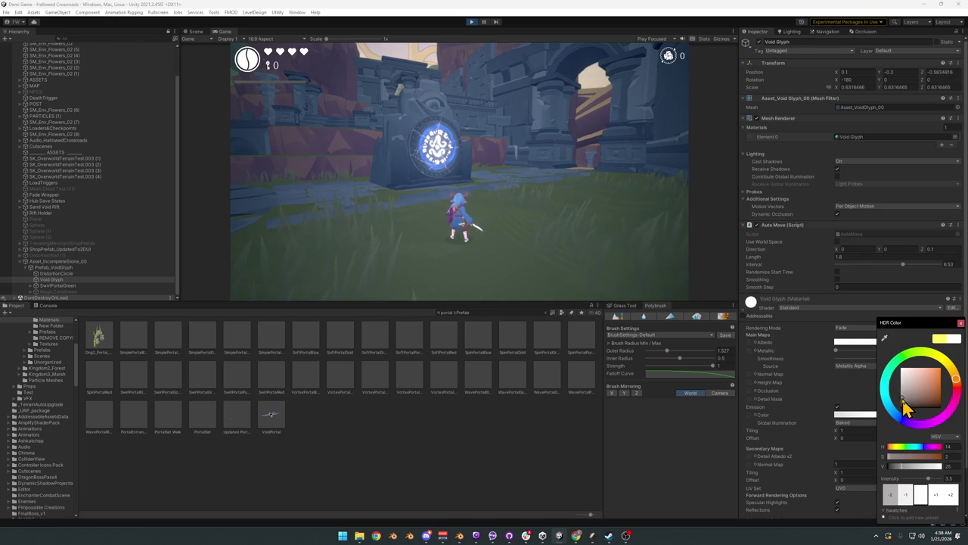
pyautogui.click(651, 252)
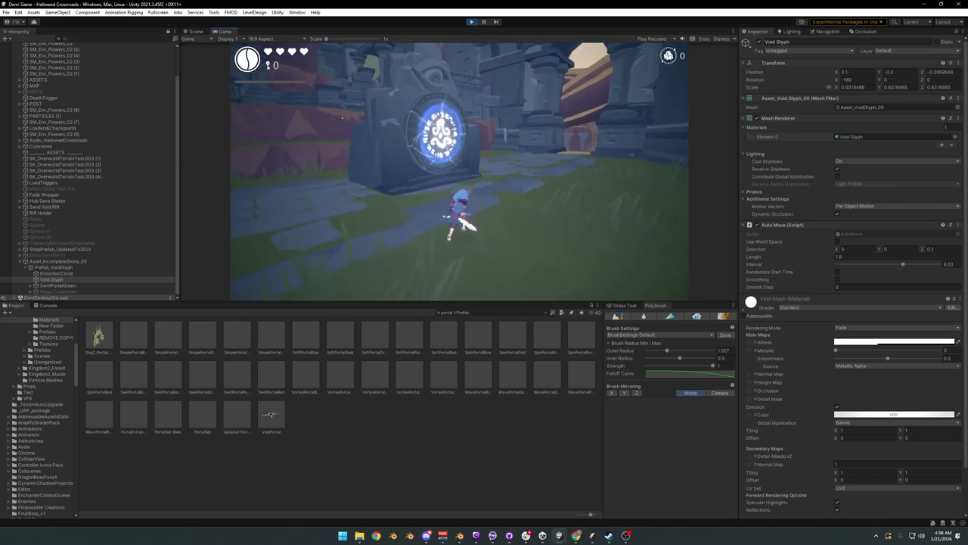
# Step: Check the pale blue-white portal glow in the Scene view, then the Game view
pyautogui.press('super')
pyautogui.click(79, 285)
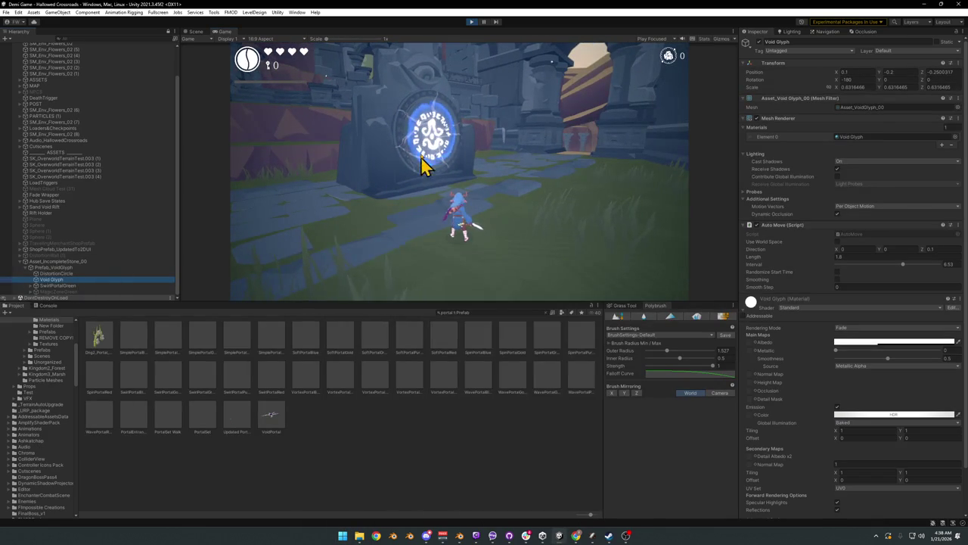
pyautogui.click(195, 31)
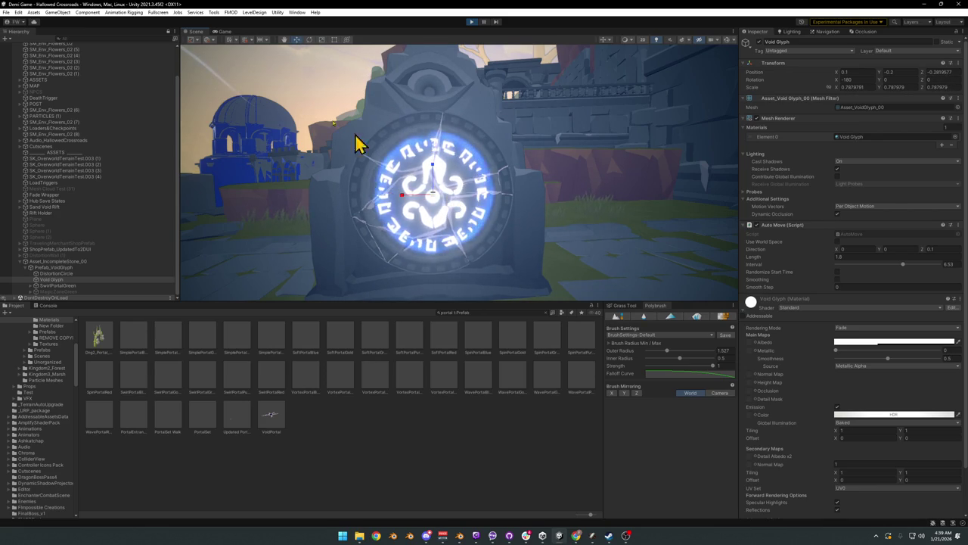
pyautogui.click(221, 32)
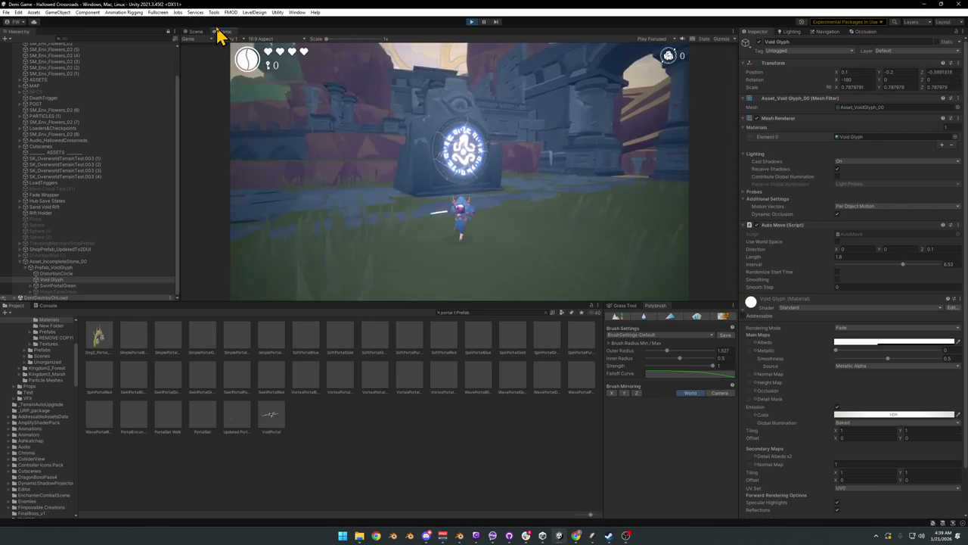
pyautogui.press('super')
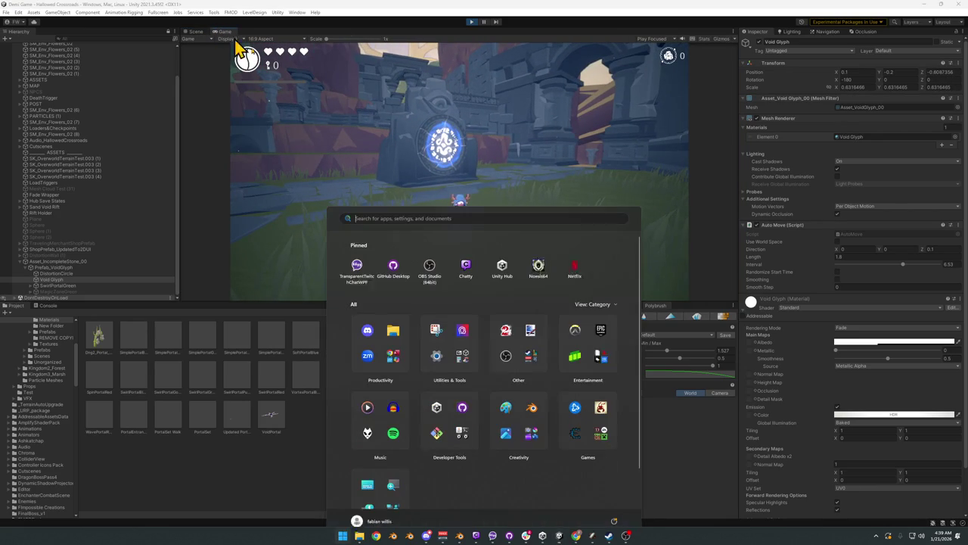
# Step: Set the SwirlPortalGreen particles' Start Color to neutral grey 727272 and preview it in game
pyautogui.press('super')
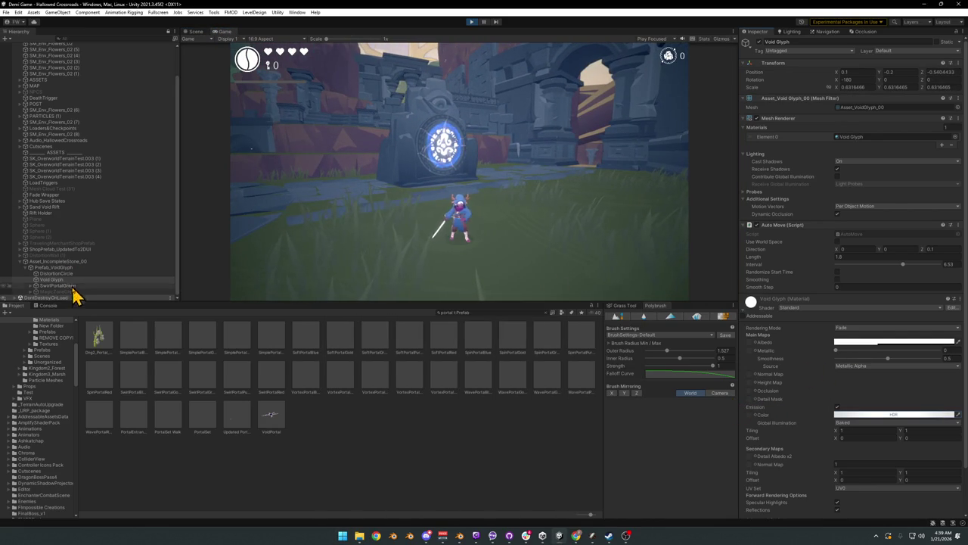
pyautogui.click(60, 285)
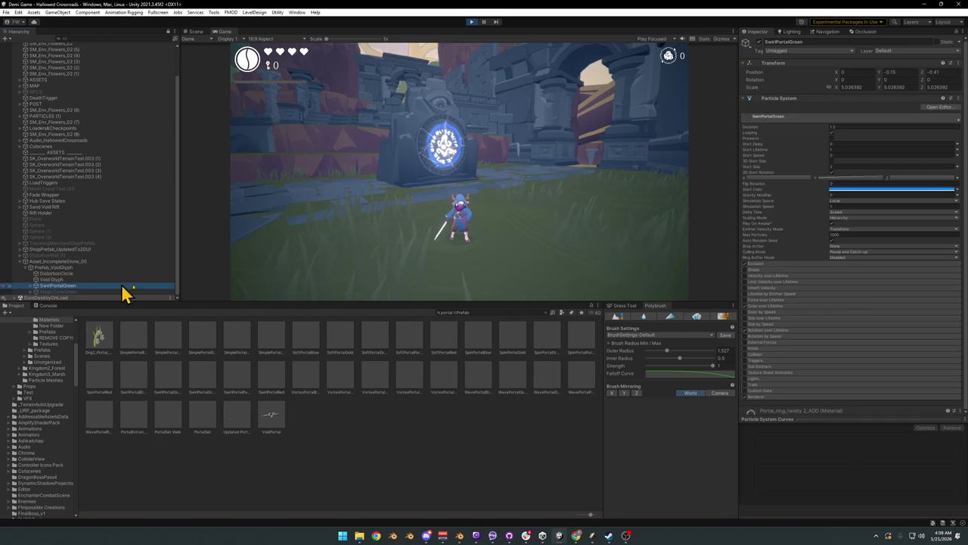
pyautogui.click(858, 190)
pyautogui.moveTo(870, 263)
pyautogui.mouseDown()
pyautogui.moveTo(883, 282)
pyautogui.moveTo(875, 252)
pyautogui.mouseUp()
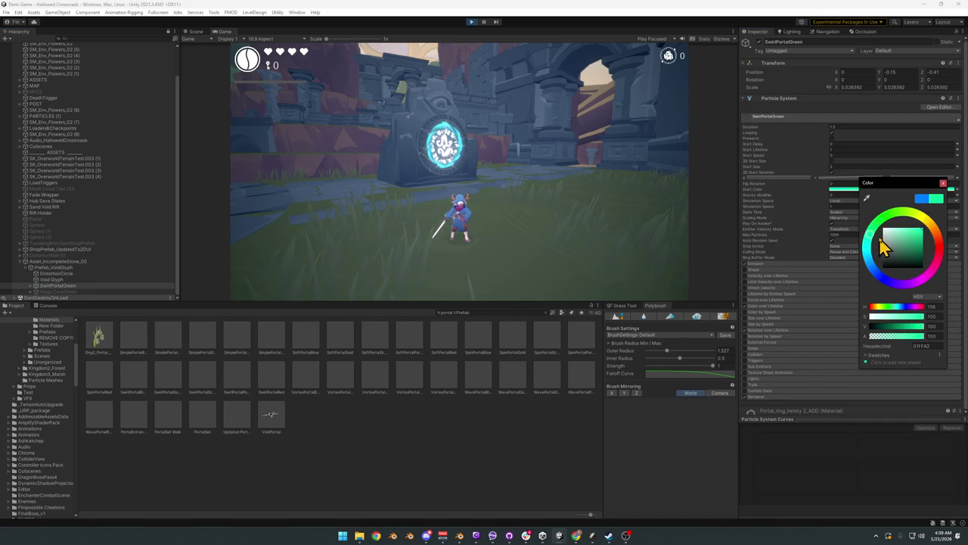
pyautogui.moveTo(899, 235)
pyautogui.mouseDown()
pyautogui.moveTo(873, 261)
pyautogui.moveTo(884, 214)
pyautogui.moveTo(922, 216)
pyautogui.moveTo(930, 259)
pyautogui.moveTo(910, 270)
pyautogui.moveTo(875, 232)
pyautogui.mouseUp()
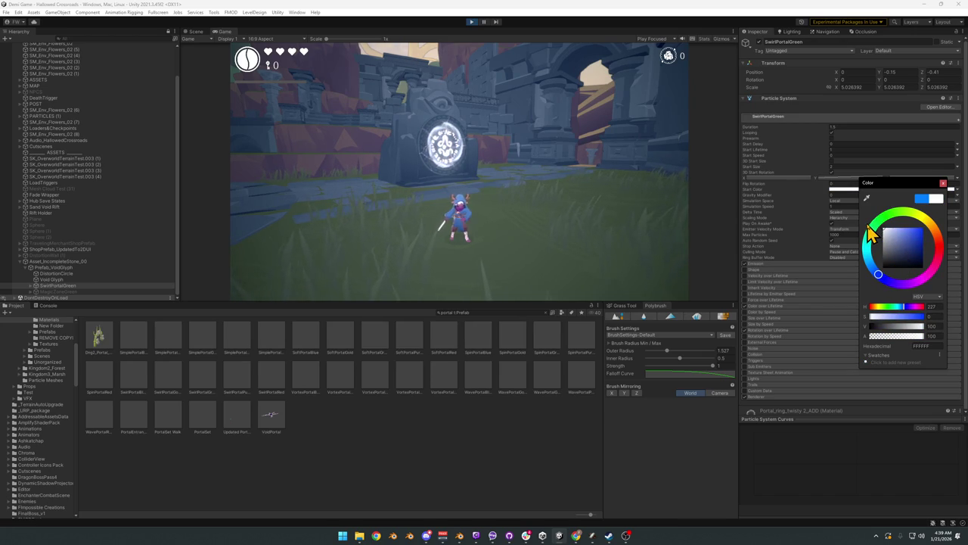
pyautogui.moveTo(870, 234); pyautogui.dragTo(864, 260)
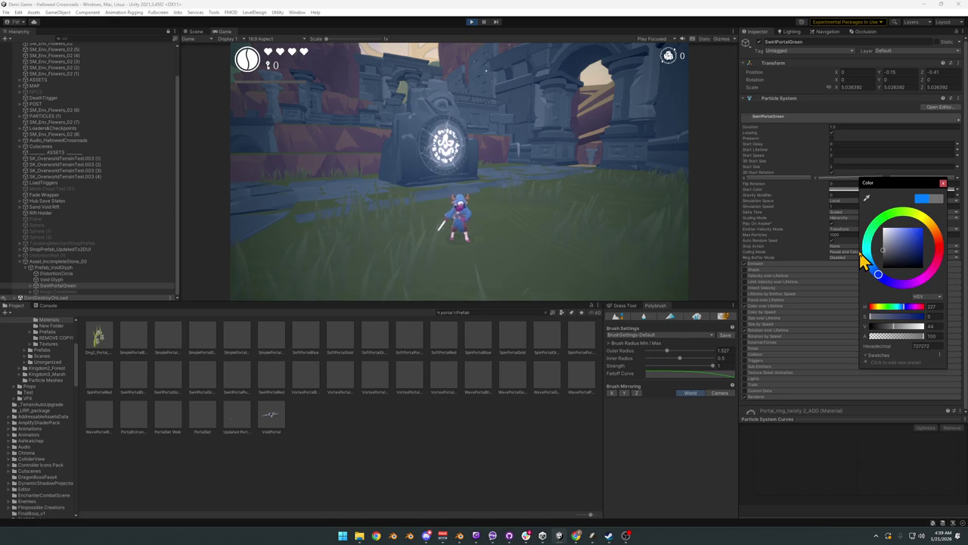
pyautogui.click(492, 272)
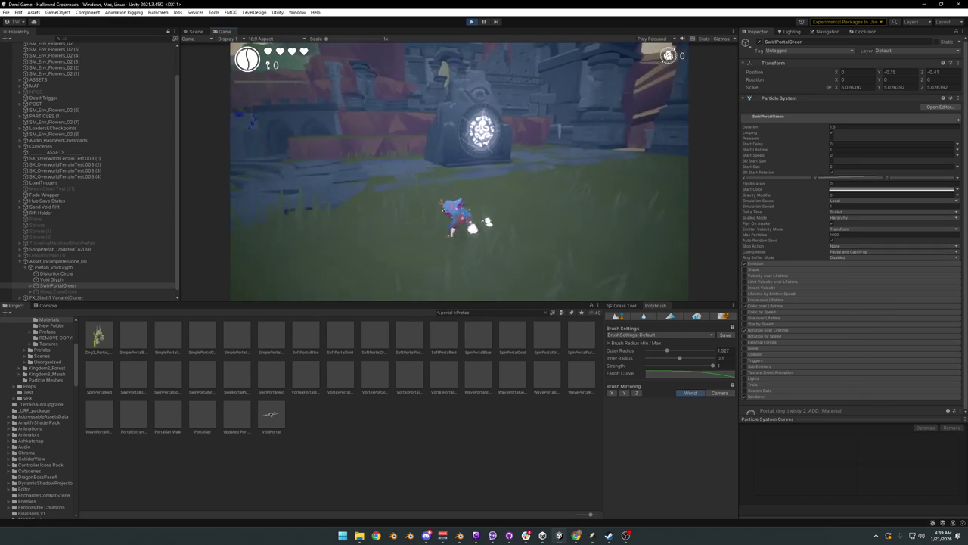
pyautogui.press('w')
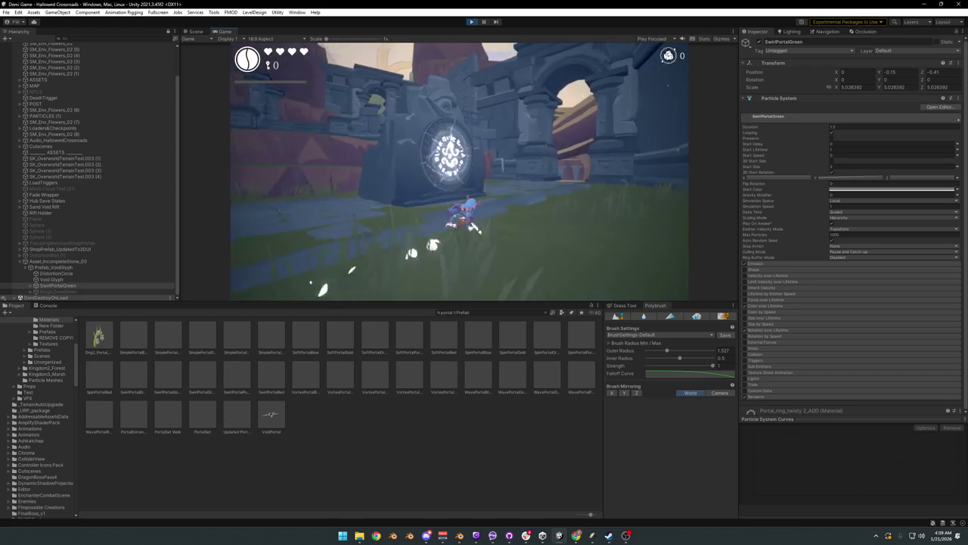
pyautogui.press('s')
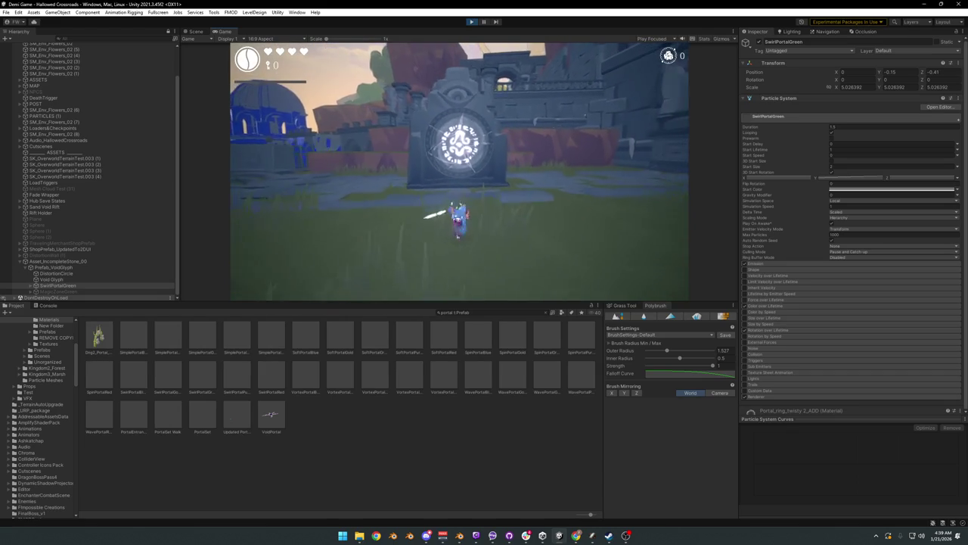
pyautogui.press('a')
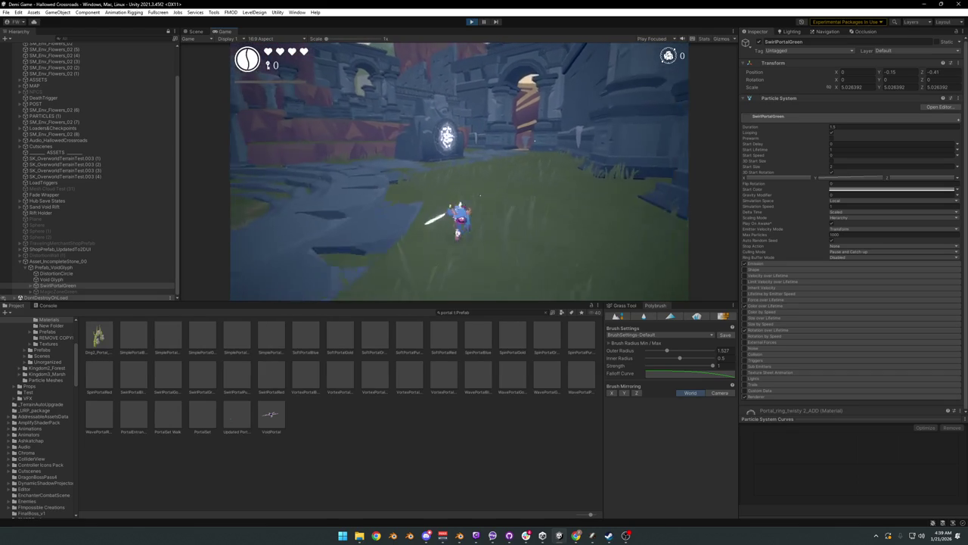
pyautogui.press('d')
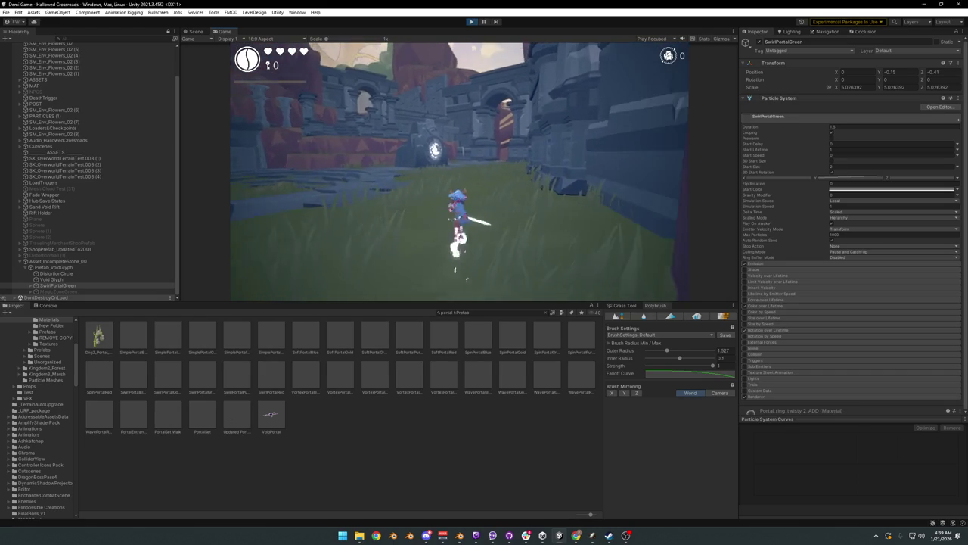
pyautogui.press('a')
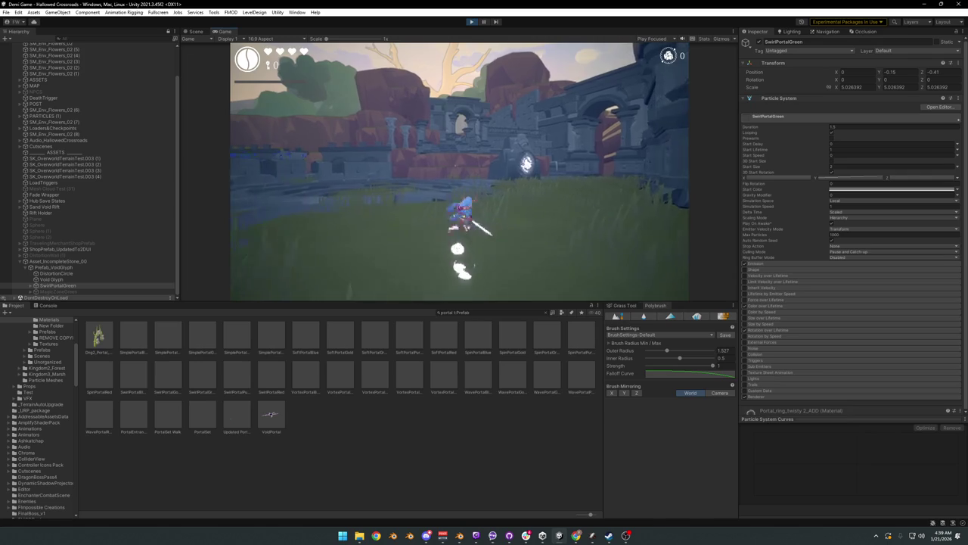
pyautogui.press('w')
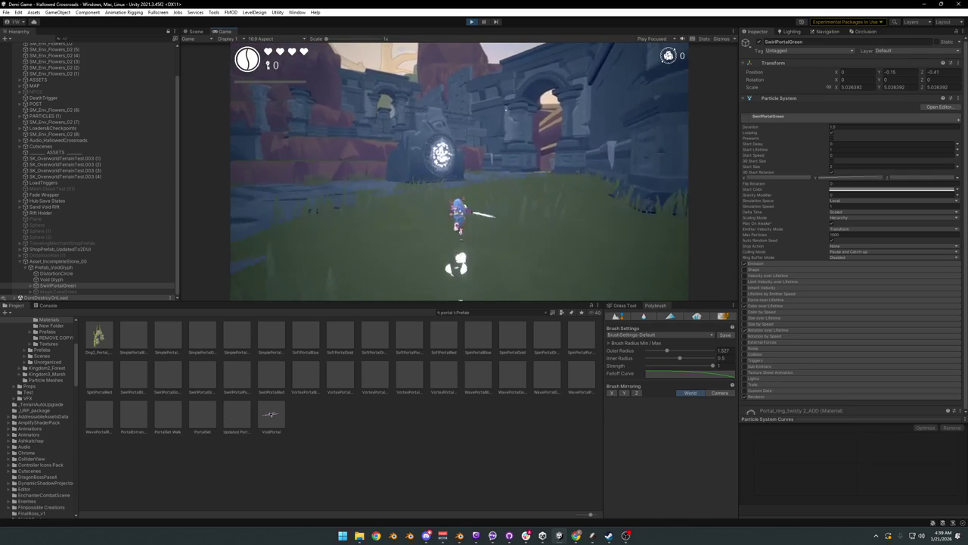
pyautogui.press('w')
pyautogui.press('F10')
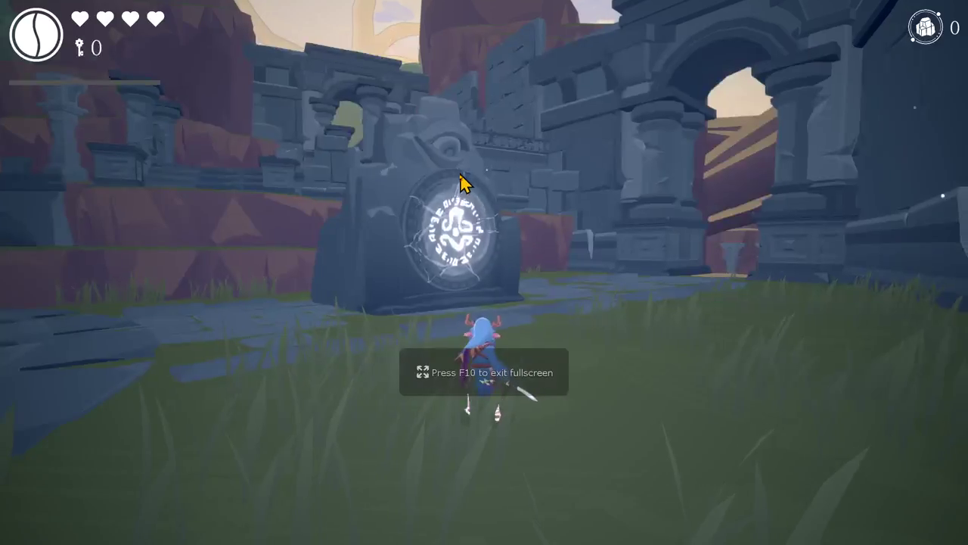
pyautogui.press('a')
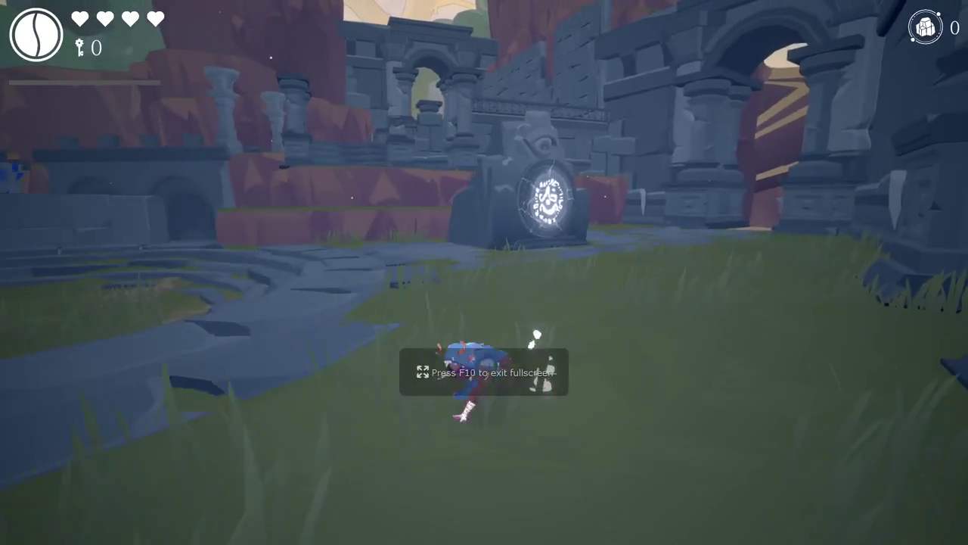
pyautogui.press('w')
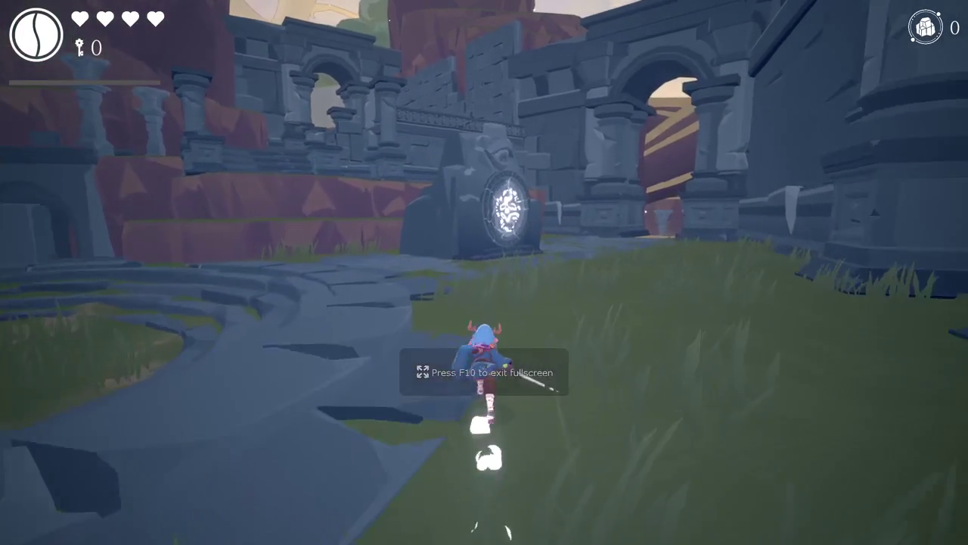
pyautogui.press('w')
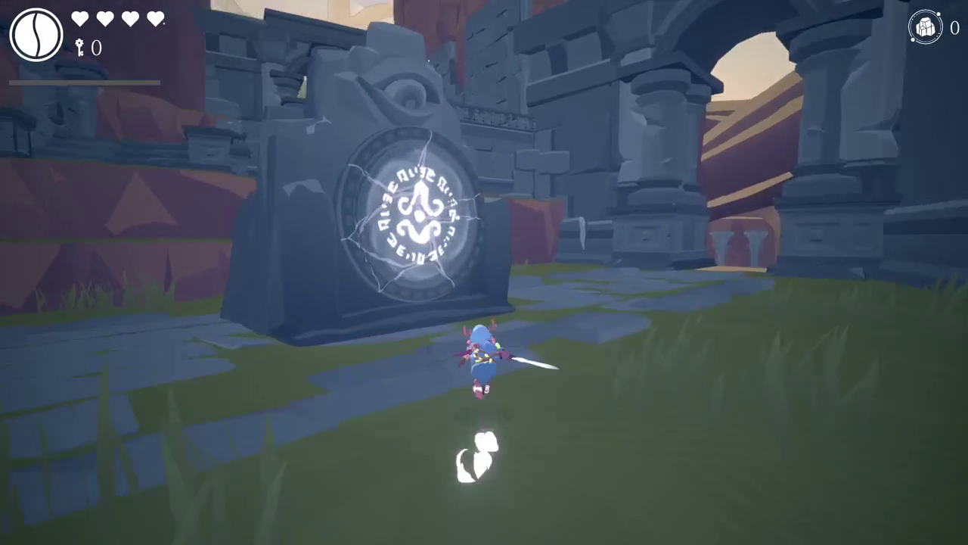
pyautogui.press('s')
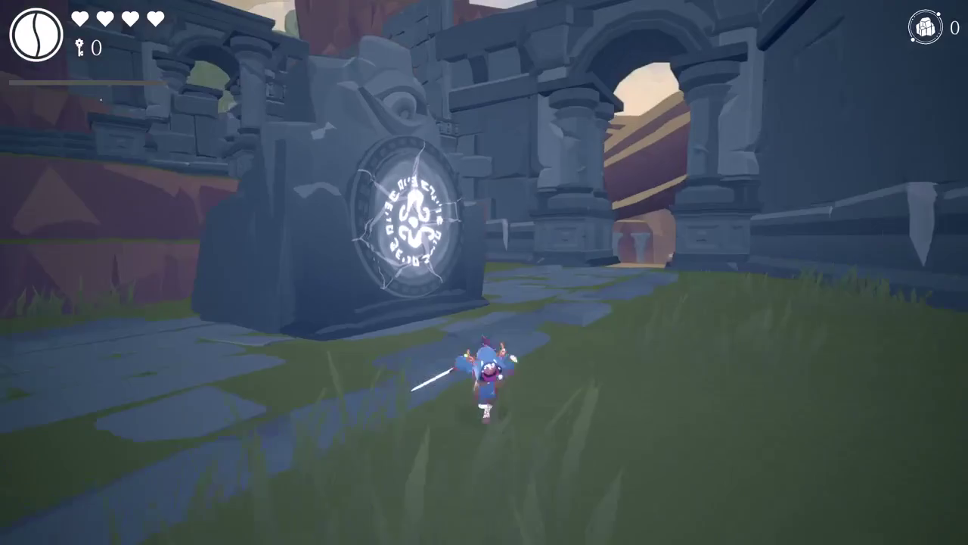
pyautogui.press('s')
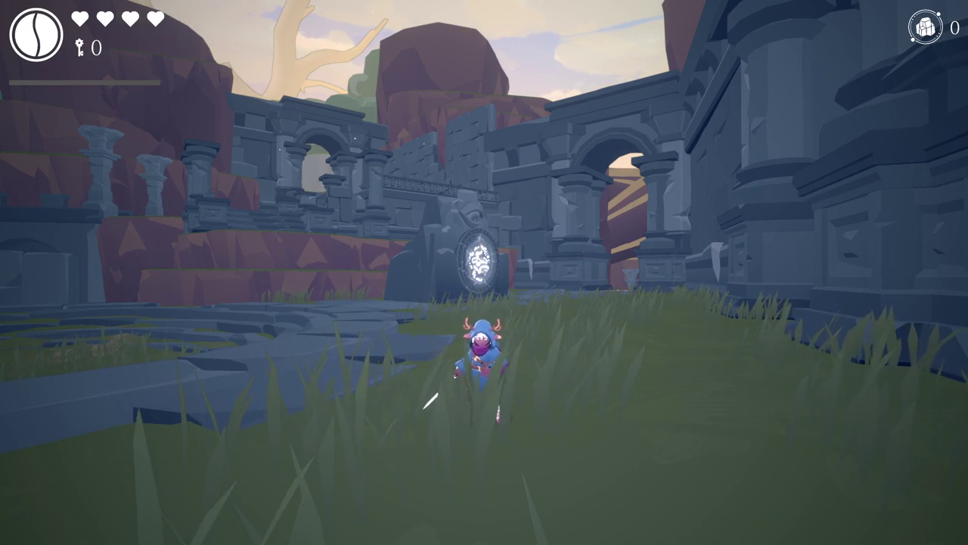
pyautogui.press('F11')
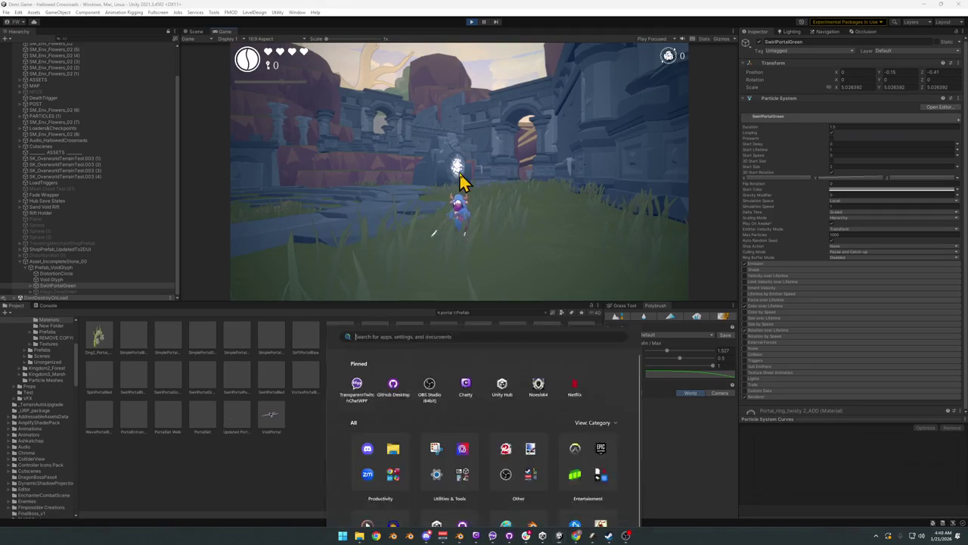
# Step: Close the Start menu and select Asset_IncompleteStone_00 in the Hierarchy to inspect it
pyautogui.press('super')
pyautogui.click(242, 478)
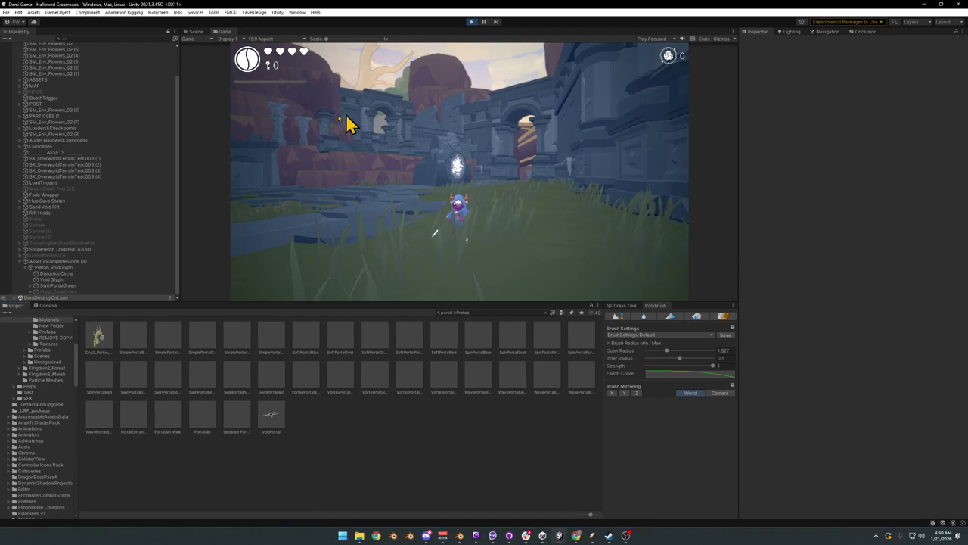
pyautogui.click(22, 270)
pyautogui.click(50, 294)
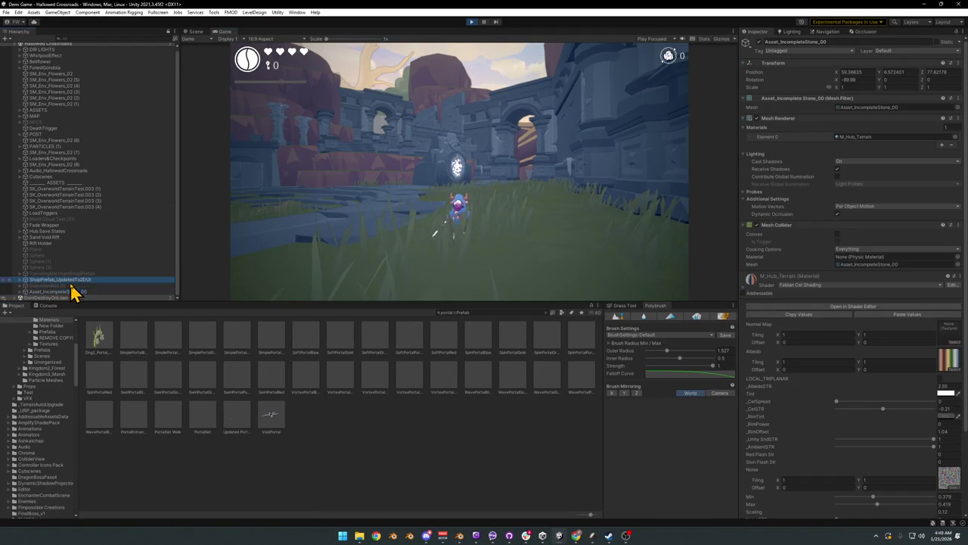
pyautogui.rightClick(60, 295)
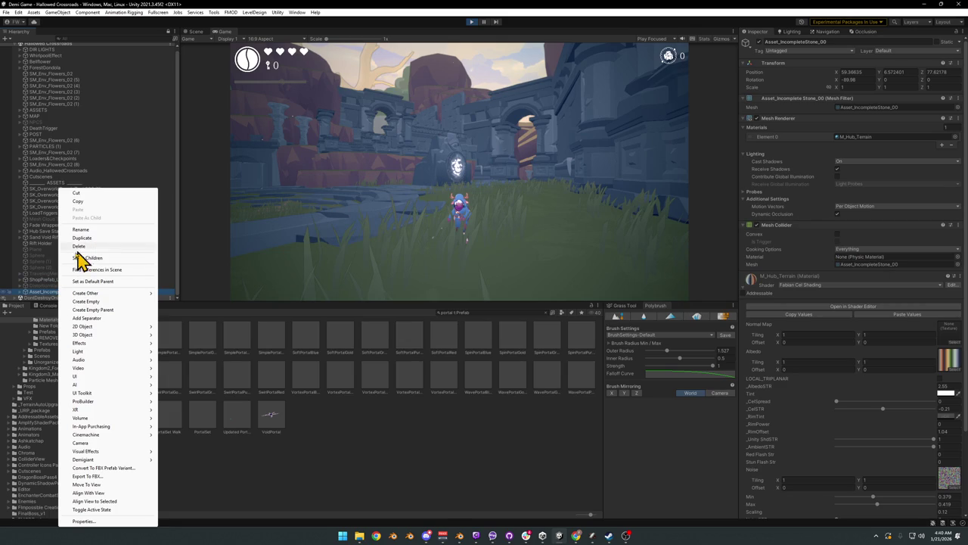
pyautogui.click(21, 297)
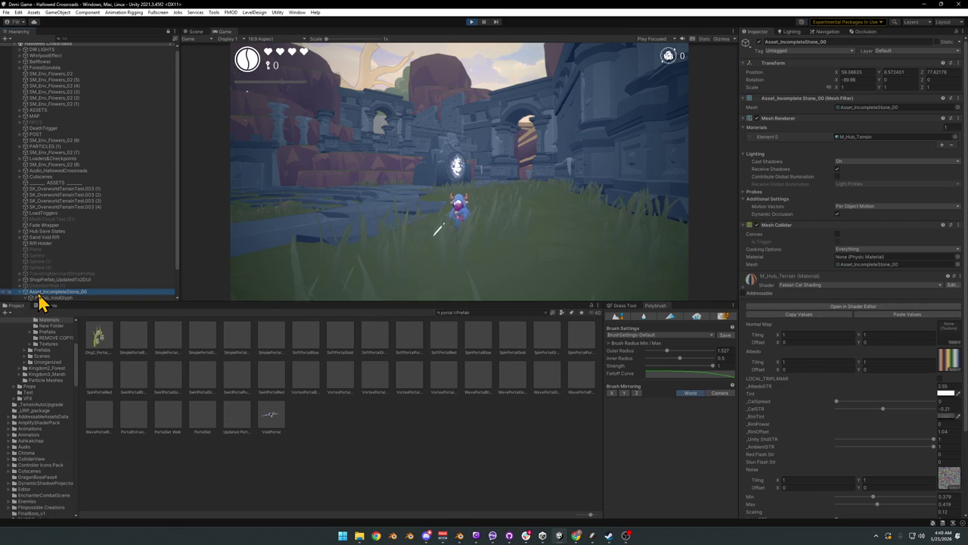
pyautogui.scroll(-2, 58, 296)
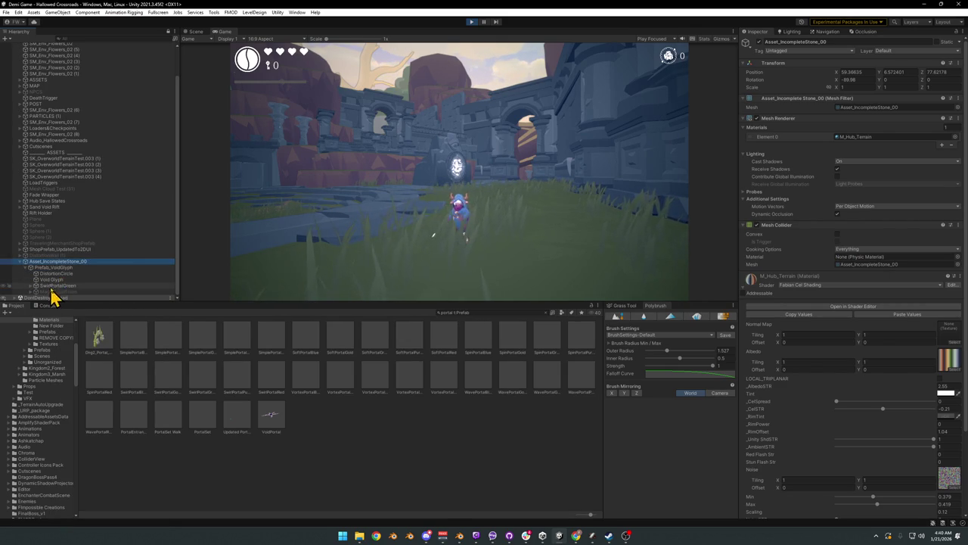
# Step: Remove the Auto Move script from Void Glyph and collapse Asset_IncompleteStone_00's children
pyautogui.click(59, 280)
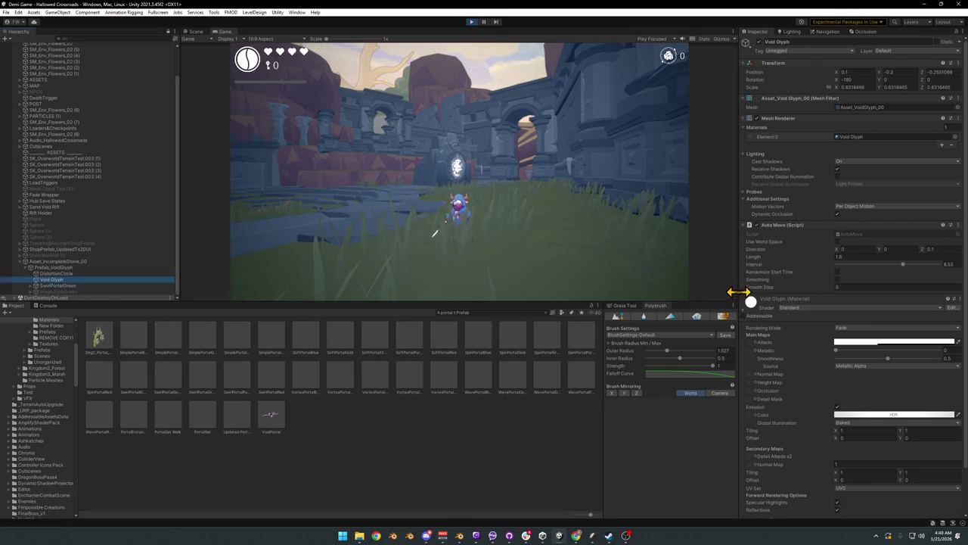
pyautogui.click(746, 227)
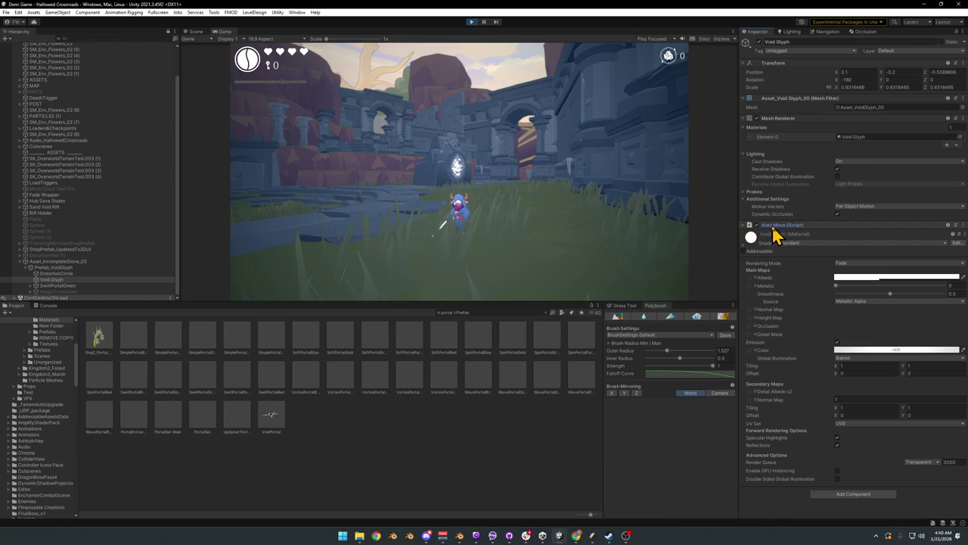
pyautogui.rightClick(784, 227)
pyautogui.click(824, 243)
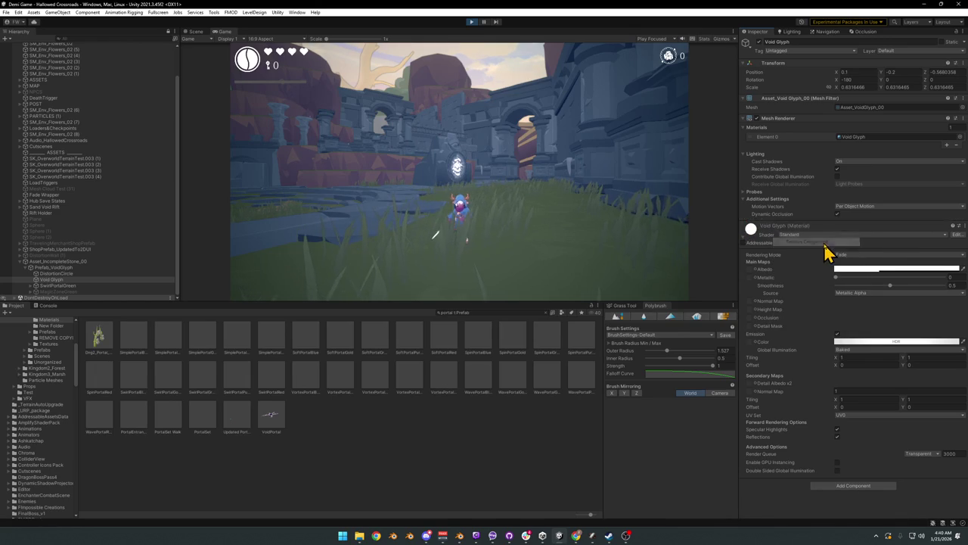
pyautogui.click(45, 261)
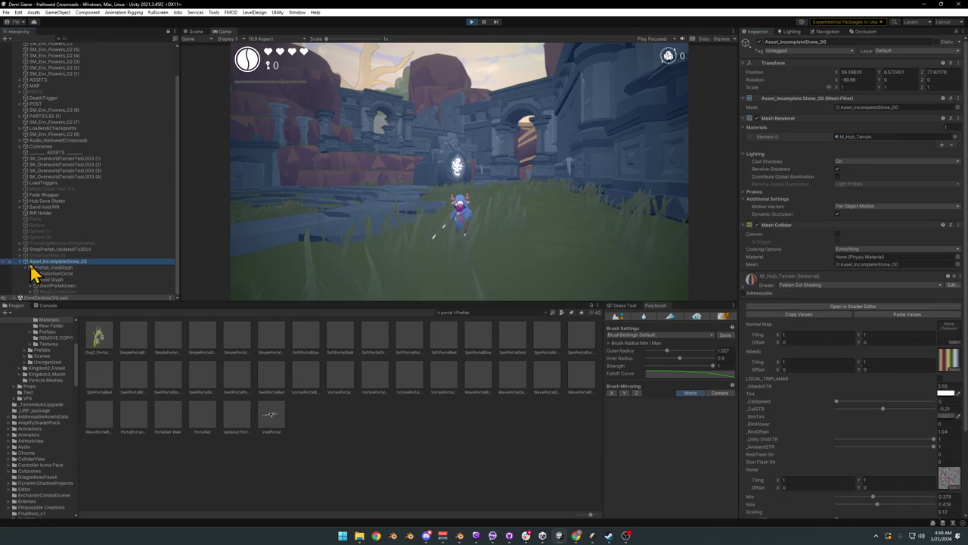
pyautogui.click(22, 261)
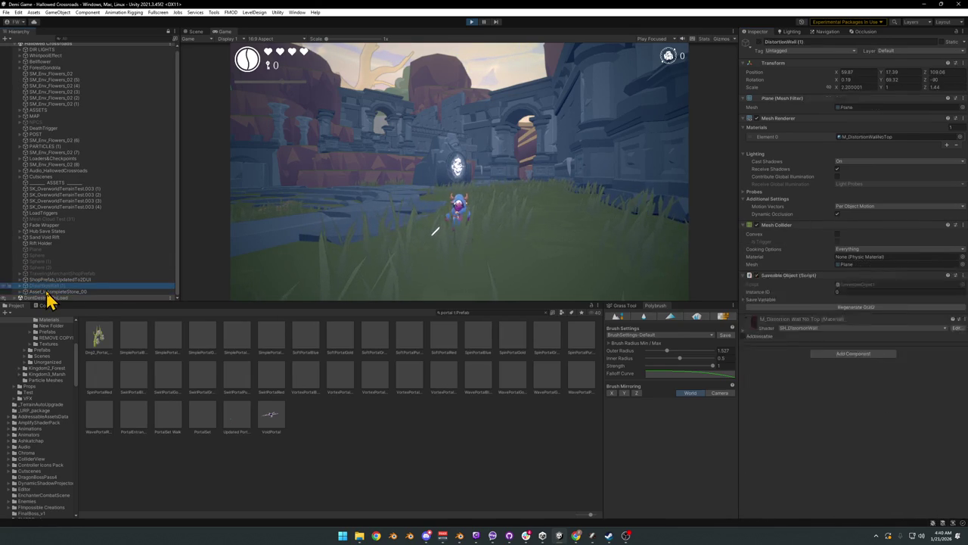
# Step: Stop the game and duplicate Asset_IncompleteStone_00, renaming the copy PREFAB_IncompleteStone_00
pyautogui.click(471, 22)
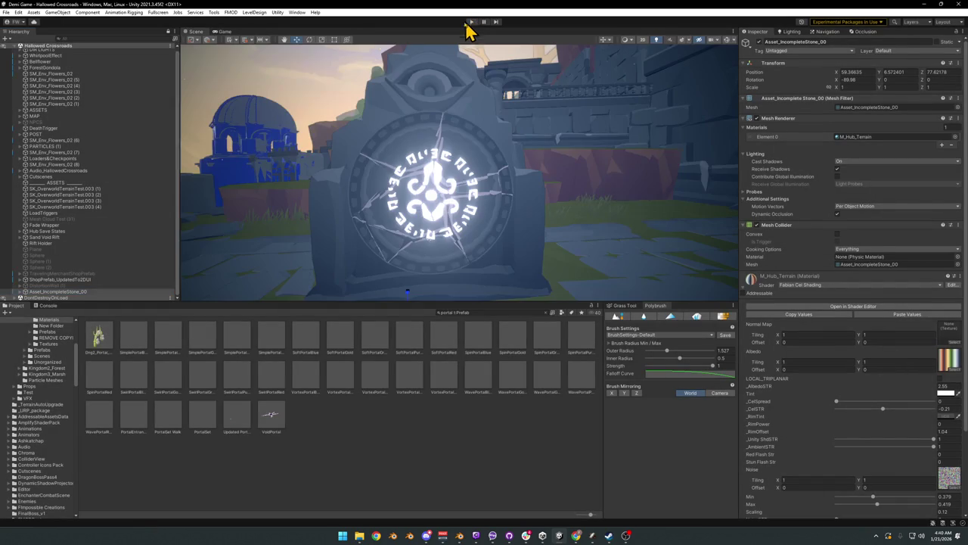
pyautogui.scroll(-4, 83, 280)
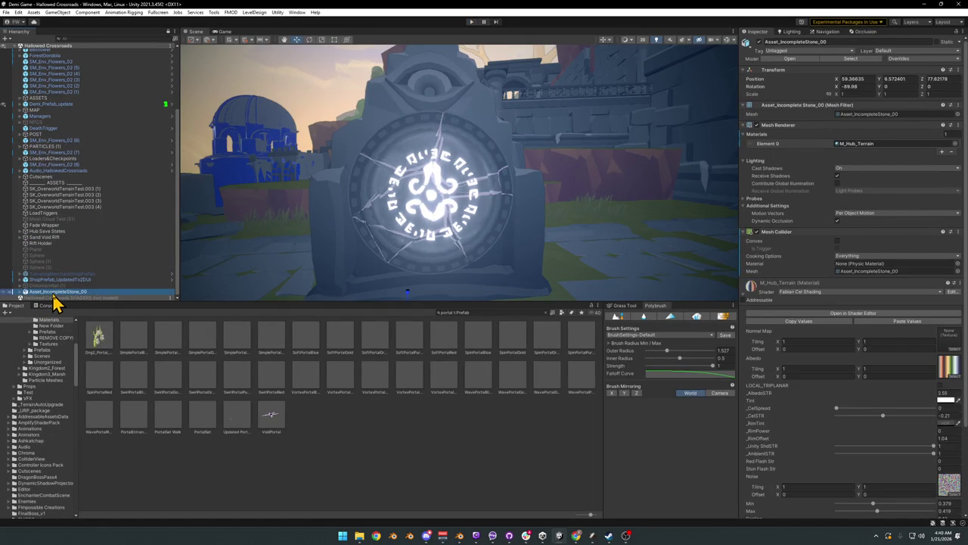
pyautogui.hotkey('ctrl', 'd')
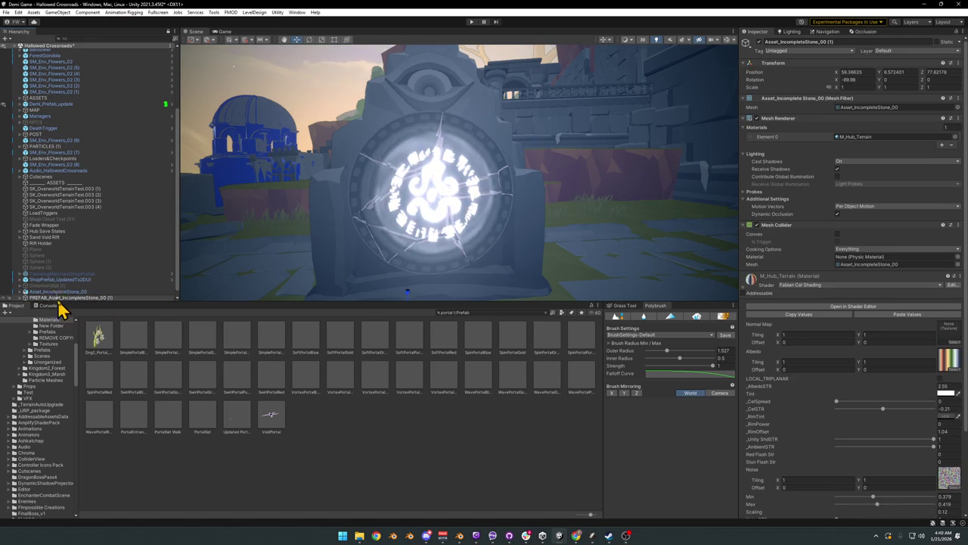
pyautogui.press('BackSpace')
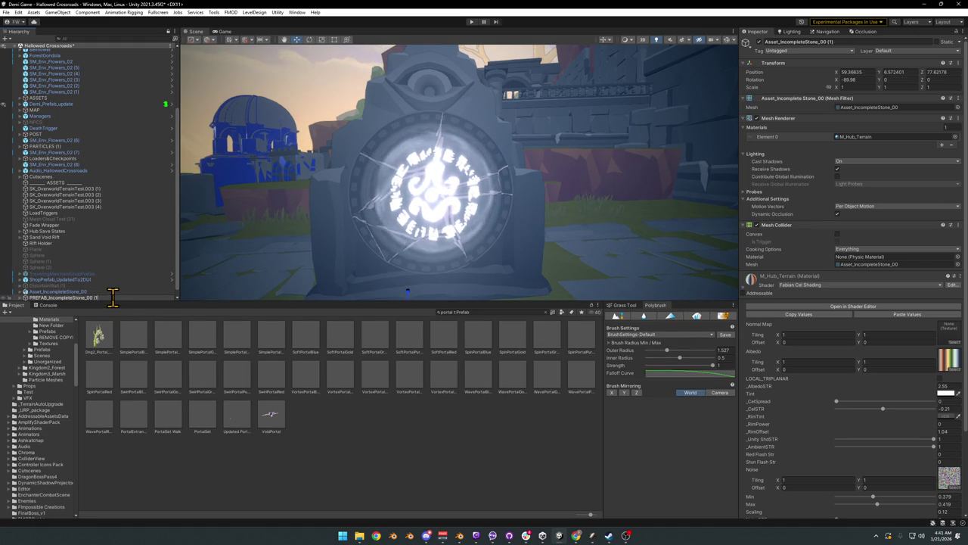
# Step: Delete the original Asset_IncompleteStone_00 and search the Project for 'prefab_for'
pyautogui.click(111, 292)
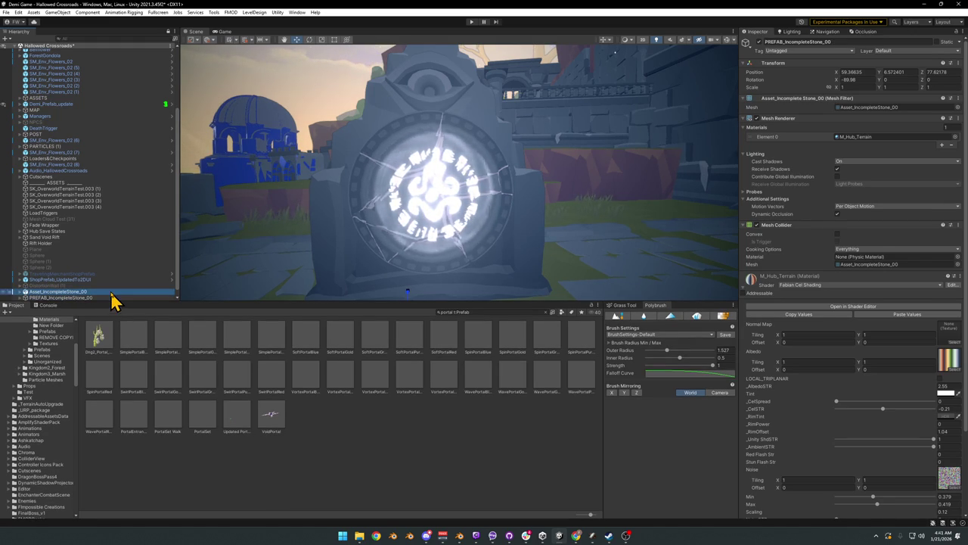
pyautogui.press('Delete')
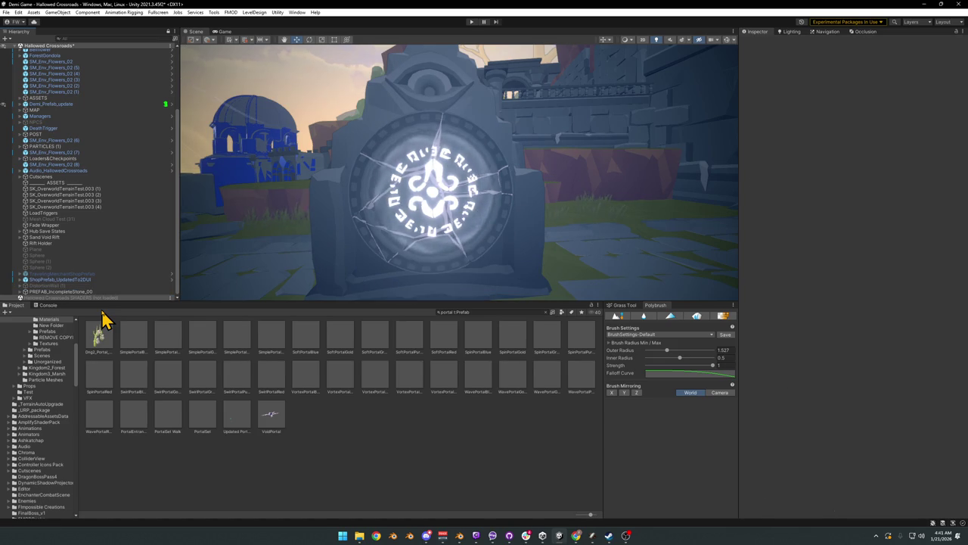
pyautogui.click(471, 311)
pyautogui.write('prefab_for')
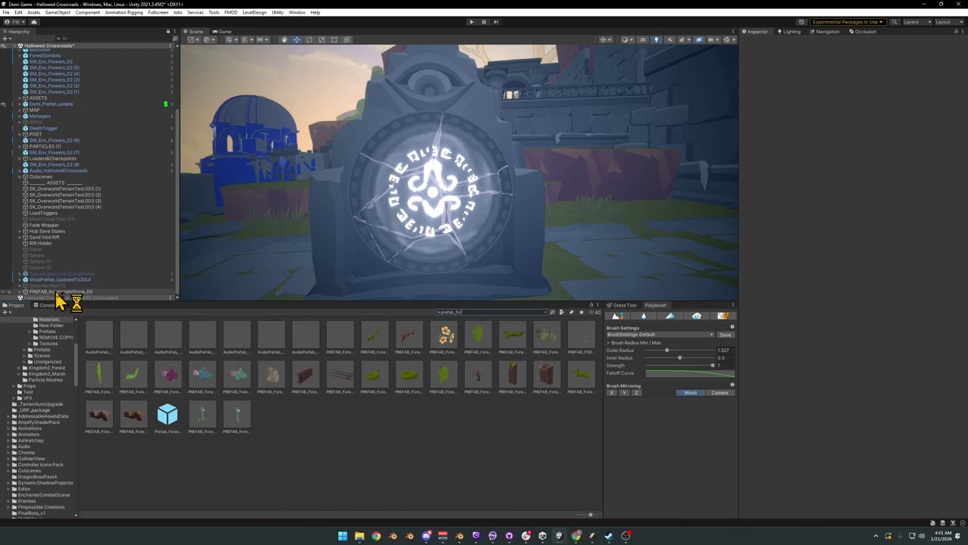
# Step: Save PREFAB_IncompleteStone_00 as a prefab asset in the Forest Asset Prefabs folder
pyautogui.click(132, 416)
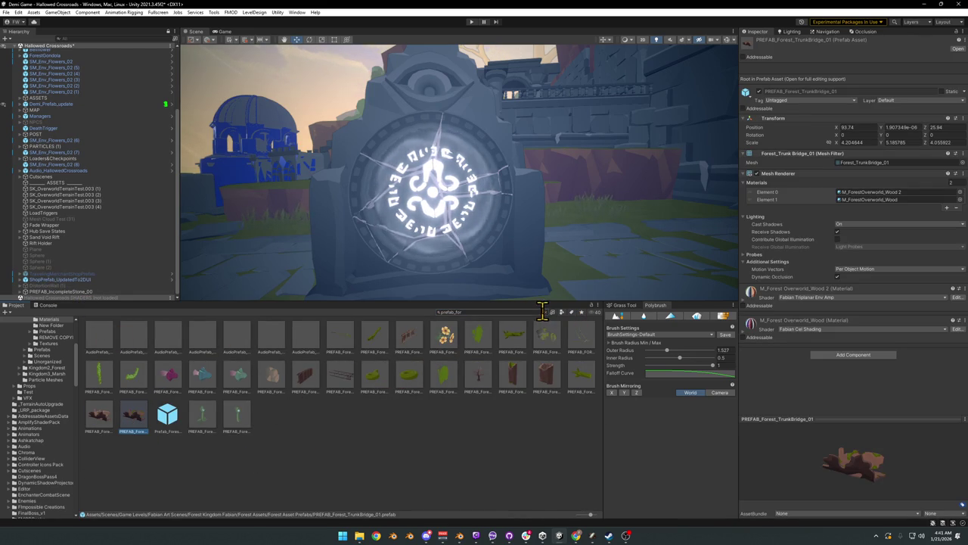
pyautogui.click(546, 311)
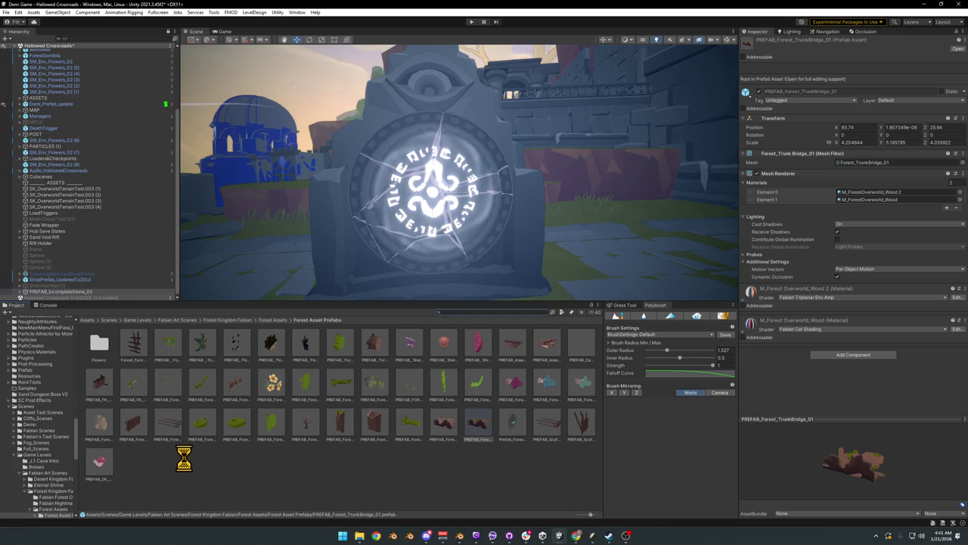
pyautogui.write('fabian mars')
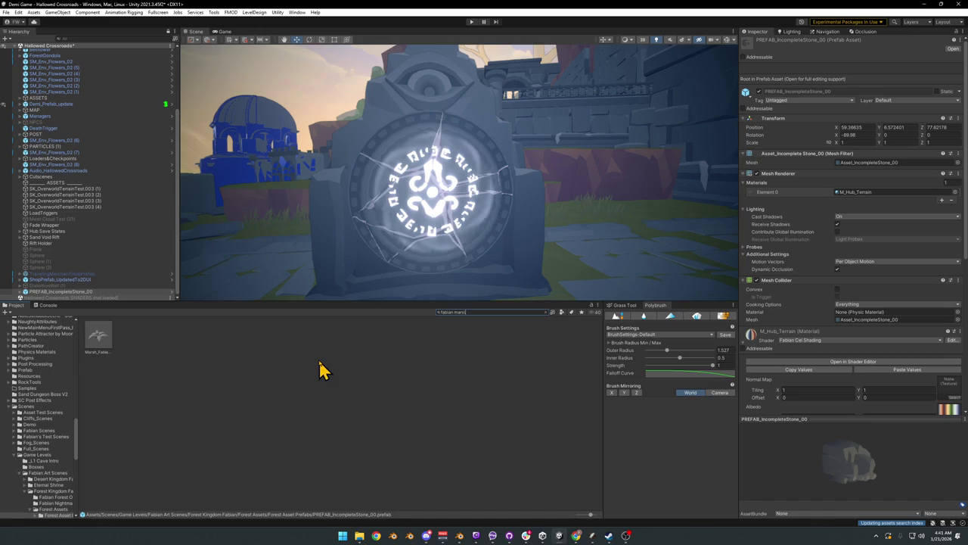
# Step: Clear the Project search, filter results to Scene files, and shrink the assets to a name list
pyautogui.press('BackSpace')
pyautogui.press('BackSpace')
pyautogui.write('marsh')
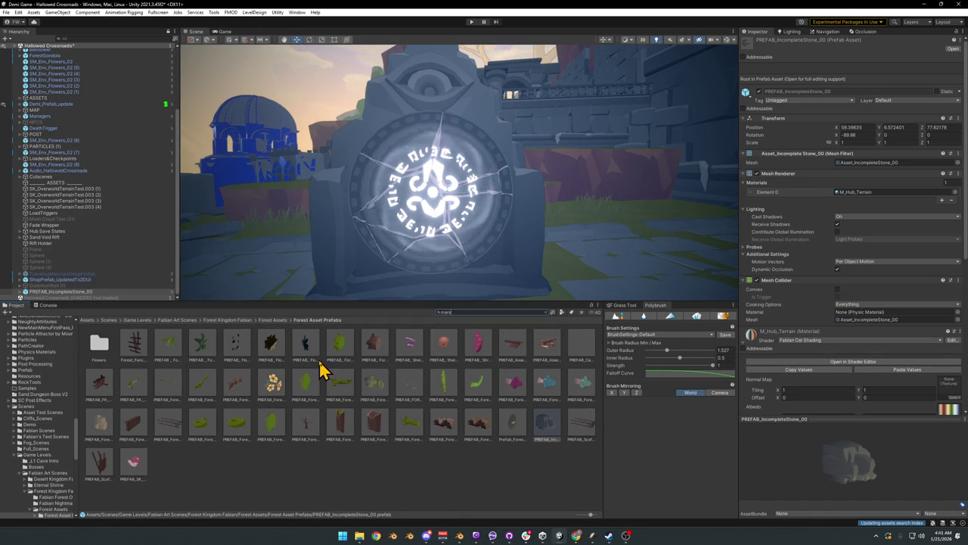
pyautogui.click(554, 313)
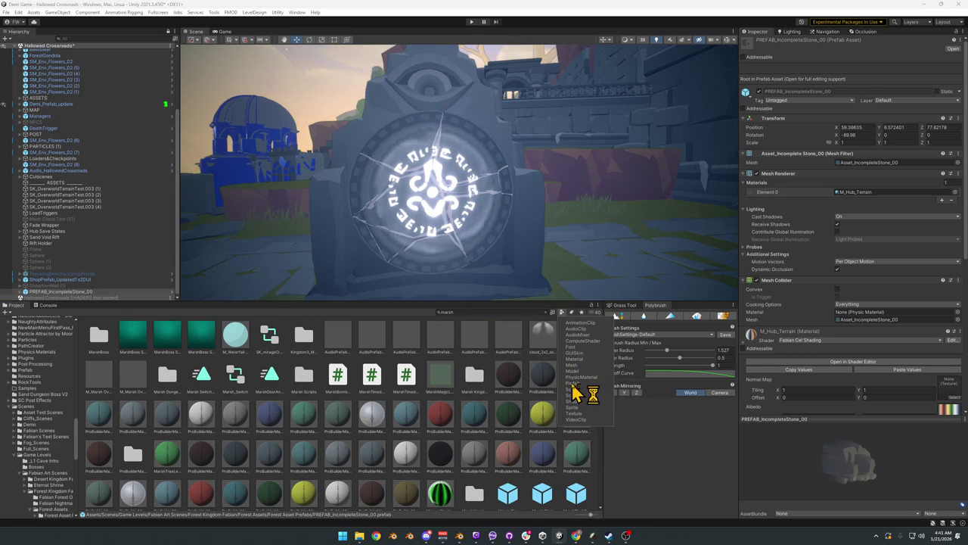
pyautogui.click(573, 384)
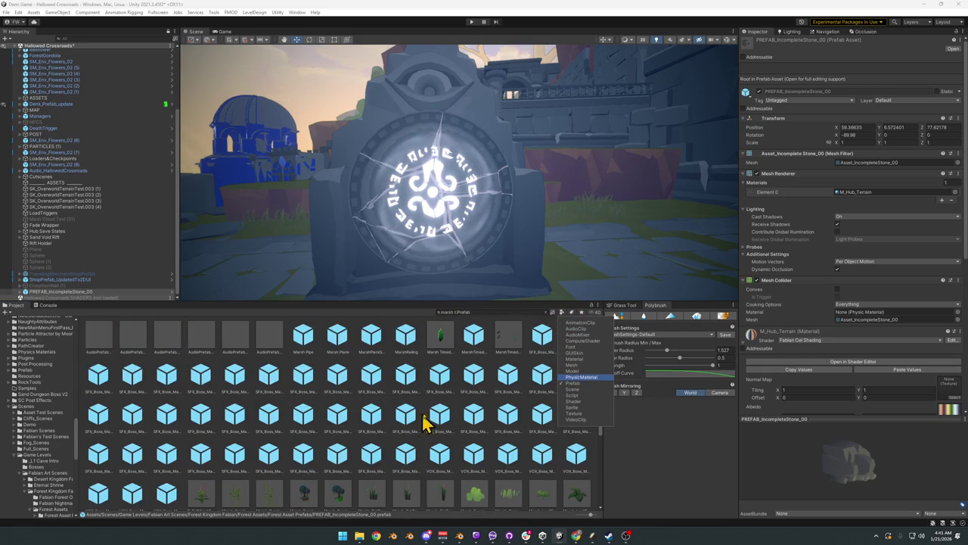
pyautogui.click(588, 391)
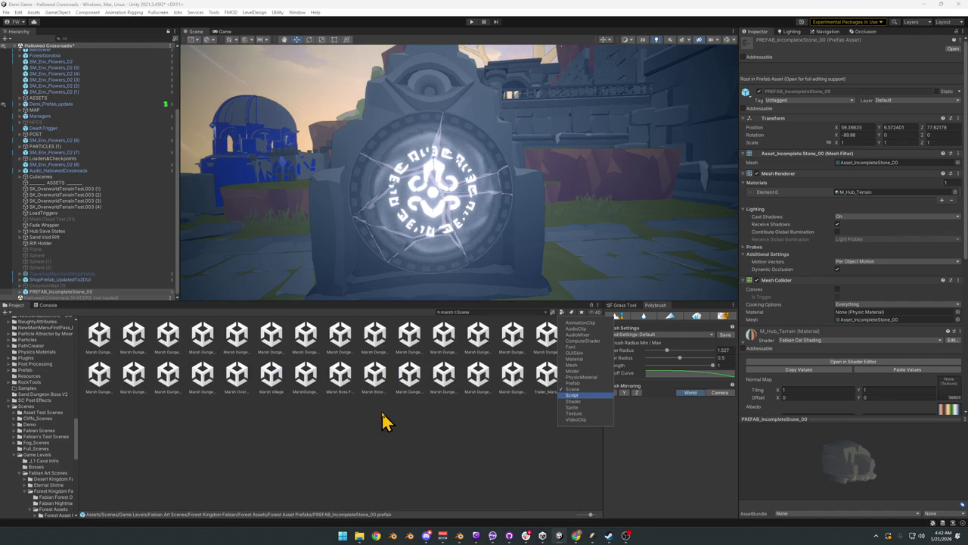
pyautogui.click(472, 480)
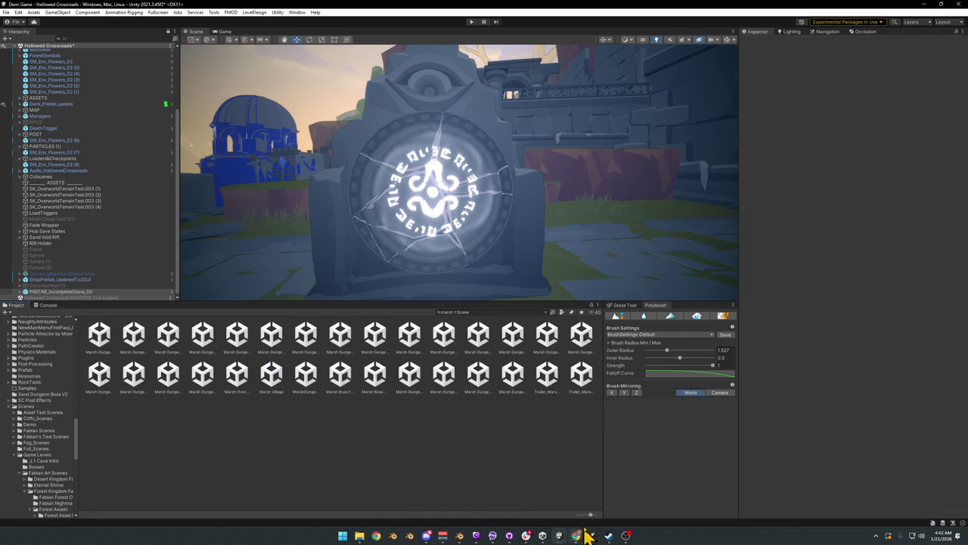
pyautogui.moveTo(592, 514); pyautogui.dragTo(568, 514)
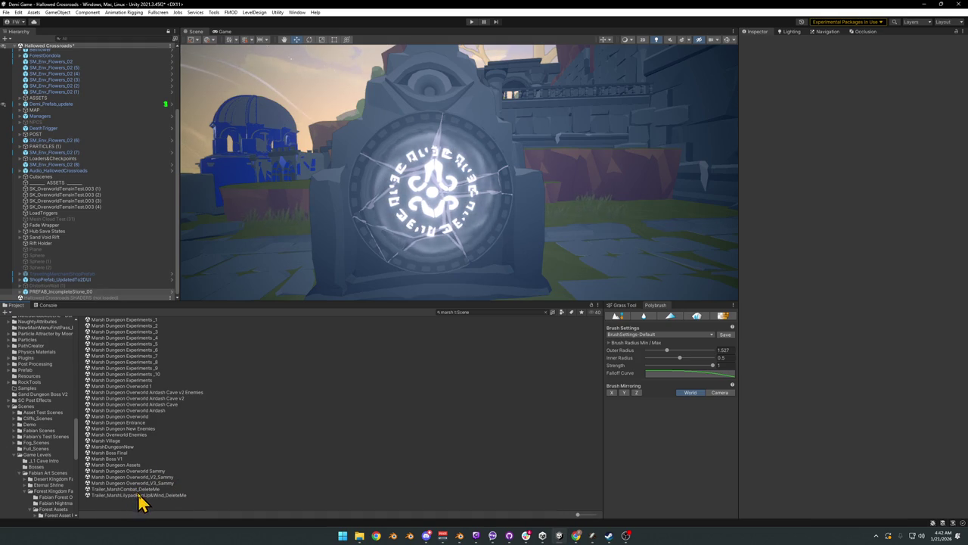
# Step: Limit the 'dungeon' search to Scene assets and inspect the SandDungeonDemo scene
pyautogui.click(481, 312)
pyautogui.write('dungeon 3')
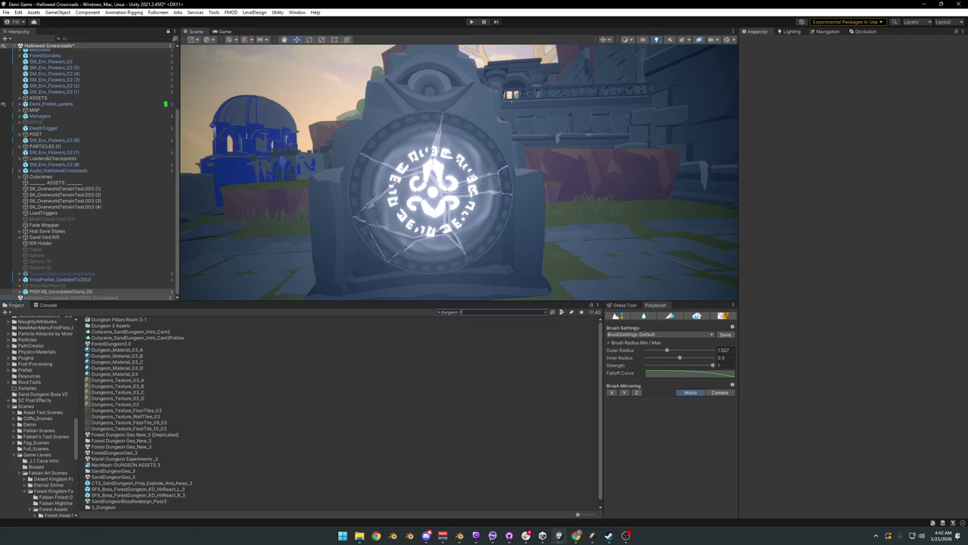
pyautogui.click(561, 311)
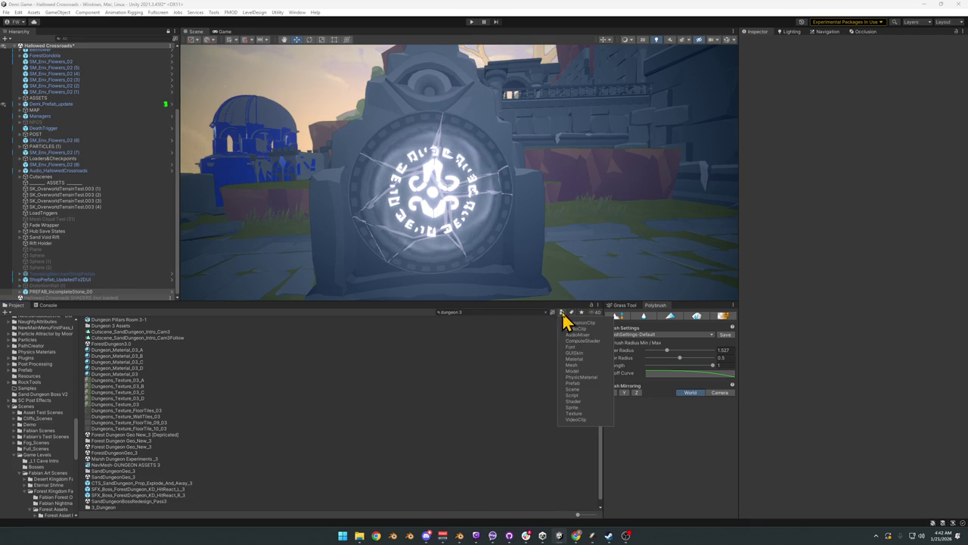
pyautogui.click(575, 383)
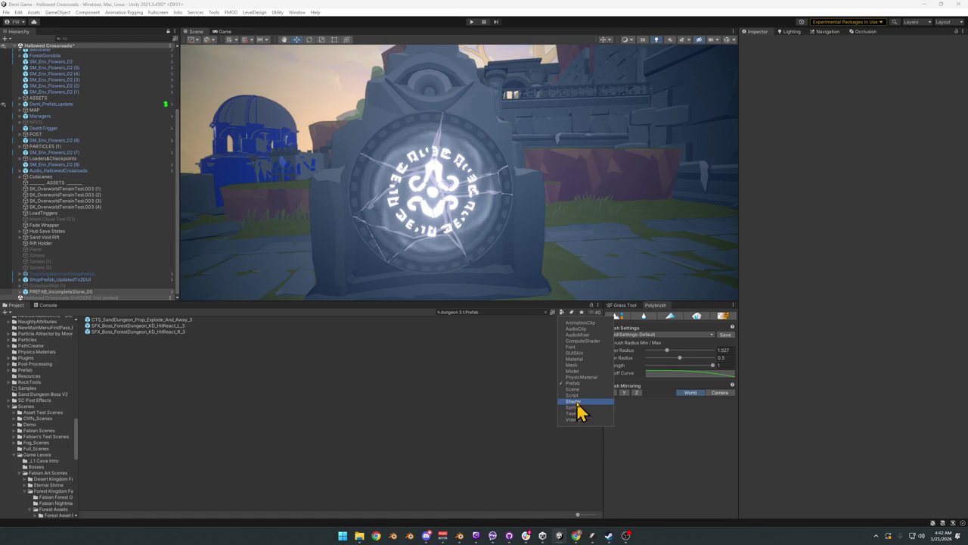
pyautogui.click(573, 389)
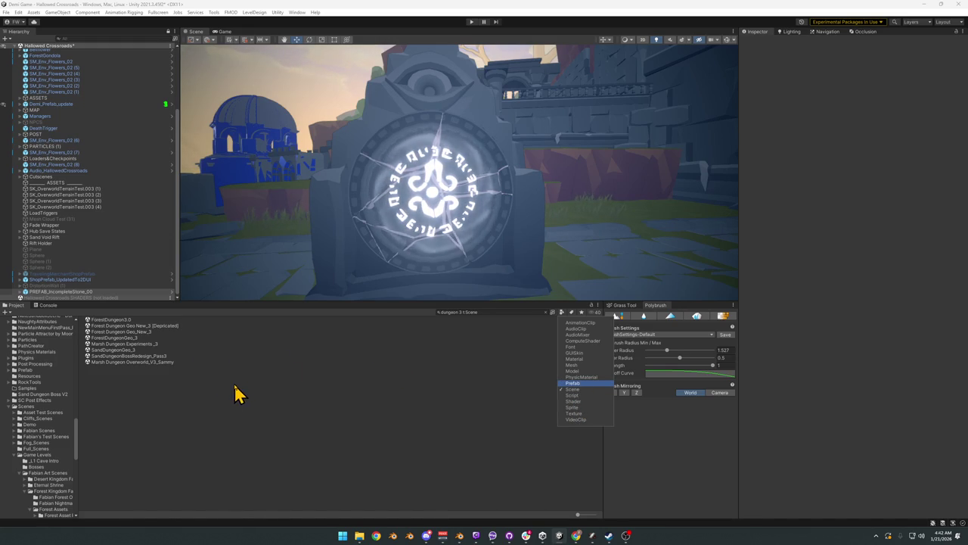
pyautogui.click(490, 311)
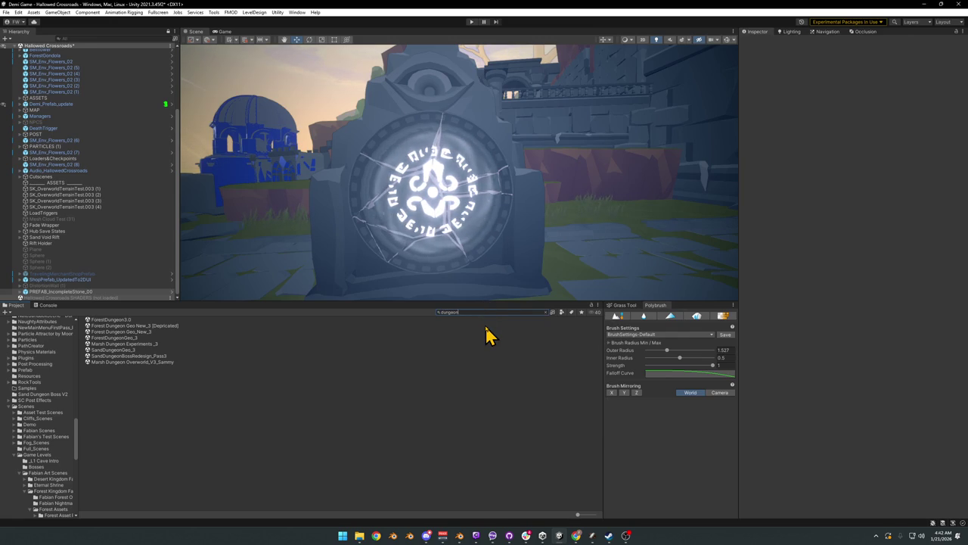
pyautogui.click(562, 313)
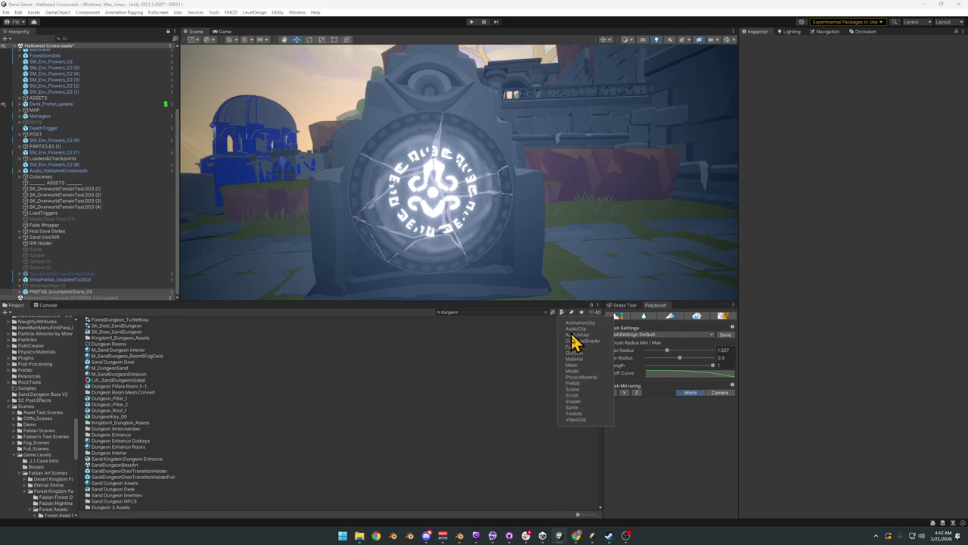
pyautogui.click(575, 390)
pyautogui.click(484, 411)
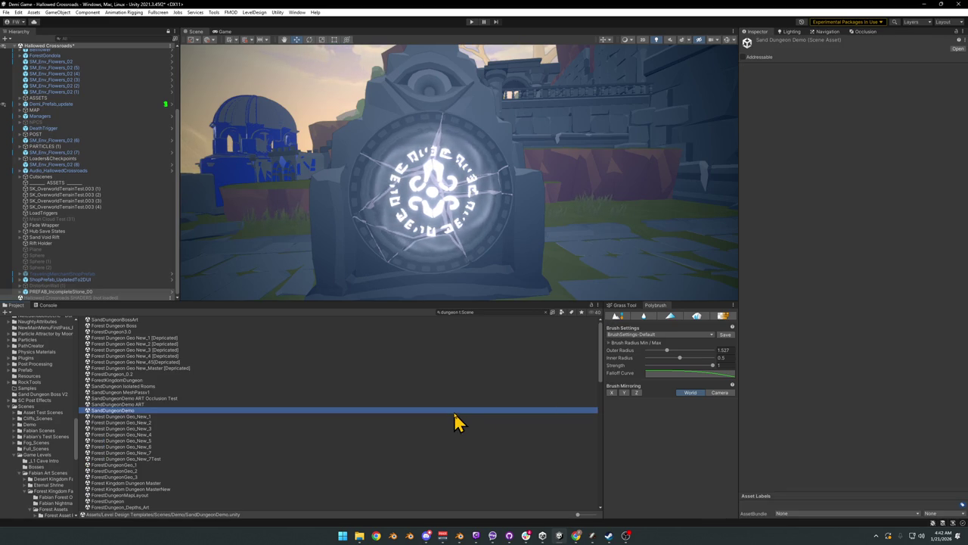
# Step: Search the Project until Owl Head Statue, Owl Head Statue1 and MK_StatueHead are listed
pyautogui.click(484, 312)
pyautogui.write('st')
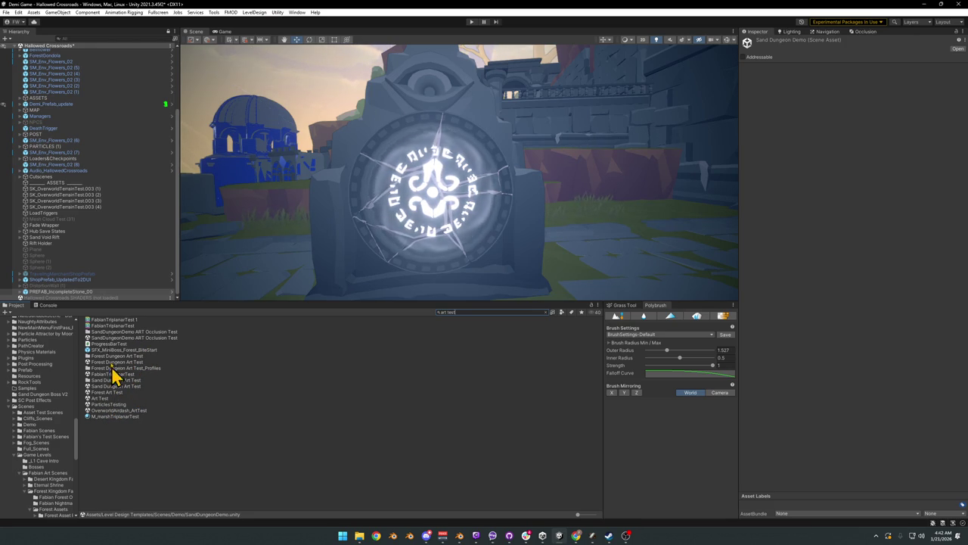
pyautogui.click(114, 239)
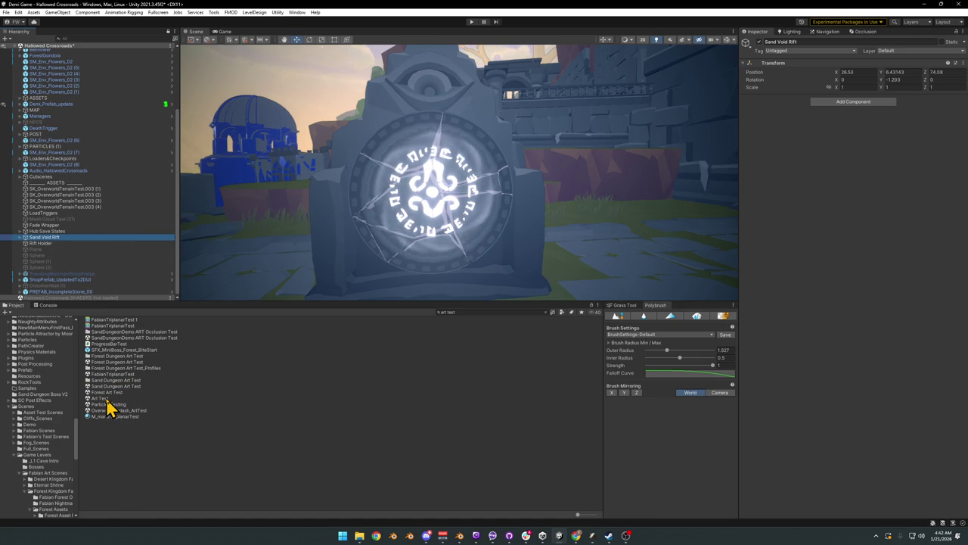
pyautogui.click(464, 311)
pyautogui.write('head')
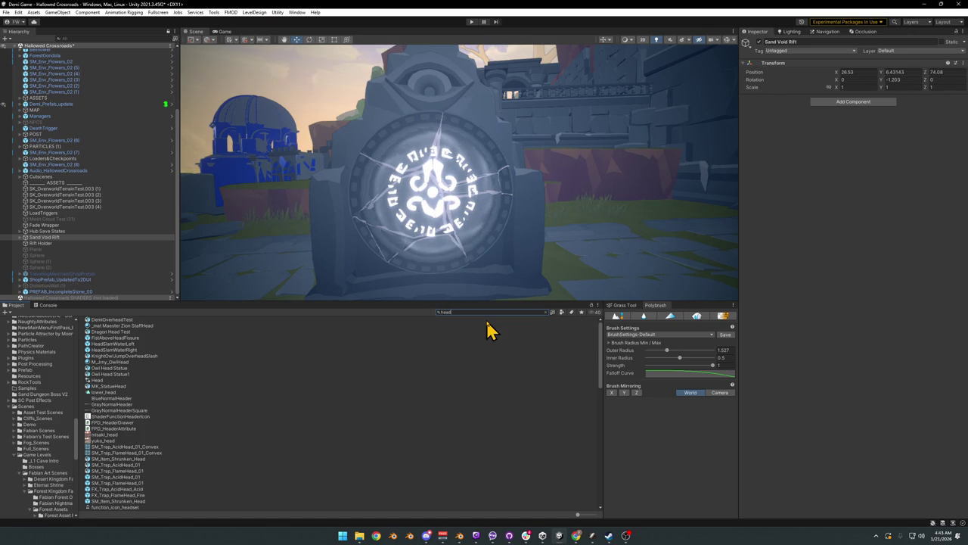
pyautogui.write('crys')
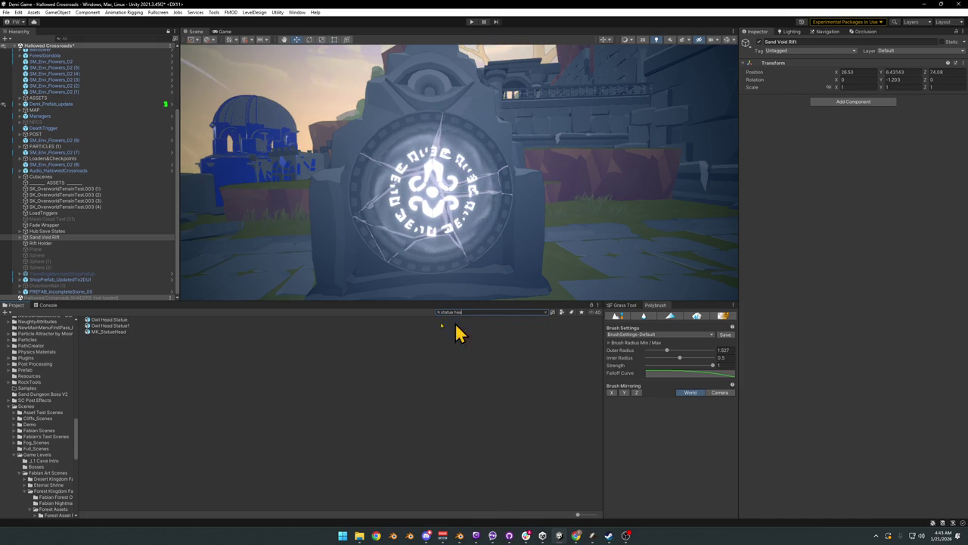
pyautogui.moveTo(389, 210)
pyautogui.mouseDown(button='right')
pyautogui.moveTo(613, 216)
pyautogui.moveTo(458, 196)
pyautogui.moveTo(579, 199)
pyautogui.mouseUp(button='right')
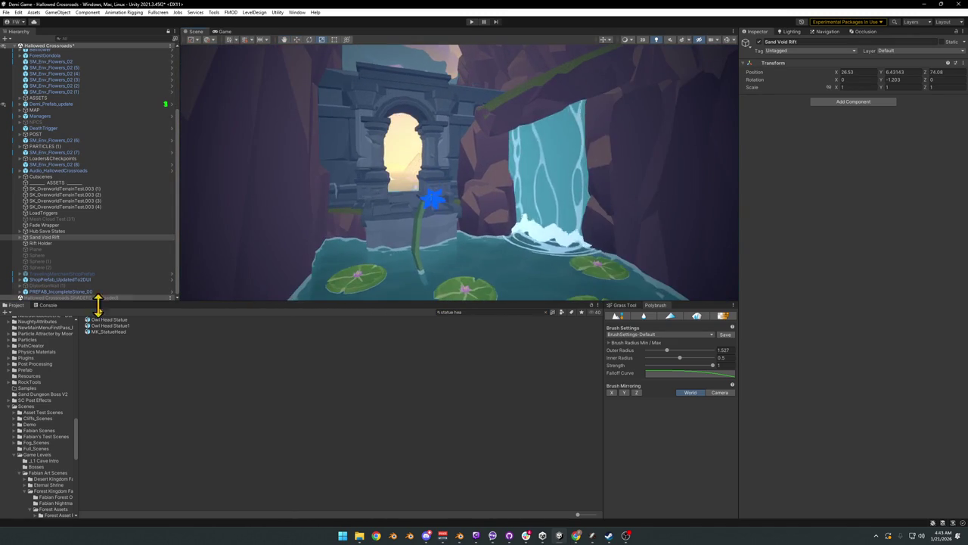
# Step: Drag MK_StatueHead into the scene in front of the marsh waterfall
pyautogui.moveTo(109, 331)
pyautogui.mouseDown()
pyautogui.moveTo(546, 277)
pyautogui.moveTo(519, 244)
pyautogui.mouseUp()
pyautogui.moveTo(519, 244); pyautogui.dragTo(471, 222, button='right')
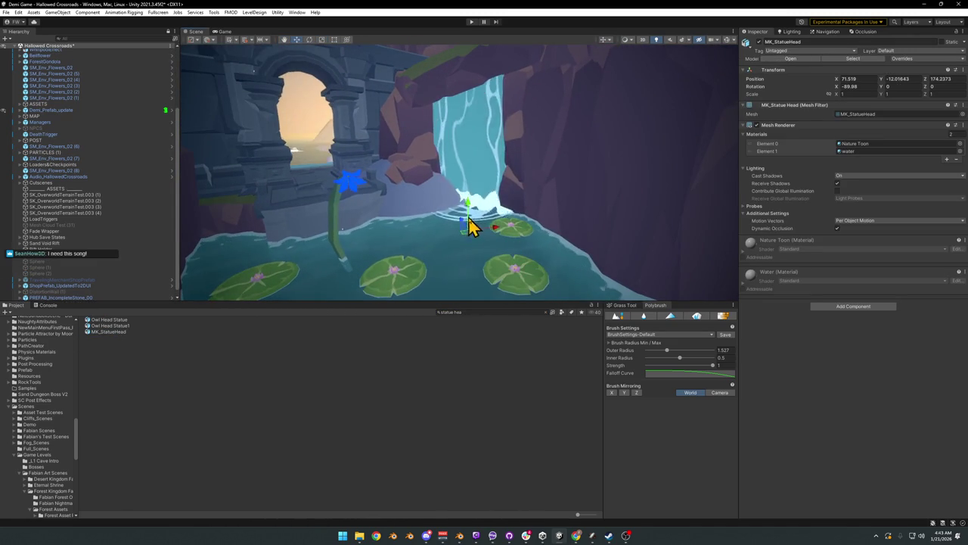
pyautogui.moveTo(469, 223)
pyautogui.mouseDown()
pyautogui.moveTo(519, 237)
pyautogui.moveTo(507, 140)
pyautogui.mouseUp()
# Step: Turn the statue head to about 78° and move it to X 51.01, Y 8.05, Z 142.61
pyautogui.press('e')
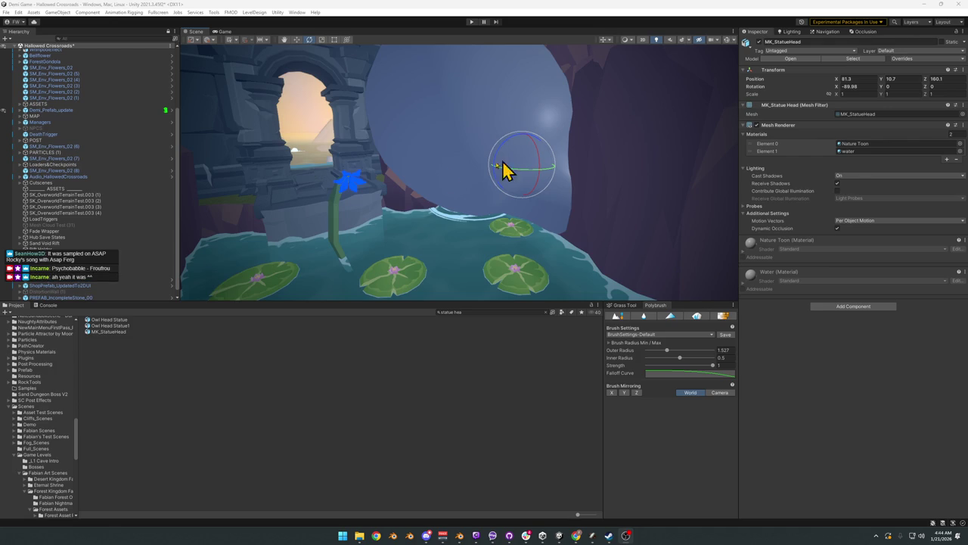
pyautogui.moveTo(531, 177); pyautogui.dragTo(428, 186)
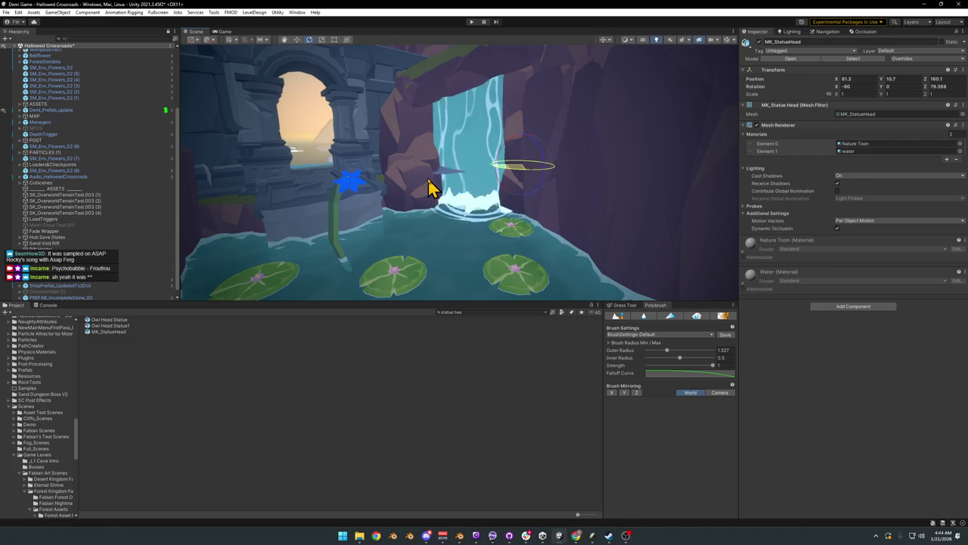
pyautogui.press('w')
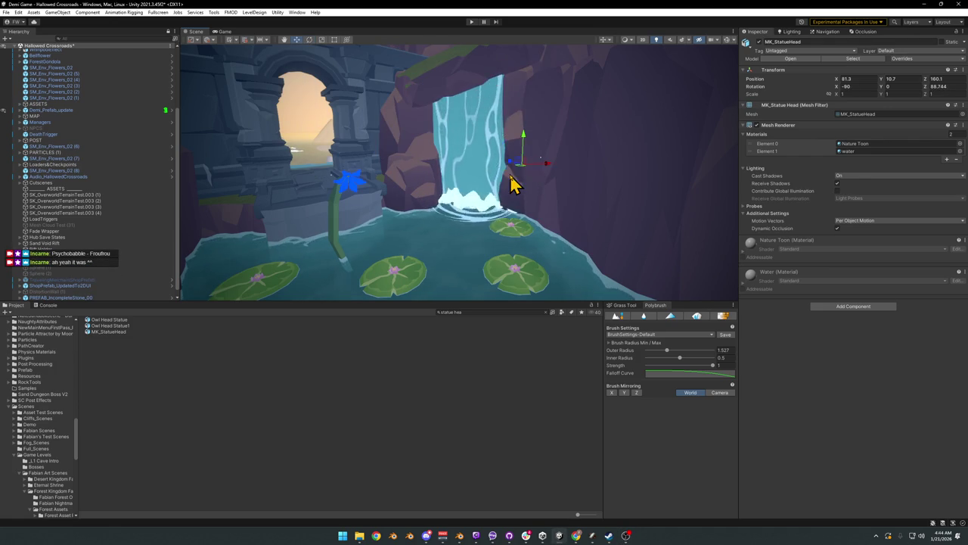
pyautogui.moveTo(527, 177)
pyautogui.mouseDown()
pyautogui.moveTo(519, 205)
pyautogui.moveTo(414, 214)
pyautogui.mouseUp()
pyautogui.press('e')
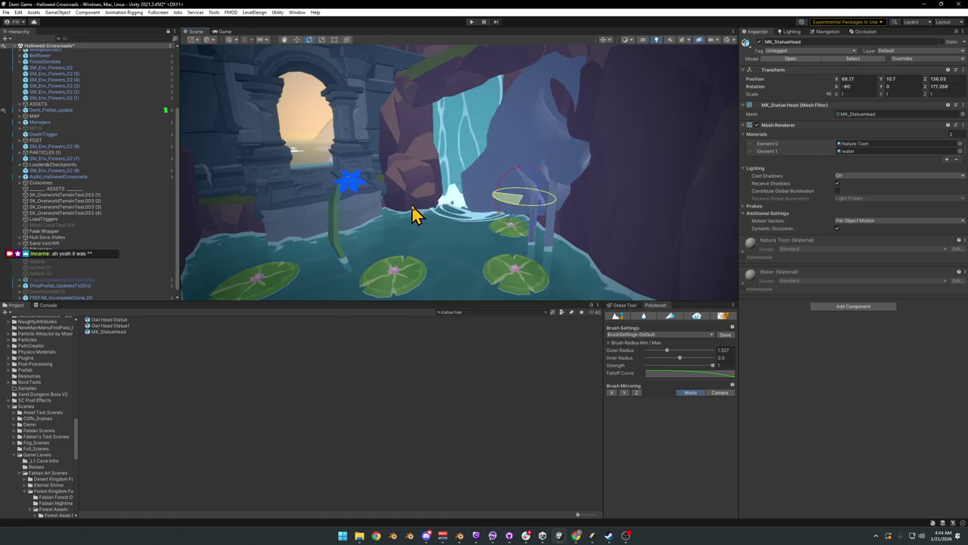
pyautogui.press('w')
pyautogui.moveTo(522, 205)
pyautogui.mouseDown()
pyautogui.moveTo(400, 201)
pyautogui.moveTo(454, 189)
pyautogui.moveTo(423, 168)
pyautogui.mouseUp()
pyautogui.moveTo(423, 167)
pyautogui.mouseDown(button='right')
pyautogui.moveTo(380, 186)
pyautogui.moveTo(404, 171)
pyautogui.mouseUp(button='right')
# Step: Lower the statue head down into the water
pyautogui.press('e')
pyautogui.keyDown('alt'); pyautogui.moveTo(404, 195); pyautogui.dragTo(387, 227); pyautogui.keyUp('alt')
pyautogui.press('w')
pyautogui.moveTo(389, 191)
pyautogui.mouseDown()
pyautogui.moveTo(391, 231)
pyautogui.moveTo(380, 245)
pyautogui.moveTo(372, 237)
pyautogui.moveTo(388, 252)
pyautogui.moveTo(434, 227)
pyautogui.moveTo(334, 212)
pyautogui.moveTo(381, 211)
pyautogui.mouseUp()
# Step: Rotate the statue head to 82.25° and move it to X 37.75, Z 125.37 by the lily pads
pyautogui.moveTo(467, 214)
pyautogui.keyDown('alt'); pyautogui.mouseDown()
pyautogui.moveTo(479, 199)
pyautogui.moveTo(456, 190)
pyautogui.moveTo(501, 173)
pyautogui.mouseUp(); pyautogui.keyUp('alt')
pyautogui.keyDown('alt'); pyautogui.moveTo(491, 231); pyautogui.dragTo(491, 213); pyautogui.keyUp('alt')
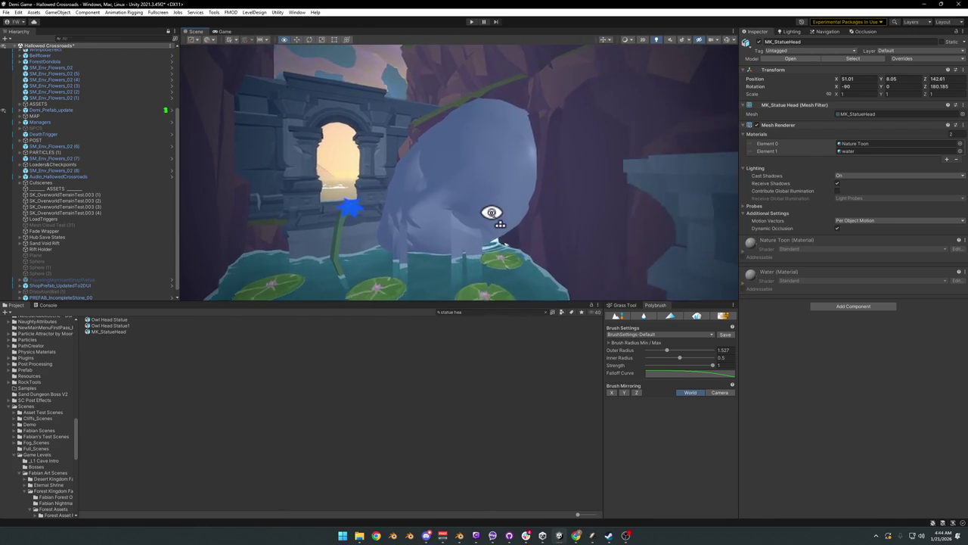
pyautogui.moveTo(491, 212)
pyautogui.mouseDown(button='right')
pyautogui.moveTo(471, 203)
pyautogui.moveTo(470, 230)
pyautogui.mouseUp(button='right')
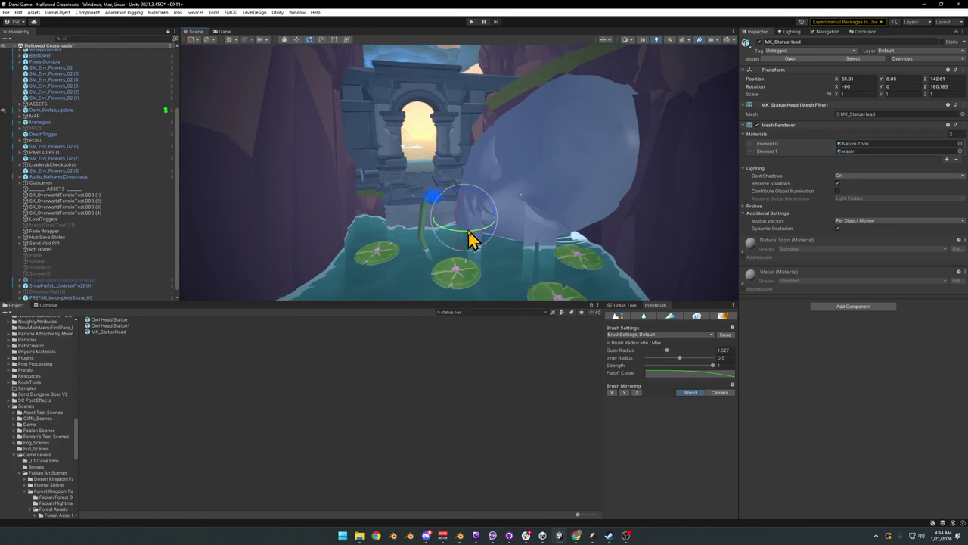
pyautogui.moveTo(469, 239); pyautogui.dragTo(579, 227)
pyautogui.moveTo(579, 227); pyautogui.dragTo(479, 230, button='right')
pyautogui.press('w')
pyautogui.moveTo(605, 237)
pyautogui.mouseDown()
pyautogui.moveTo(437, 233)
pyautogui.moveTo(415, 243)
pyautogui.moveTo(439, 217)
pyautogui.moveTo(432, 224)
pyautogui.moveTo(421, 199)
pyautogui.moveTo(428, 211)
pyautogui.mouseUp()
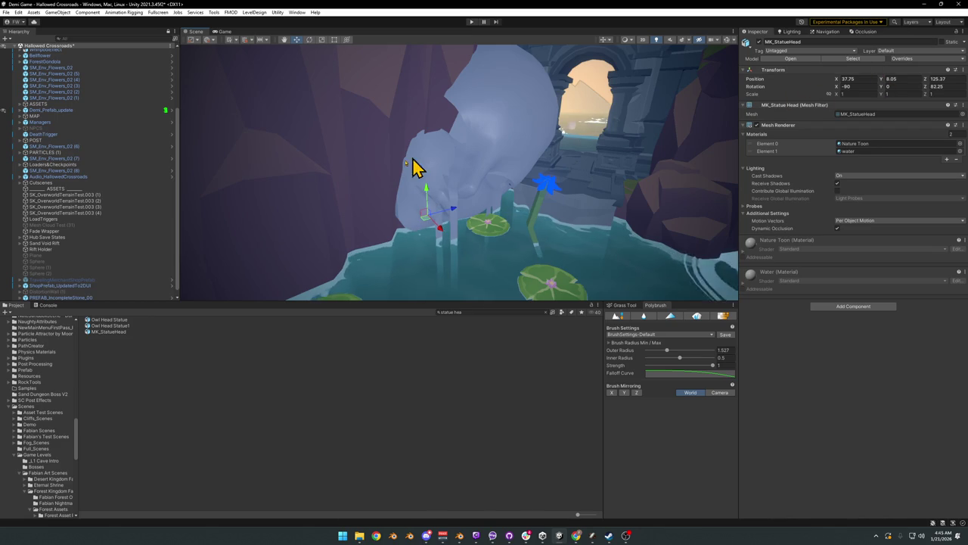
# Step: Hide the view-blocking cliff piece DK_Terrain_03.025
pyautogui.click(367, 167)
pyautogui.click(374, 186)
pyautogui.keyDown('alt'); pyautogui.moveTo(374, 186); pyautogui.dragTo(436, 187); pyautogui.keyUp('alt')
pyautogui.click(439, 192)
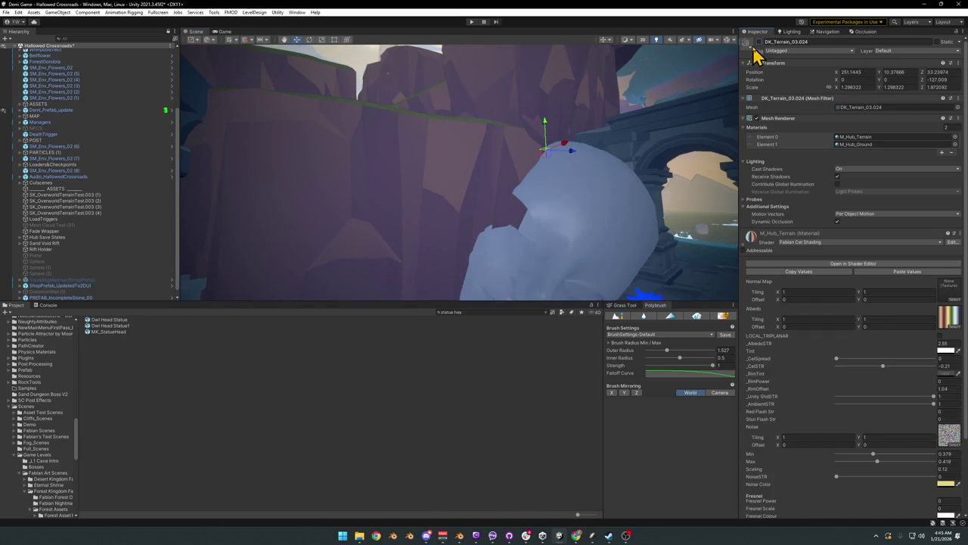
pyautogui.click(447, 224)
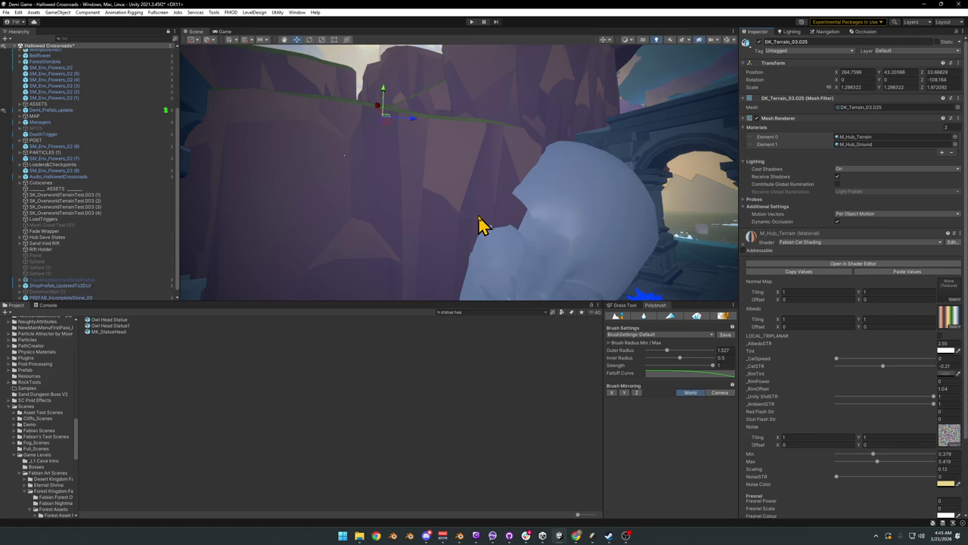
pyautogui.click(760, 42)
# Step: Move the statue head to X 38.87, Y 5.64, Z 115.45 near the pool front
pyautogui.moveTo(454, 234); pyautogui.dragTo(482, 242, button='right')
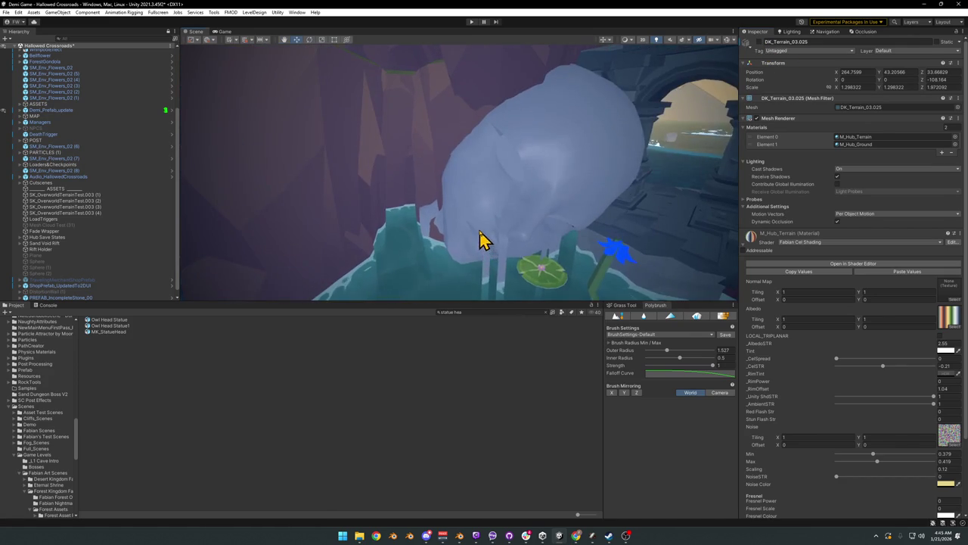
pyautogui.click(475, 256)
pyautogui.moveTo(475, 256)
pyautogui.mouseDown()
pyautogui.moveTo(427, 286)
pyautogui.moveTo(420, 274)
pyautogui.moveTo(421, 303)
pyautogui.moveTo(395, 296)
pyautogui.mouseUp()
# Step: Scale MK_StatueHead uniformly to about 1.1679 on all axes
pyautogui.moveTo(449, 244); pyautogui.dragTo(450, 257, button='right')
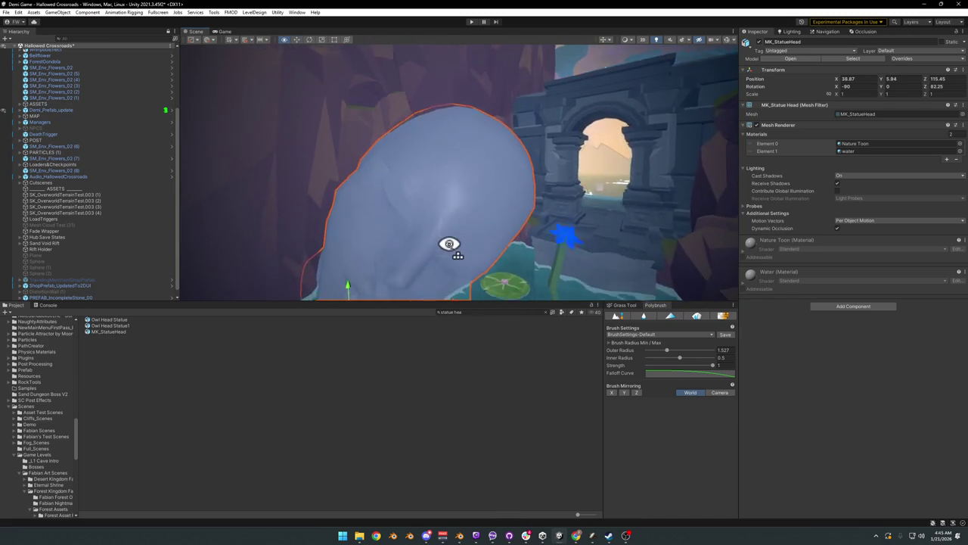
pyautogui.moveTo(463, 254)
pyautogui.mouseDown(button='right')
pyautogui.moveTo(489, 252)
pyautogui.moveTo(398, 248)
pyautogui.mouseUp(button='right')
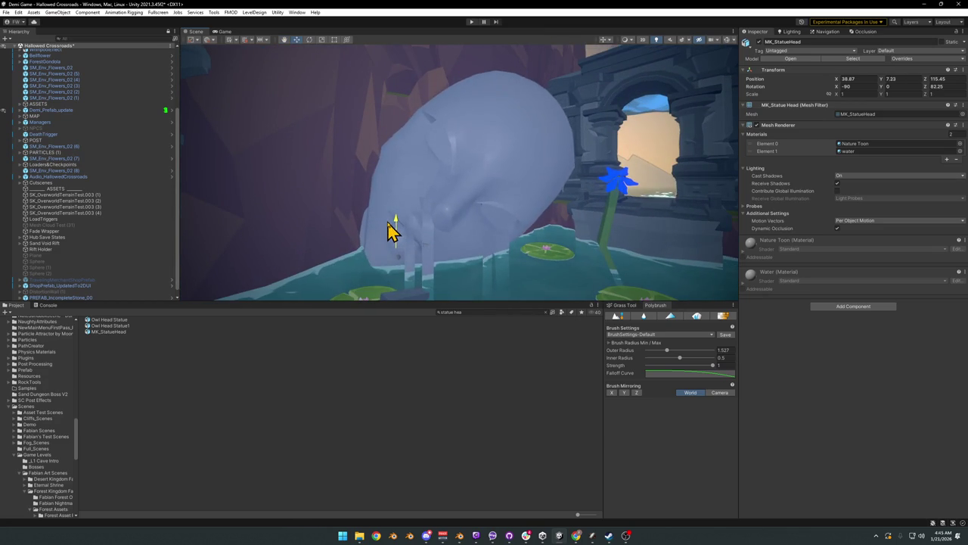
pyautogui.moveTo(391, 214)
pyautogui.mouseDown(button='right')
pyautogui.moveTo(499, 220)
pyautogui.moveTo(487, 216)
pyautogui.mouseUp(button='right')
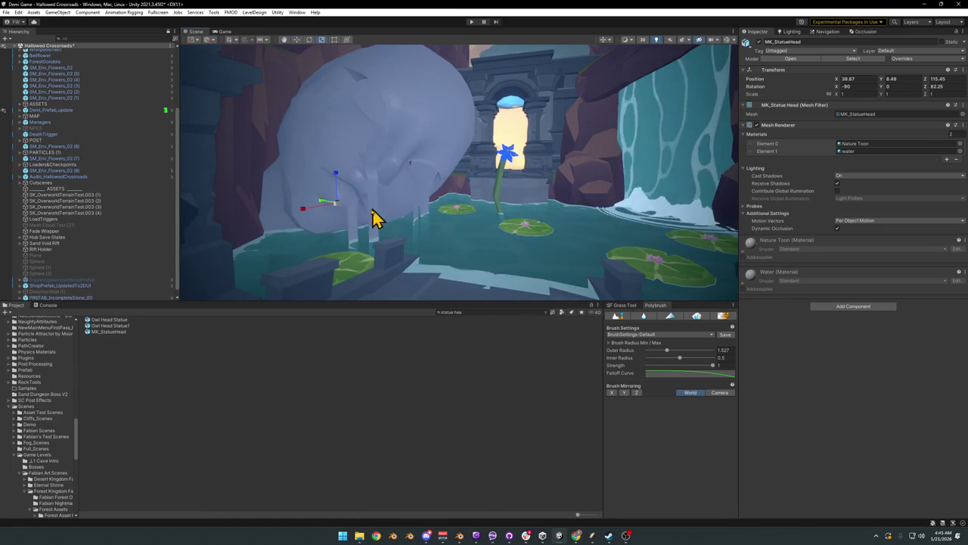
pyautogui.moveTo(339, 207); pyautogui.dragTo(346, 202)
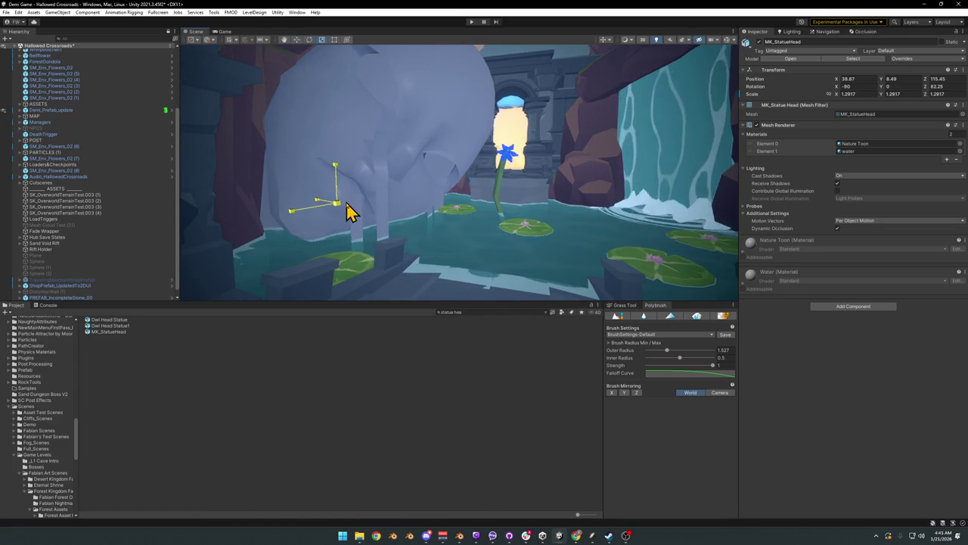
pyautogui.moveTo(393, 195)
pyautogui.mouseDown(button='right')
pyautogui.moveTo(450, 182)
pyautogui.moveTo(426, 180)
pyautogui.moveTo(459, 185)
pyautogui.moveTo(422, 208)
pyautogui.mouseUp(button='right')
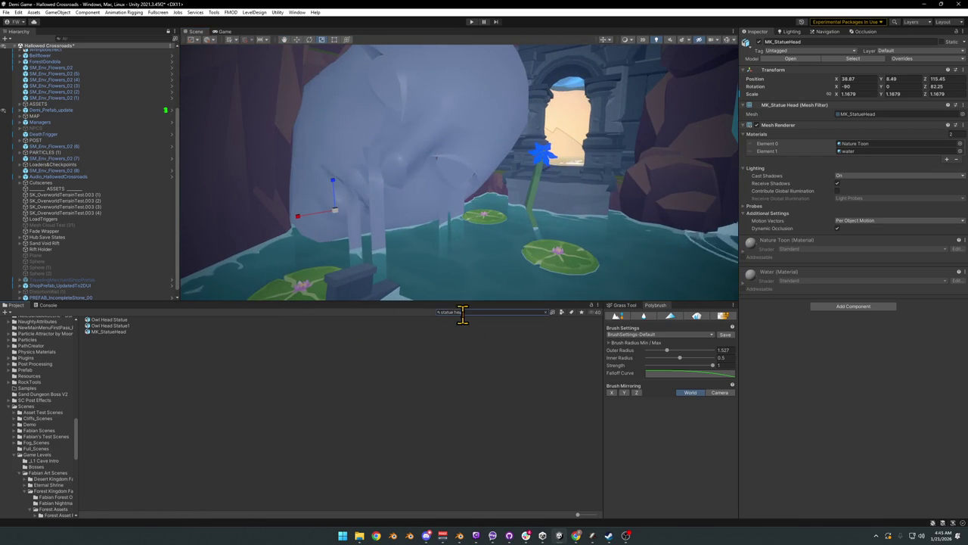
pyautogui.click(112, 331)
# Step: Show the Dungeon 3 Assets folder as thumbnails and apply Statue Water to the statue's streams
pyautogui.click(548, 313)
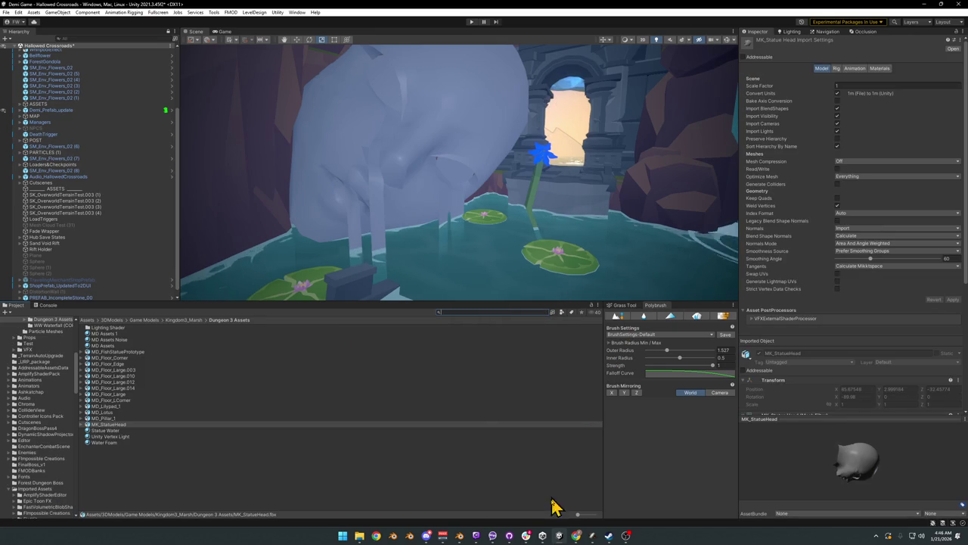
pyautogui.moveTo(578, 516); pyautogui.dragTo(593, 515)
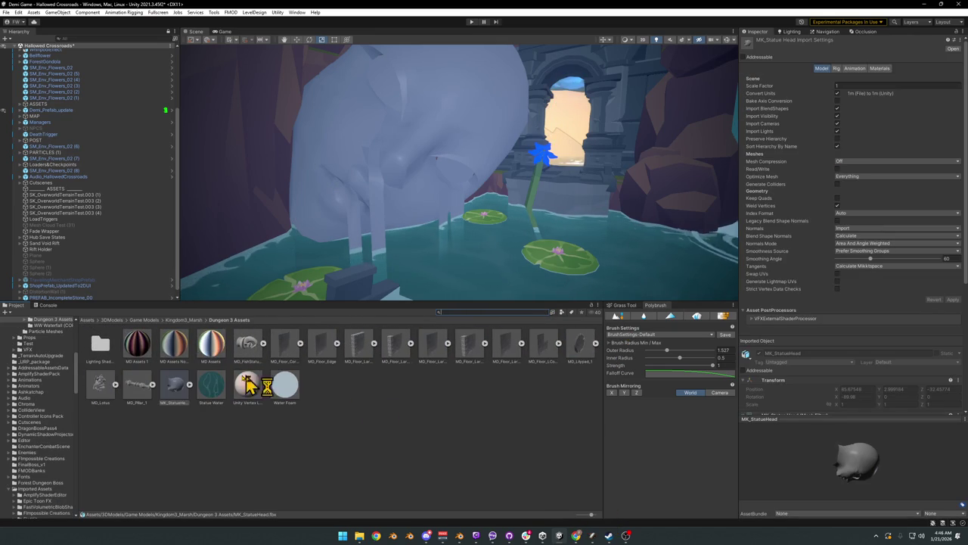
pyautogui.moveTo(214, 407); pyautogui.dragTo(357, 232)
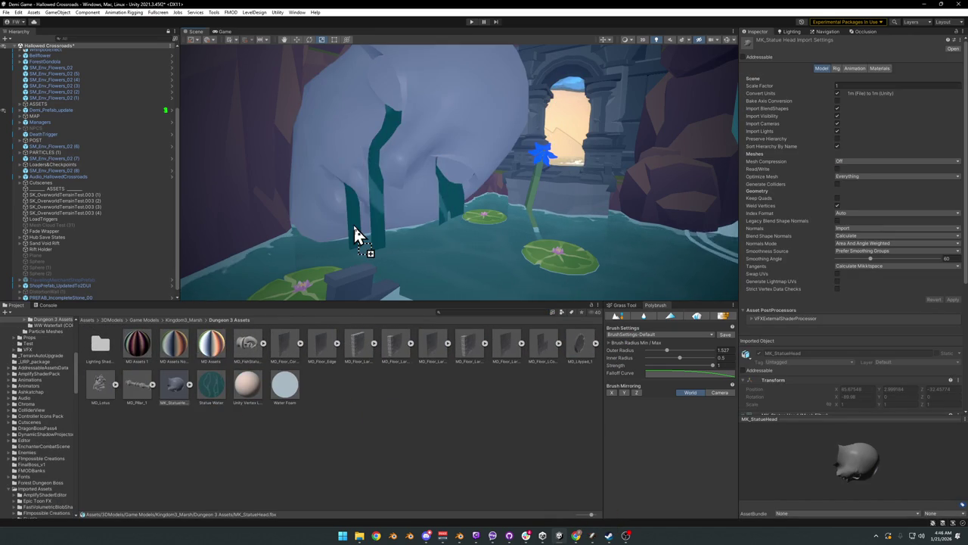
# Step: Try dark and grey-teal materials, then give the statue body MD Assets Noise
pyautogui.moveTo(146, 362); pyautogui.dragTo(321, 184)
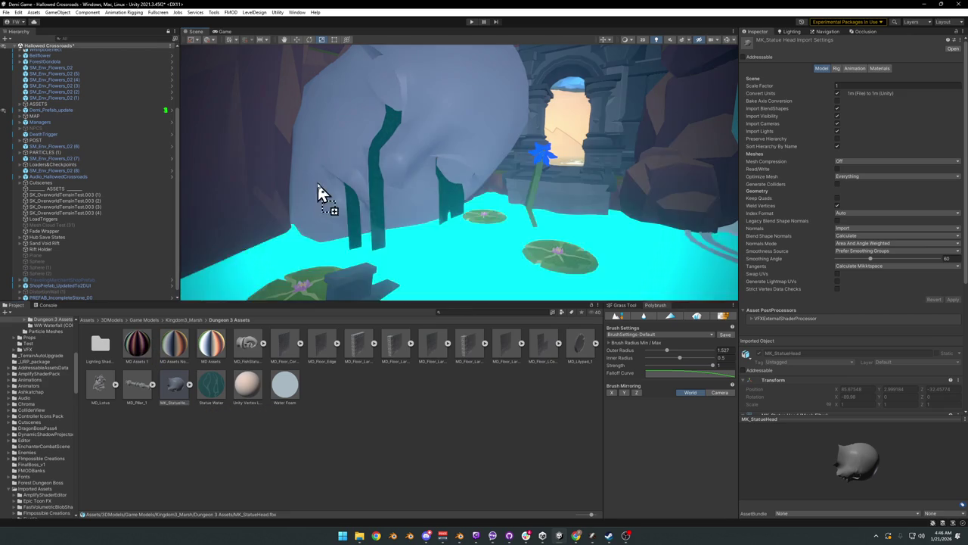
pyautogui.moveTo(211, 344); pyautogui.dragTo(330, 192)
pyautogui.moveTo(195, 361)
pyautogui.mouseDown()
pyautogui.moveTo(342, 166)
pyautogui.moveTo(158, 347)
pyautogui.moveTo(349, 179)
pyautogui.mouseUp()
pyautogui.moveTo(424, 220)
pyautogui.mouseDown(button='right')
pyautogui.moveTo(452, 186)
pyautogui.moveTo(459, 207)
pyautogui.moveTo(477, 209)
pyautogui.moveTo(454, 187)
pyautogui.mouseUp(button='right')
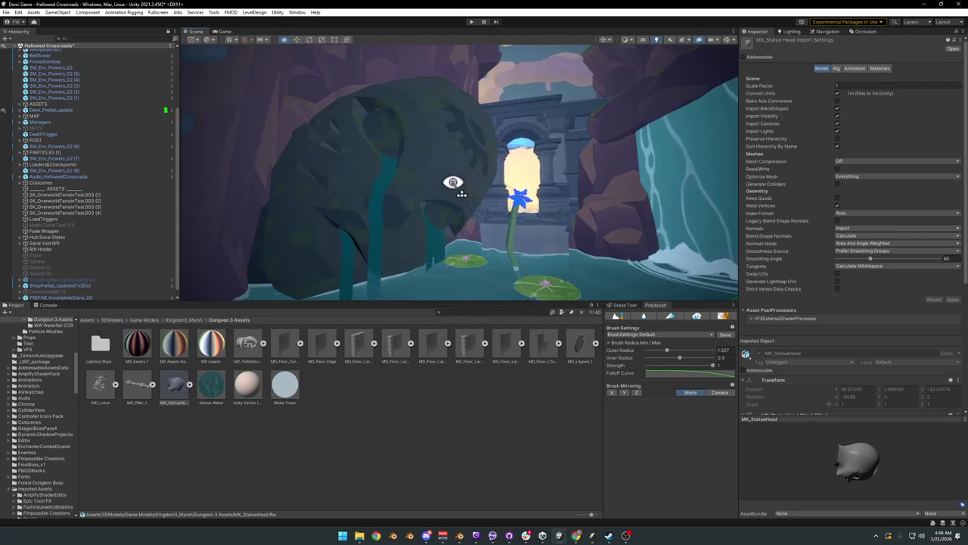
pyautogui.click(174, 346)
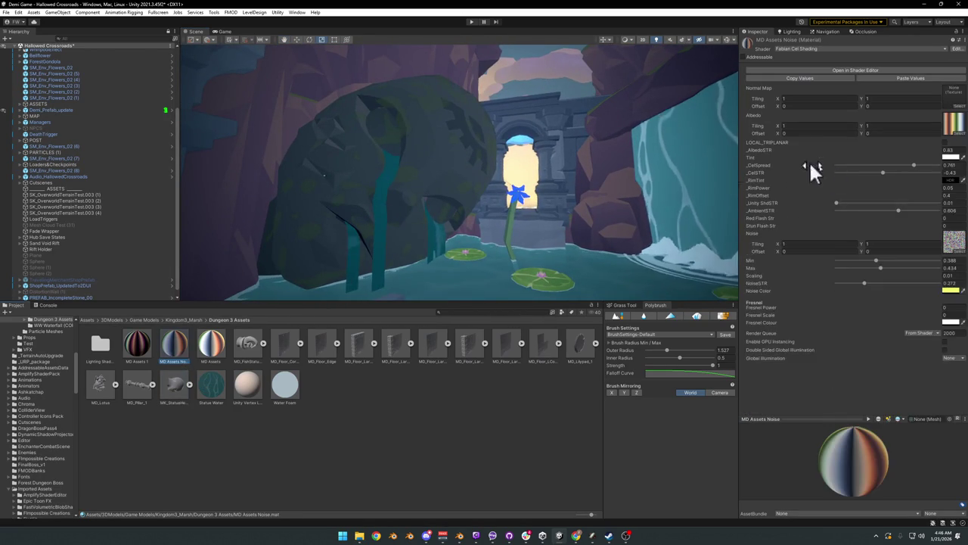
# Step: Set the MD Assets Noise AlbedoSTR to 1.85
pyautogui.click(949, 150)
pyautogui.write('2.16')
pyautogui.press('BackSpace')
pyautogui.press('BackSpace')
pyautogui.press('BackSpace')
pyautogui.write('1.85')
pyautogui.moveTo(705, 166); pyautogui.dragTo(552, 192, button='right')
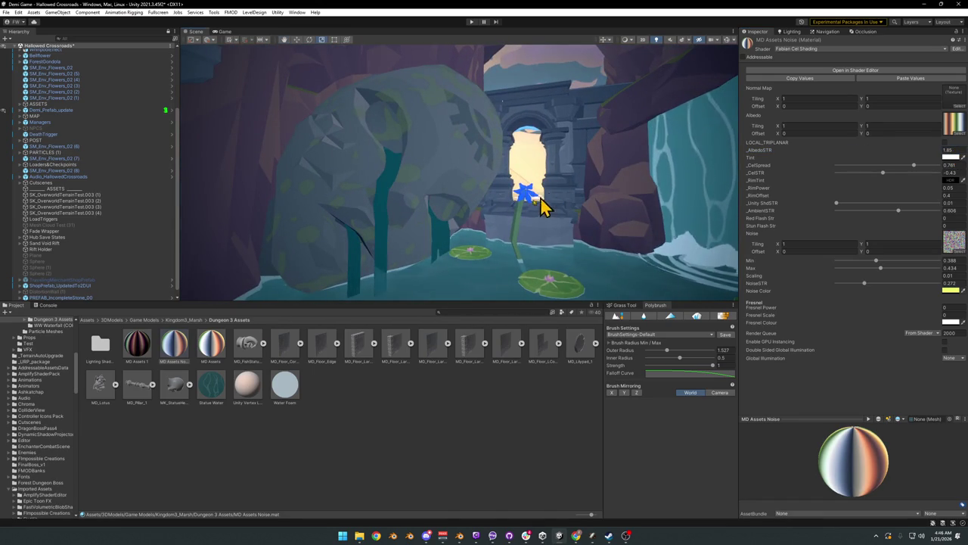
# Step: Change the Statue Water main colour to dark teal 185D63
pyautogui.click(215, 399)
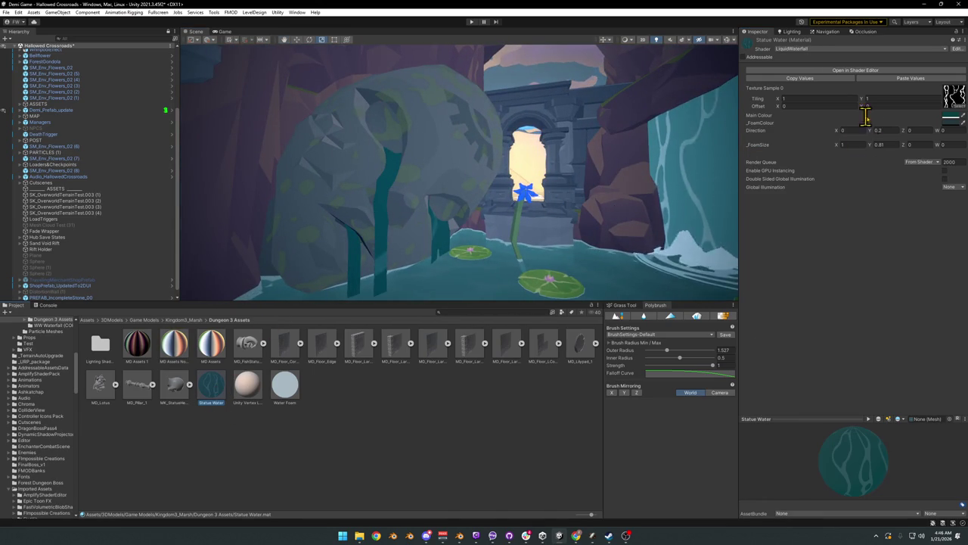
pyautogui.click(950, 122)
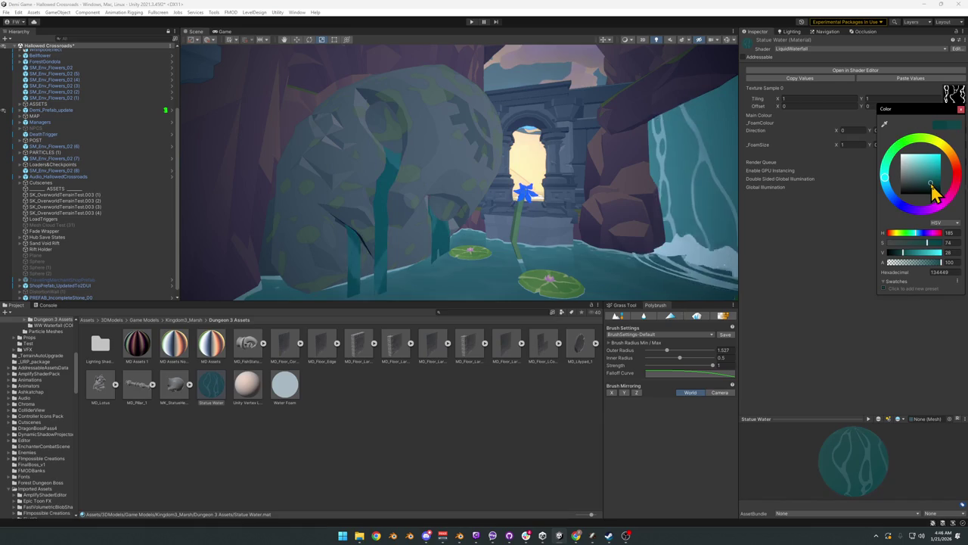
pyautogui.moveTo(932, 185); pyautogui.dragTo(932, 183)
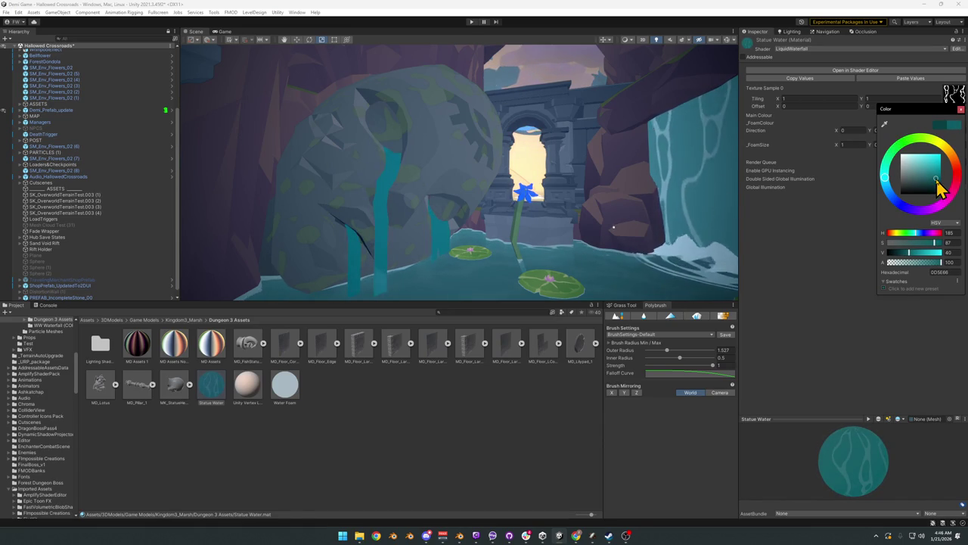
pyautogui.moveTo(934, 182); pyautogui.dragTo(934, 182)
pyautogui.moveTo(529, 162)
pyautogui.mouseDown(button='right')
pyautogui.moveTo(499, 160)
pyautogui.moveTo(349, 195)
pyautogui.mouseUp(button='right')
# Step: Hide the wall SD_Wall_08.002 blocking the pool view
pyautogui.click(354, 204)
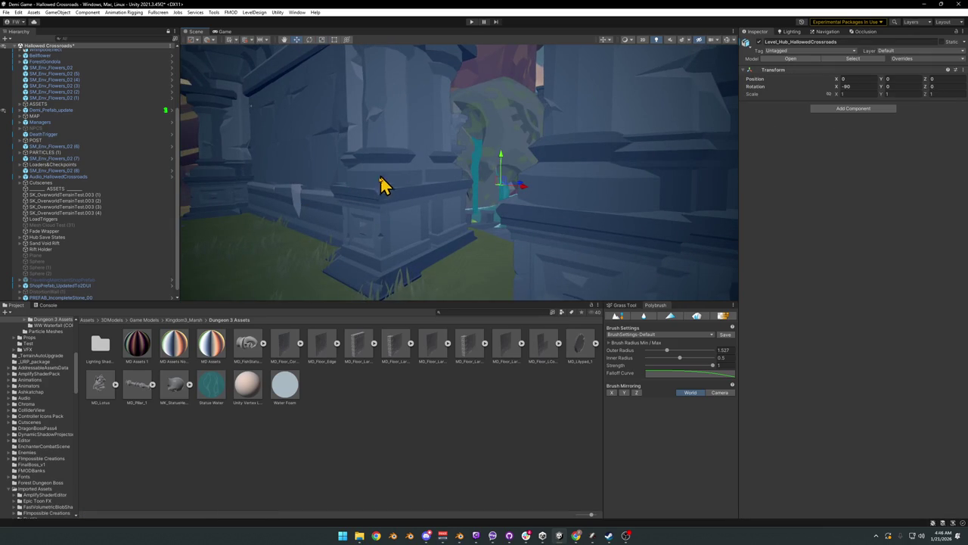
pyautogui.click(381, 195)
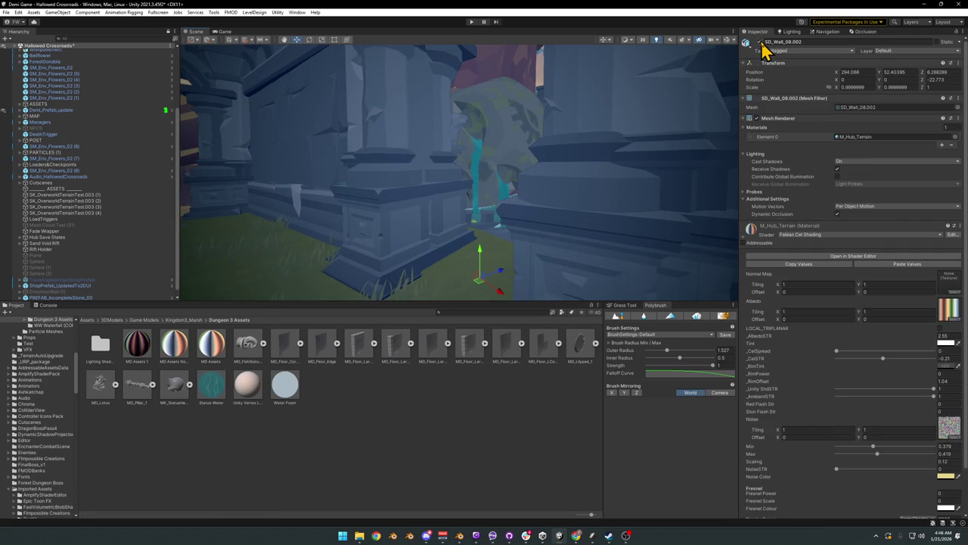
pyautogui.click(759, 42)
pyautogui.click(378, 329)
pyautogui.moveTo(530, 199); pyautogui.dragTo(551, 204, button='right')
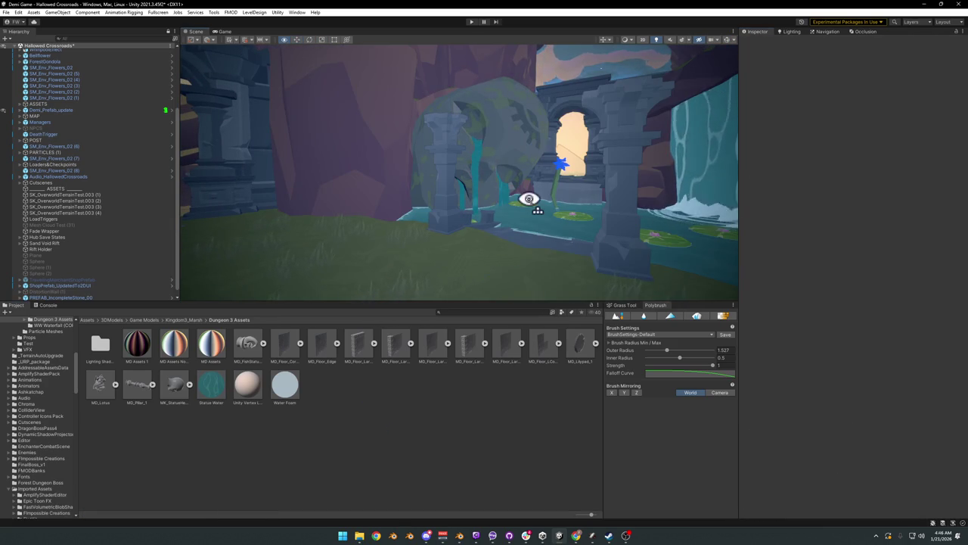
# Step: Hide Pillar 1.010 in front of the pool
pyautogui.click(425, 239)
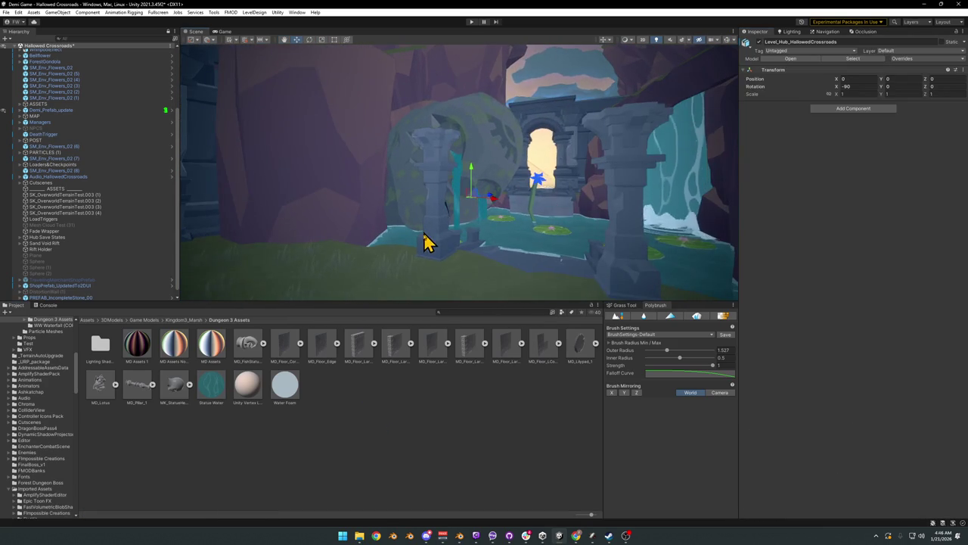
pyautogui.click(435, 244)
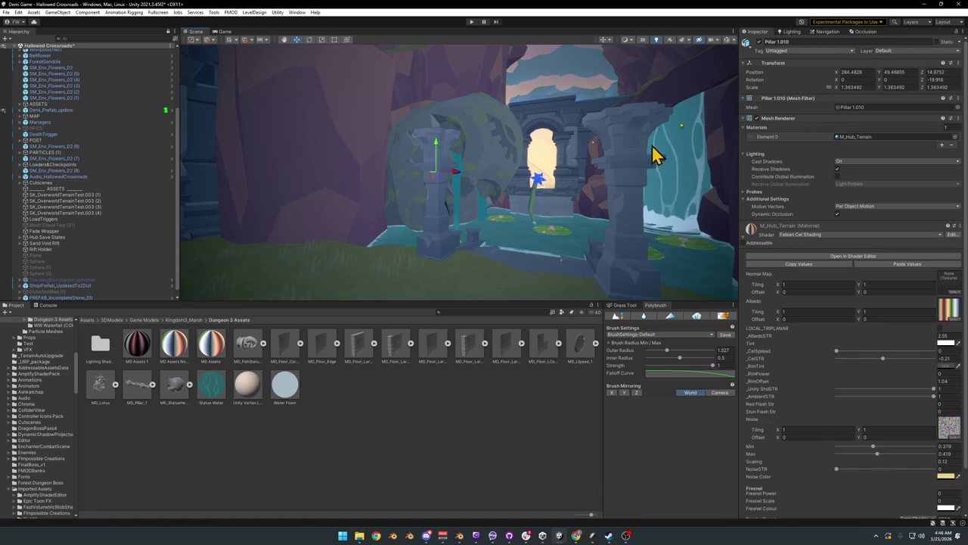
pyautogui.click(760, 42)
pyautogui.click(394, 330)
pyautogui.moveTo(512, 194); pyautogui.dragTo(562, 198, button='right')
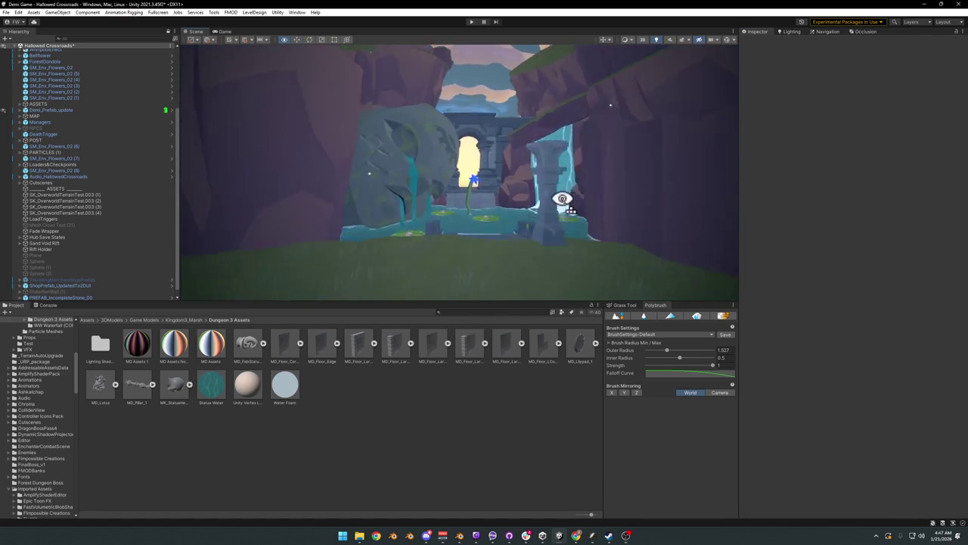
pyautogui.moveTo(562, 198); pyautogui.dragTo(562, 199, button='right')
# Step: Turn the statue head to about 162° and slide it across the pool
pyautogui.click(353, 236)
pyautogui.press('e')
pyautogui.moveTo(350, 255); pyautogui.dragTo(287, 270)
pyautogui.moveTo(287, 270)
pyautogui.mouseDown(button='right')
pyautogui.moveTo(387, 258)
pyautogui.moveTo(371, 243)
pyautogui.mouseUp(button='right')
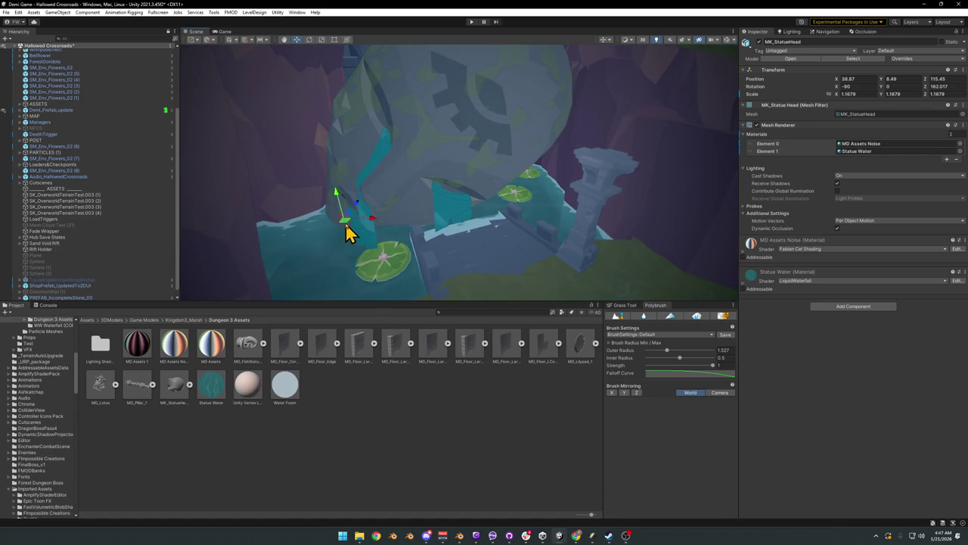
pyautogui.moveTo(344, 230); pyautogui.dragTo(493, 191)
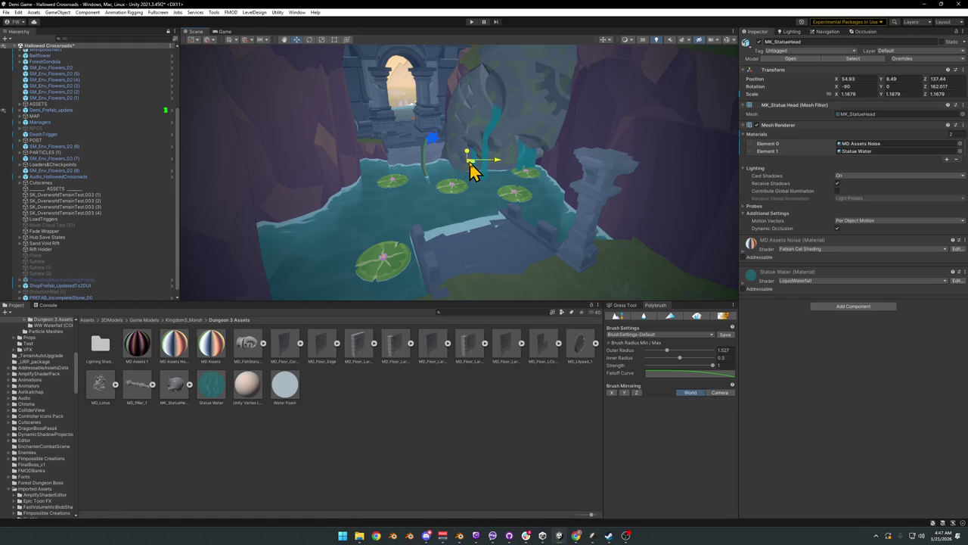
pyautogui.click(441, 483)
pyautogui.moveTo(480, 252)
pyautogui.mouseDown(button='right')
pyautogui.moveTo(476, 224)
pyautogui.moveTo(460, 211)
pyautogui.moveTo(469, 199)
pyautogui.moveTo(484, 224)
pyautogui.moveTo(437, 261)
pyautogui.moveTo(445, 238)
pyautogui.moveTo(534, 258)
pyautogui.moveTo(459, 246)
pyautogui.mouseUp(button='right')
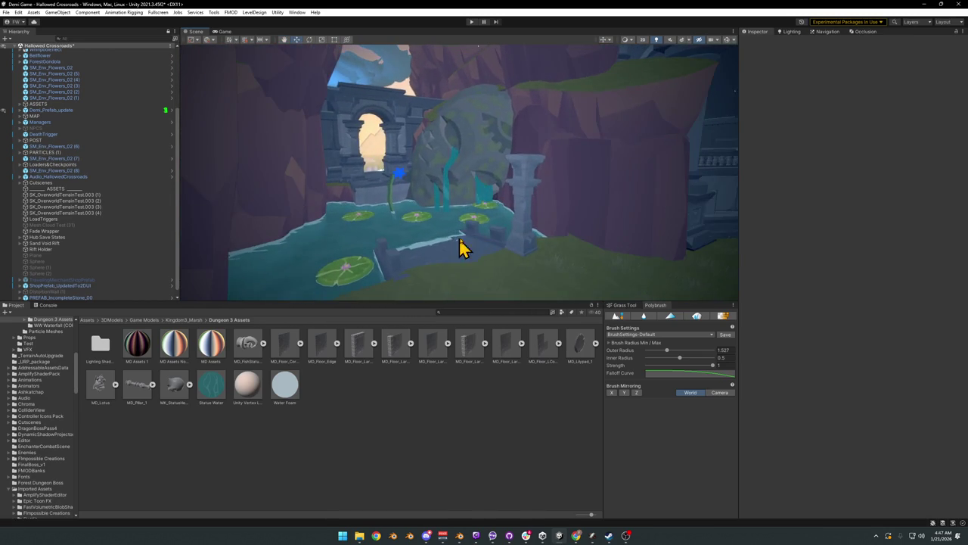
# Step: Settle the statue head deeper in the pool, framed between the cliffs under the arch
pyautogui.press('e')
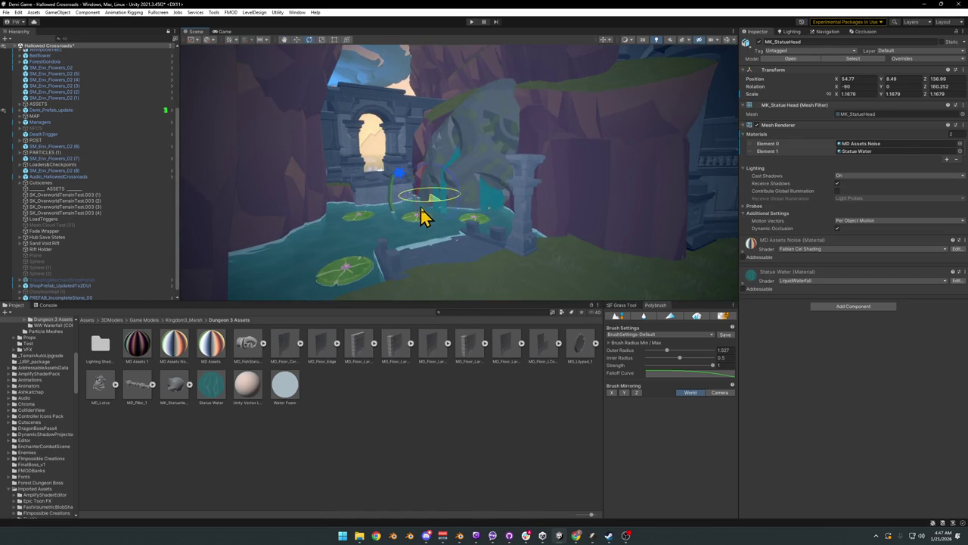
pyautogui.press('w')
pyautogui.moveTo(429, 215)
pyautogui.mouseDown(button='right')
pyautogui.moveTo(426, 201)
pyautogui.moveTo(449, 223)
pyautogui.moveTo(443, 231)
pyautogui.mouseUp(button='right')
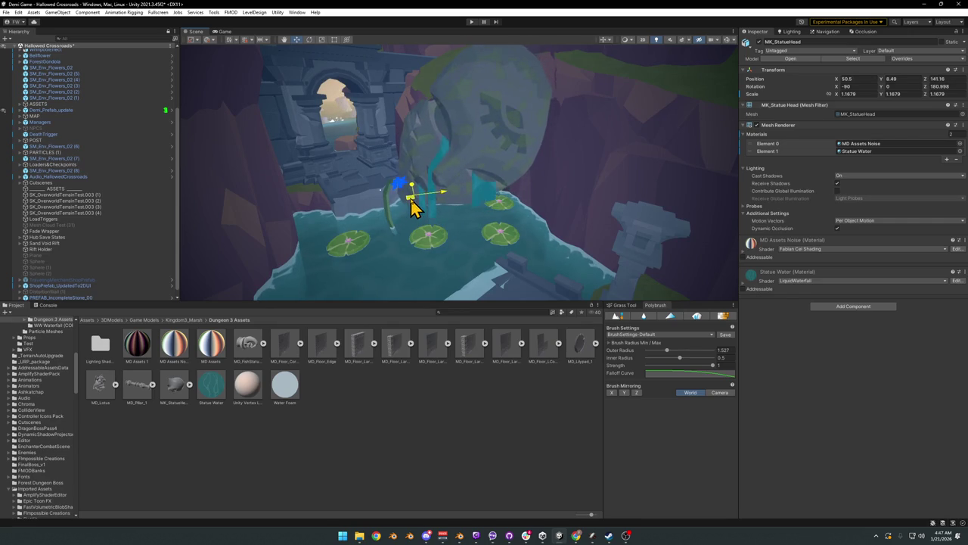
pyautogui.moveTo(501, 228)
pyautogui.mouseDown(button='right')
pyautogui.moveTo(452, 202)
pyautogui.moveTo(447, 223)
pyautogui.mouseUp(button='right')
pyautogui.moveTo(440, 201)
pyautogui.mouseDown()
pyautogui.moveTo(460, 195)
pyautogui.moveTo(449, 192)
pyautogui.moveTo(452, 177)
pyautogui.moveTo(449, 189)
pyautogui.mouseUp()
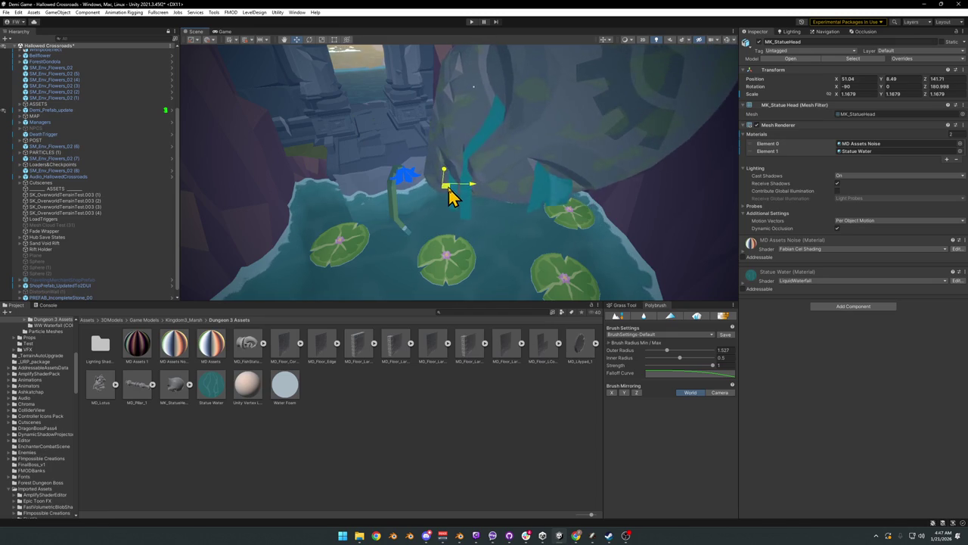
pyautogui.moveTo(450, 199)
pyautogui.mouseDown(button='right')
pyautogui.moveTo(451, 168)
pyautogui.moveTo(475, 205)
pyautogui.mouseUp(button='right')
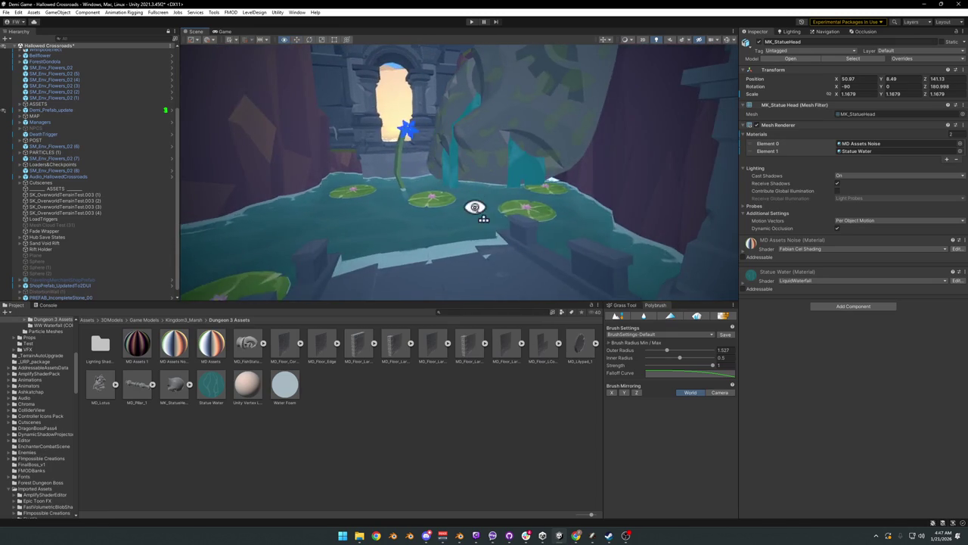
pyautogui.press('s')
pyautogui.moveTo(528, 237)
pyautogui.mouseDown(button='right')
pyautogui.moveTo(449, 234)
pyautogui.moveTo(534, 228)
pyautogui.moveTo(553, 242)
pyautogui.moveTo(568, 238)
pyautogui.moveTo(458, 219)
pyautogui.moveTo(467, 210)
pyautogui.moveTo(467, 219)
pyautogui.moveTo(547, 226)
pyautogui.moveTo(454, 218)
pyautogui.moveTo(674, 242)
pyautogui.moveTo(434, 223)
pyautogui.moveTo(562, 232)
pyautogui.moveTo(526, 236)
pyautogui.mouseUp(button='right')
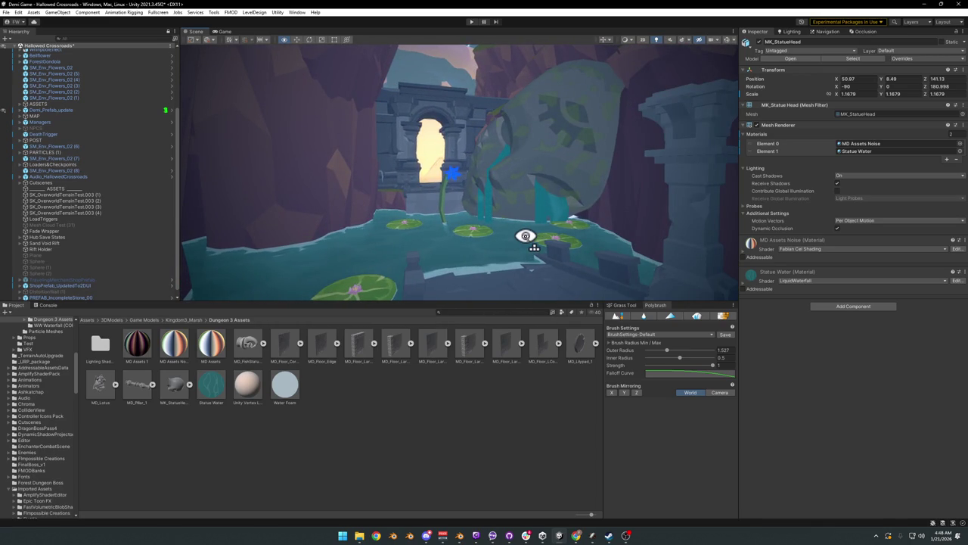
pyautogui.click(171, 362)
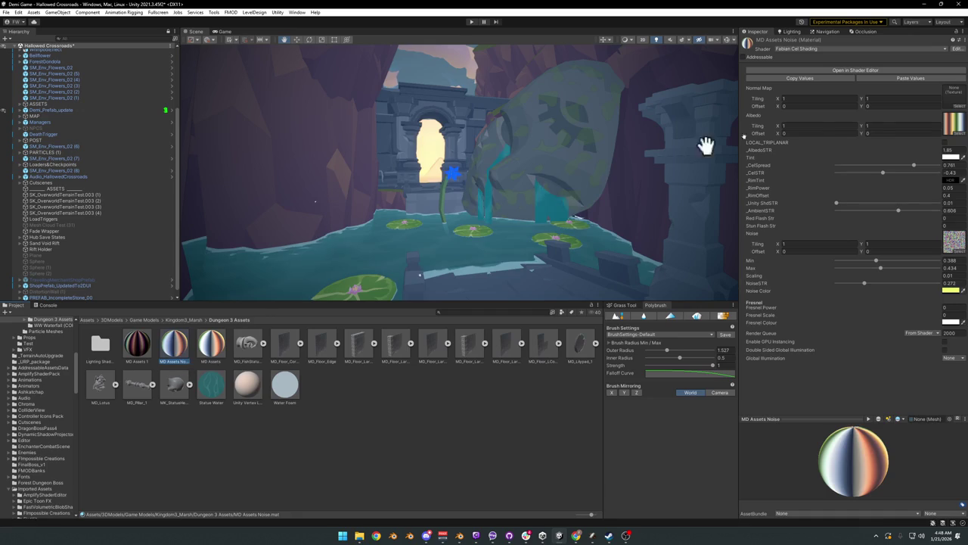
# Step: Set MD Assets Noise cel spread 0.638, cel strength -0.13 and albedo strength 2.02
pyautogui.moveTo(888, 168); pyautogui.dragTo(880, 169)
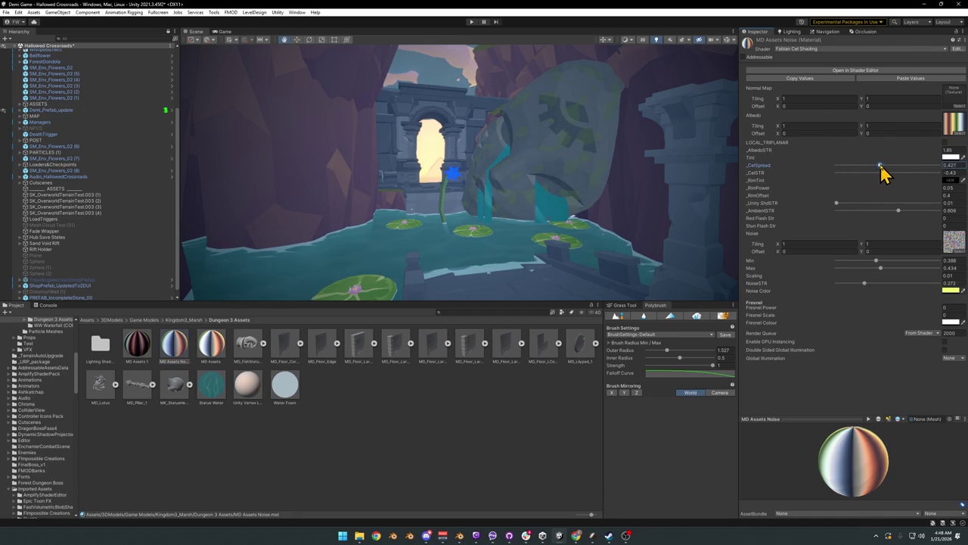
pyautogui.moveTo(883, 173); pyautogui.dragTo(889, 173)
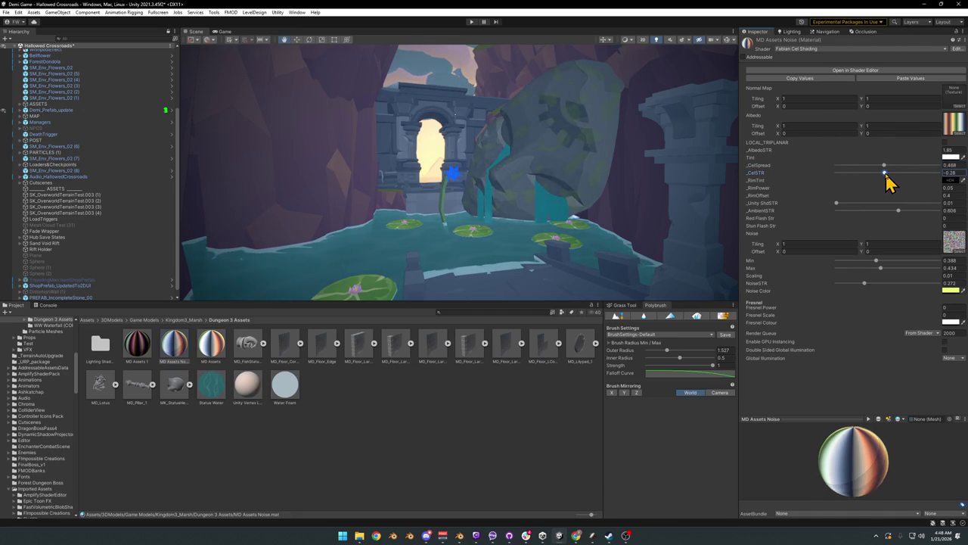
pyautogui.moveTo(887, 172)
pyautogui.mouseDown()
pyautogui.moveTo(866, 176)
pyautogui.moveTo(932, 177)
pyautogui.moveTo(904, 177)
pyautogui.mouseUp()
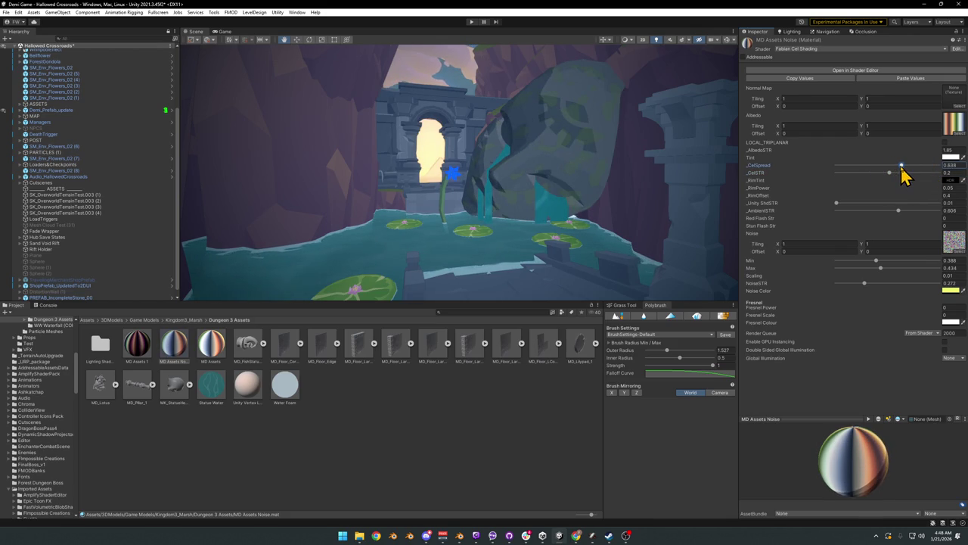
pyautogui.moveTo(568, 167); pyautogui.dragTo(541, 166, button='right')
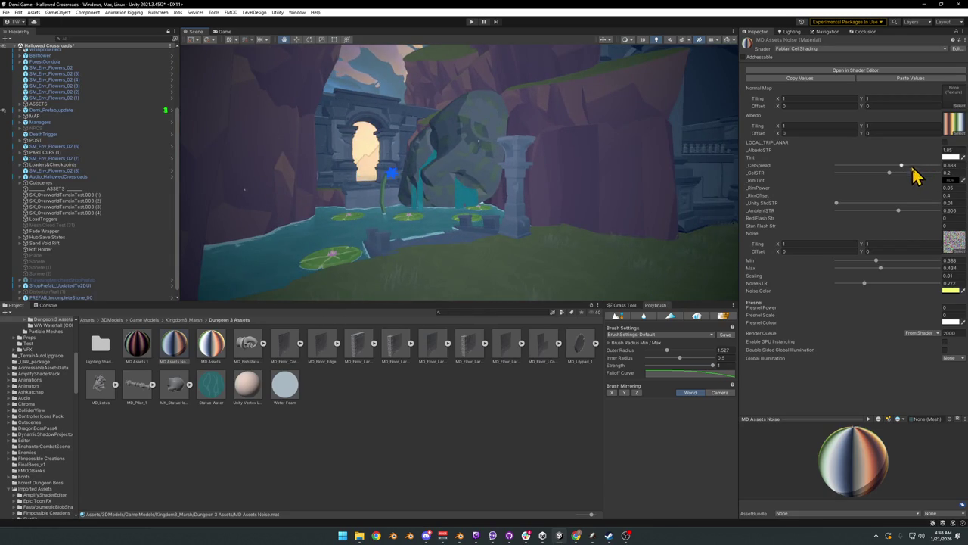
pyautogui.moveTo(891, 173); pyautogui.dragTo(884, 173)
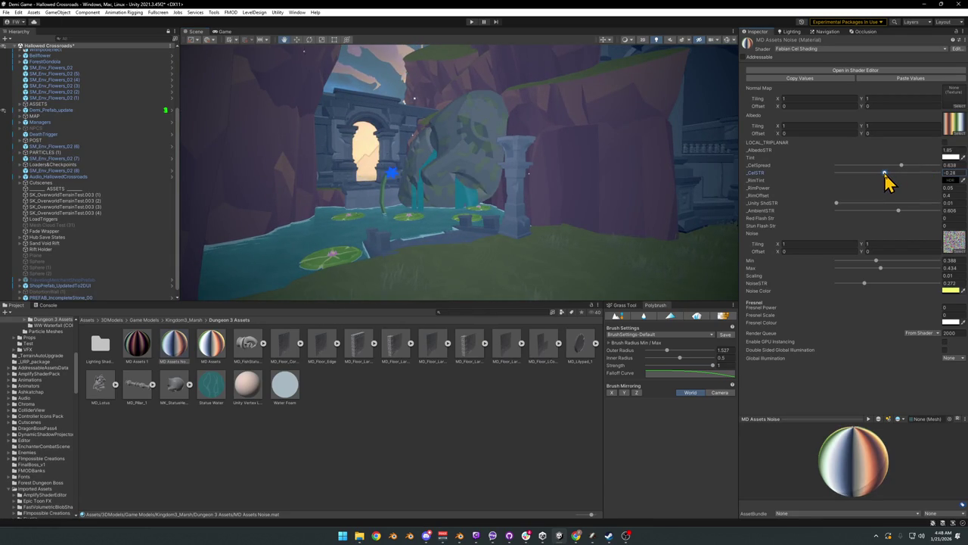
pyautogui.moveTo(609, 168); pyautogui.dragTo(569, 171, button='right')
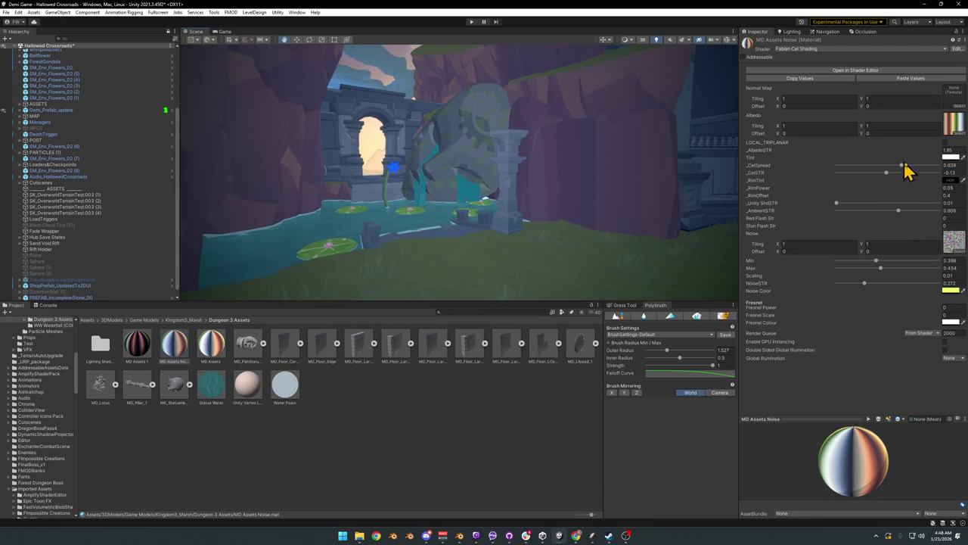
pyautogui.click(947, 159)
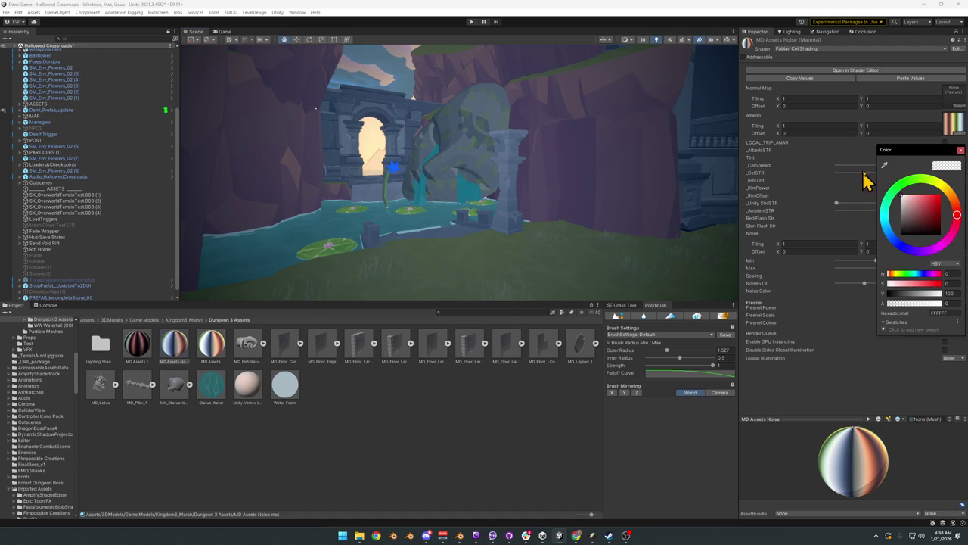
pyautogui.click(828, 202)
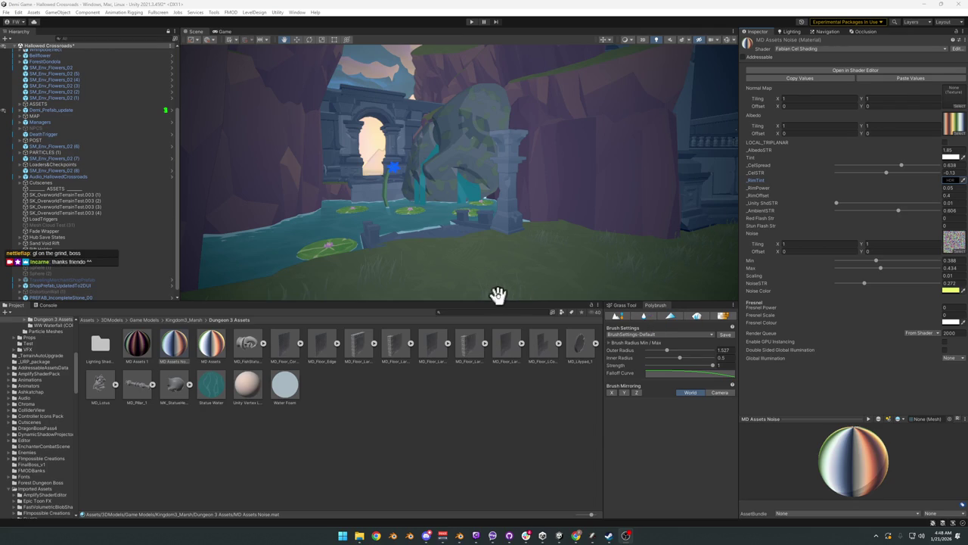
pyautogui.click(947, 156)
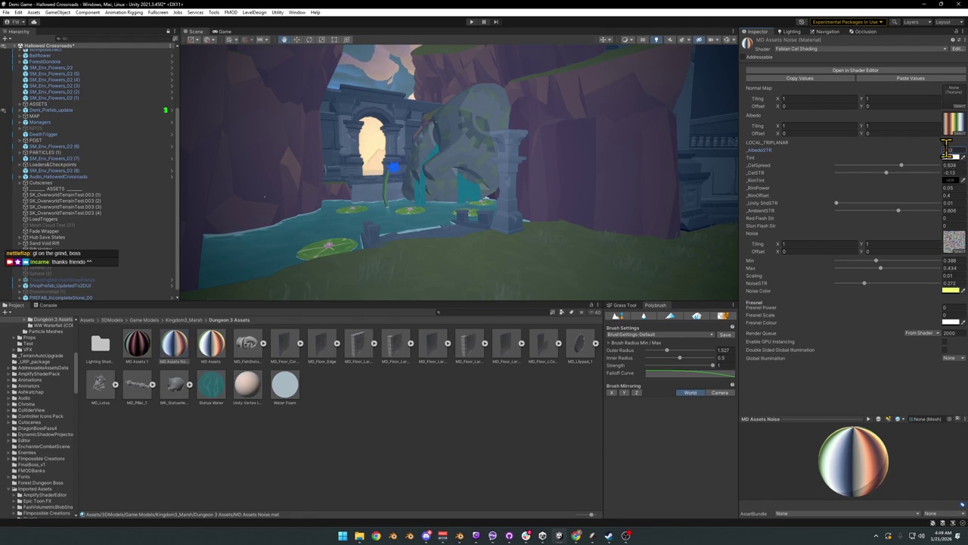
# Step: Raise MK_StatueHead to X 51.17, Y 14.7, Z 141.52
pyautogui.moveTo(559, 143); pyautogui.dragTo(522, 151, button='right')
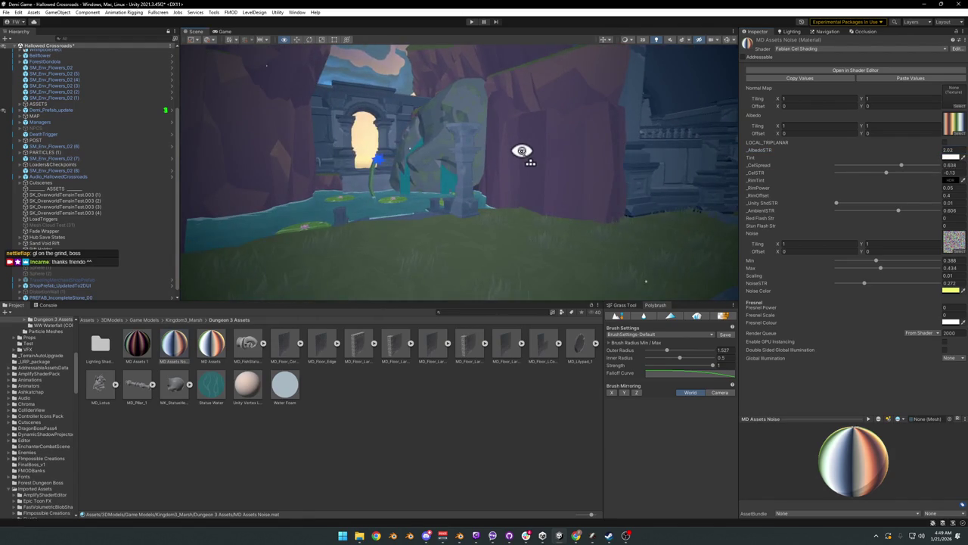
pyautogui.moveTo(522, 151); pyautogui.dragTo(475, 213, button='right')
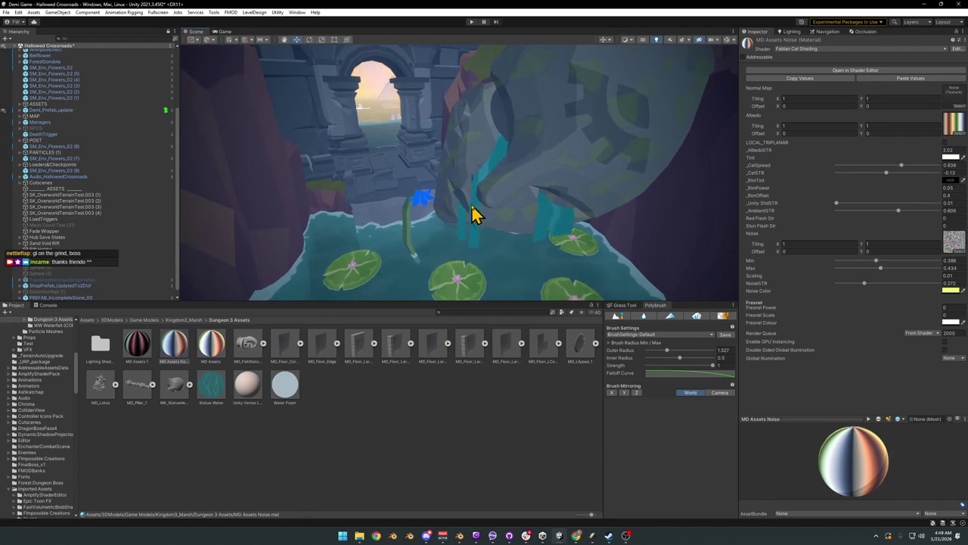
pyautogui.click(475, 208)
pyautogui.moveTo(452, 220)
pyautogui.mouseDown()
pyautogui.moveTo(434, 215)
pyautogui.moveTo(457, 224)
pyautogui.moveTo(454, 152)
pyautogui.mouseUp()
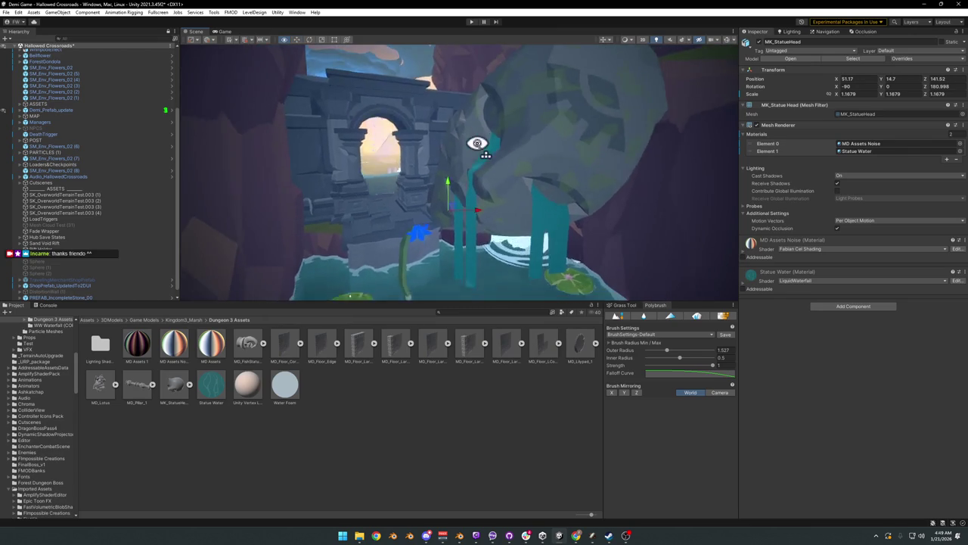
# Step: Lower the statue head, then deselect it and look around the archway and pond
pyautogui.moveTo(475, 173)
pyautogui.mouseDown(button='right')
pyautogui.moveTo(473, 142)
pyautogui.moveTo(510, 169)
pyautogui.mouseUp(button='right')
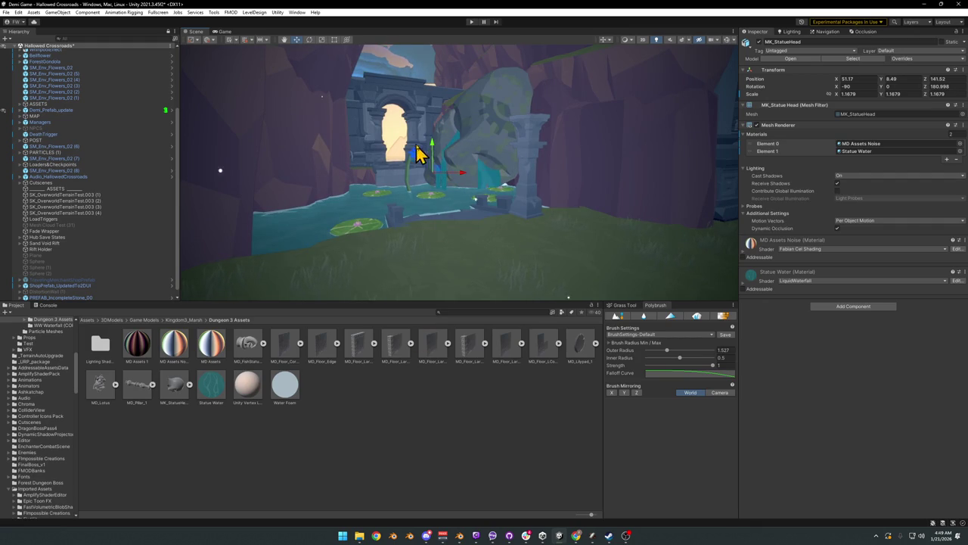
pyautogui.moveTo(433, 157); pyautogui.dragTo(424, 178)
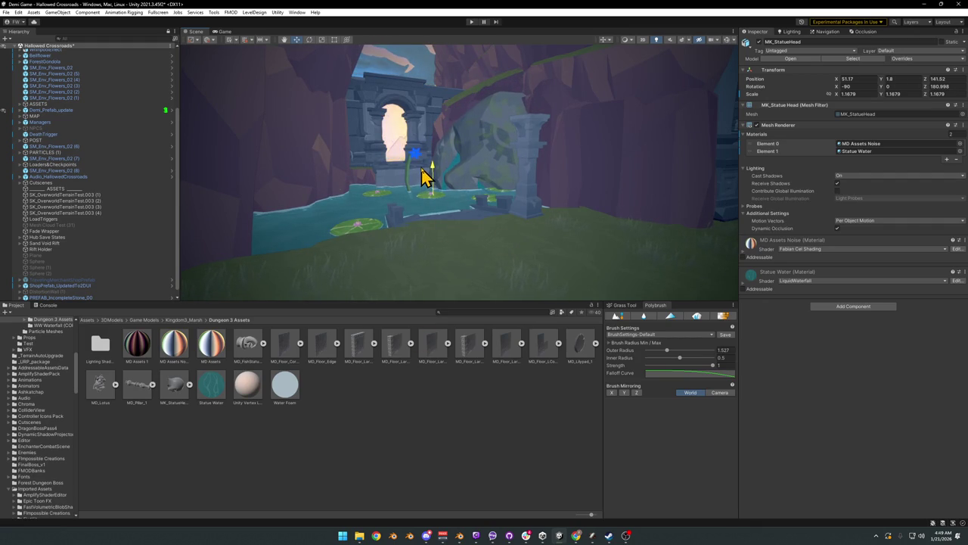
pyautogui.click(445, 464)
pyautogui.moveTo(464, 249)
pyautogui.mouseDown(button='right')
pyautogui.moveTo(508, 246)
pyautogui.moveTo(518, 234)
pyautogui.mouseUp(button='right')
pyautogui.moveTo(484, 200); pyautogui.dragTo(490, 204, button='right')
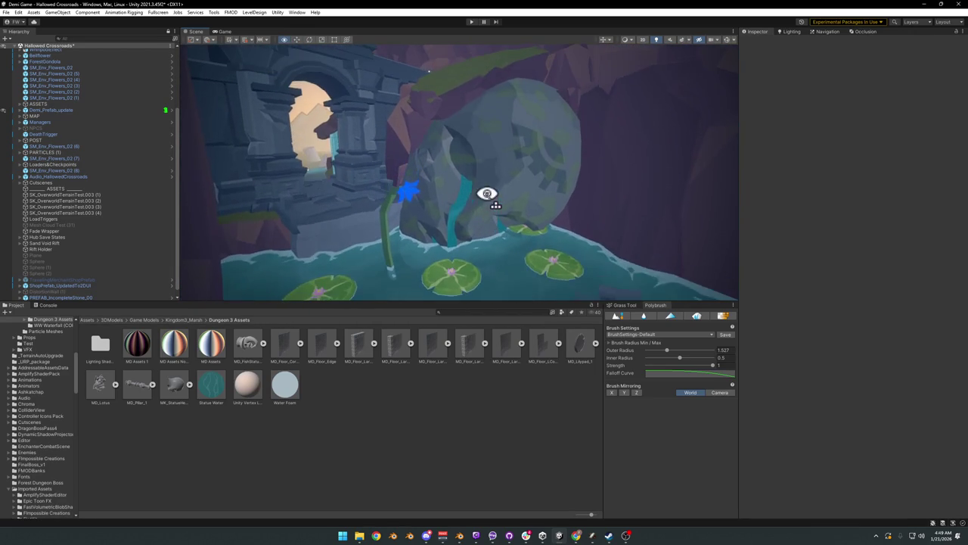
# Step: Enlarge the statue head uniformly to about 1.35 scale
pyautogui.click(485, 231)
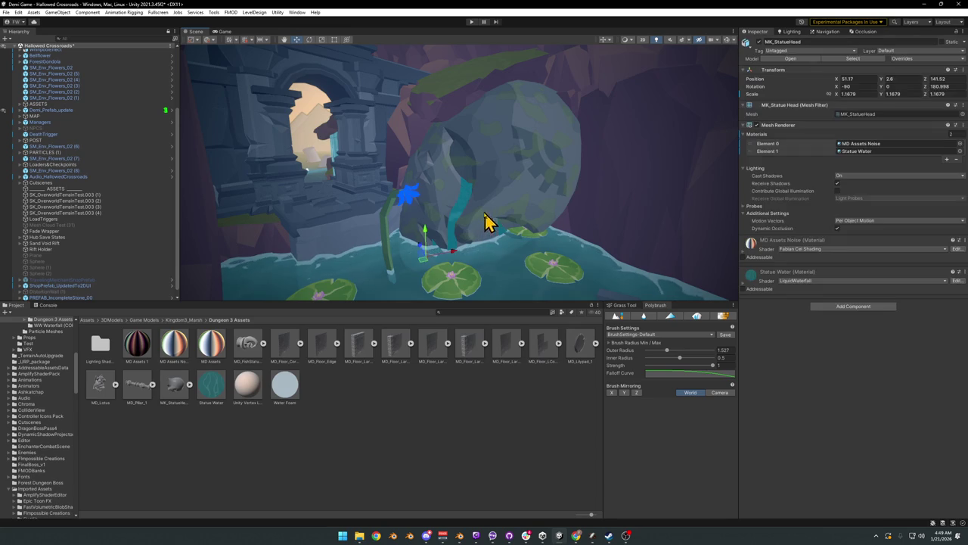
pyautogui.moveTo(428, 270); pyautogui.dragTo(436, 259)
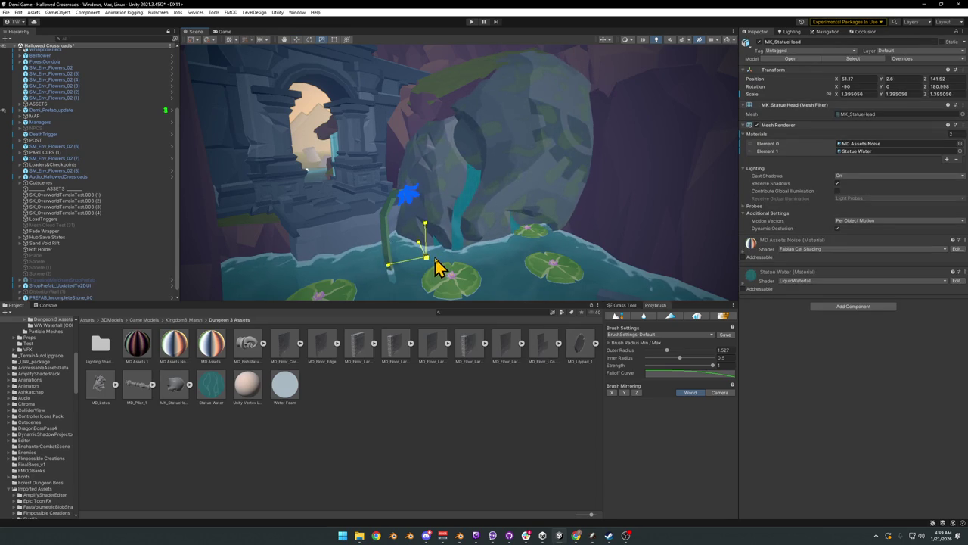
pyautogui.moveTo(467, 234)
pyautogui.mouseDown(button='right')
pyautogui.moveTo(434, 227)
pyautogui.moveTo(491, 246)
pyautogui.moveTo(447, 236)
pyautogui.moveTo(512, 209)
pyautogui.moveTo(503, 216)
pyautogui.mouseUp(button='right')
pyautogui.moveTo(504, 216); pyautogui.dragTo(522, 217, button='middle')
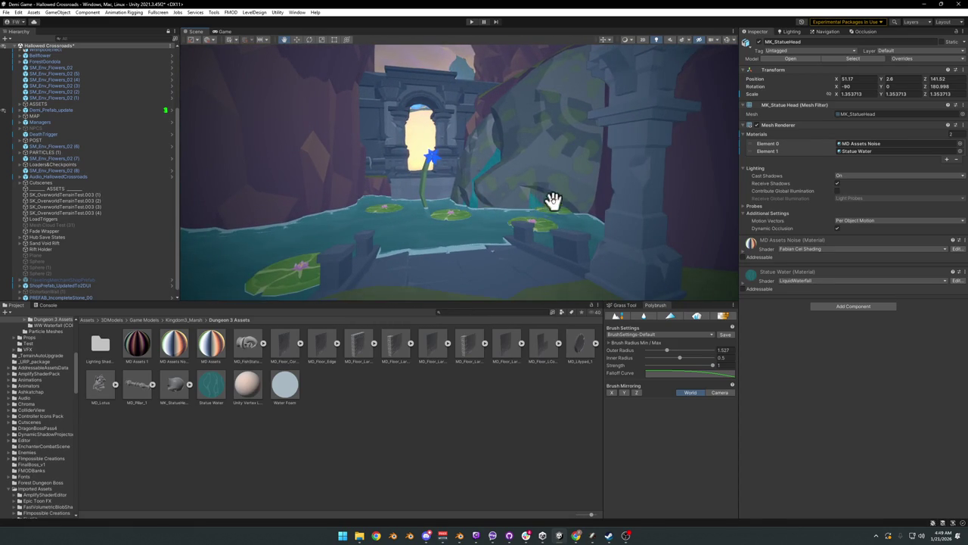
pyautogui.moveTo(544, 168)
pyautogui.mouseDown(button='right')
pyautogui.moveTo(522, 216)
pyautogui.moveTo(461, 214)
pyautogui.moveTo(522, 217)
pyautogui.mouseUp(button='right')
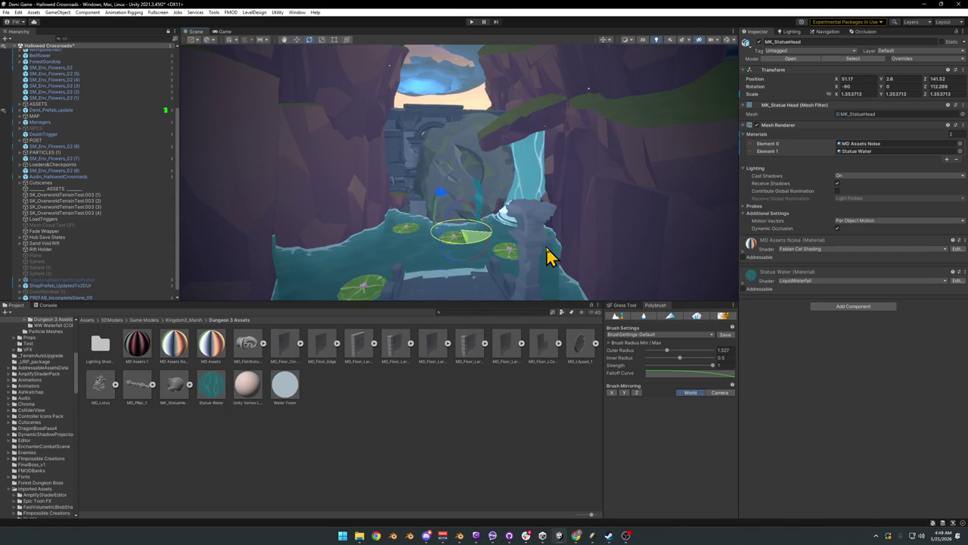
# Step: Move the statue head left and closer, then turn it to Z rotation 72.978
pyautogui.moveTo(363, 262)
pyautogui.mouseDown()
pyautogui.moveTo(246, 307)
pyautogui.moveTo(270, 310)
pyautogui.mouseUp()
pyautogui.moveTo(353, 255); pyautogui.dragTo(354, 270, button='right')
pyautogui.press('e')
pyautogui.moveTo(363, 296)
pyautogui.mouseDown()
pyautogui.moveTo(401, 286)
pyautogui.moveTo(345, 297)
pyautogui.mouseUp()
pyautogui.moveTo(417, 255); pyautogui.dragTo(335, 281, button='right')
pyautogui.moveTo(335, 280); pyautogui.dragTo(339, 281)
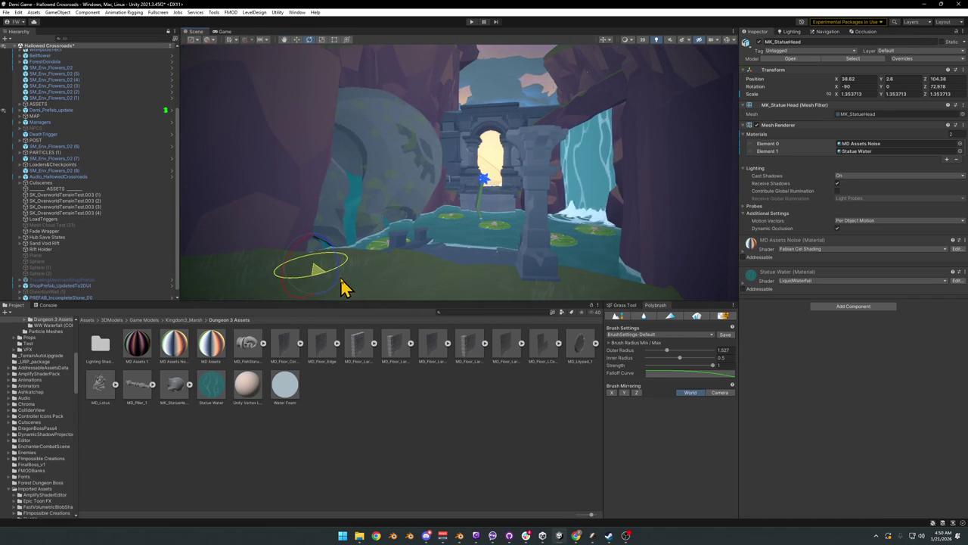
# Step: Raise the statue head above the pool and shift it to the right
pyautogui.moveTo(413, 283); pyautogui.dragTo(377, 255, button='right')
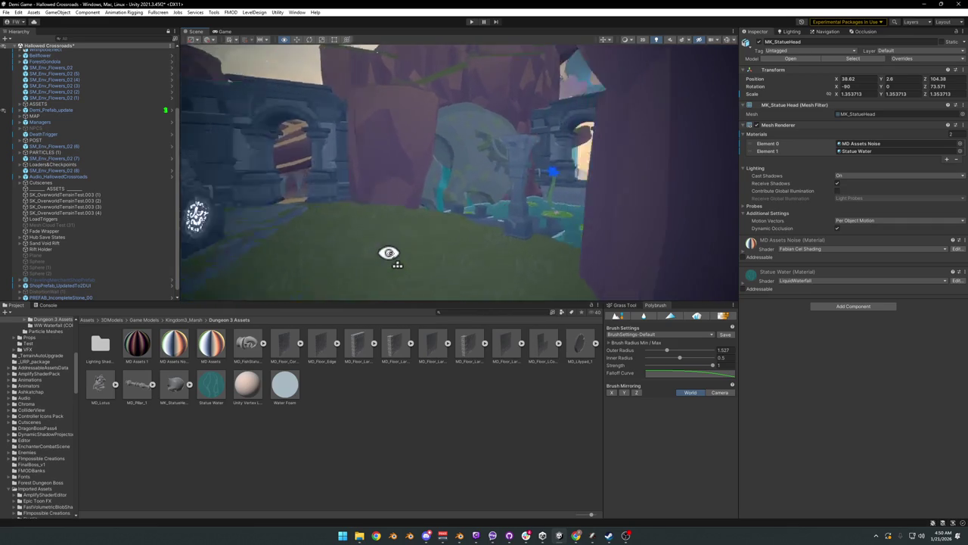
pyautogui.moveTo(377, 254); pyautogui.dragTo(417, 250, button='right')
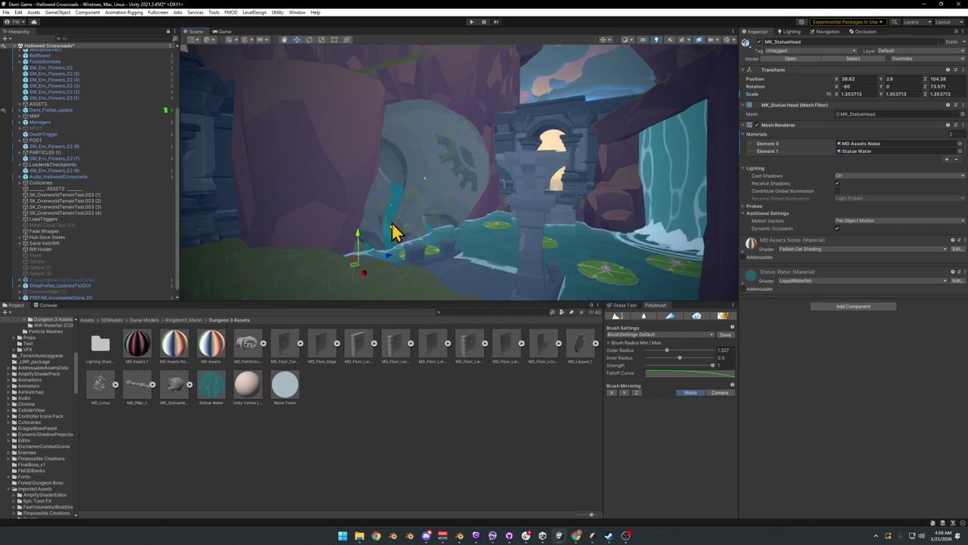
pyautogui.moveTo(358, 239); pyautogui.dragTo(361, 224)
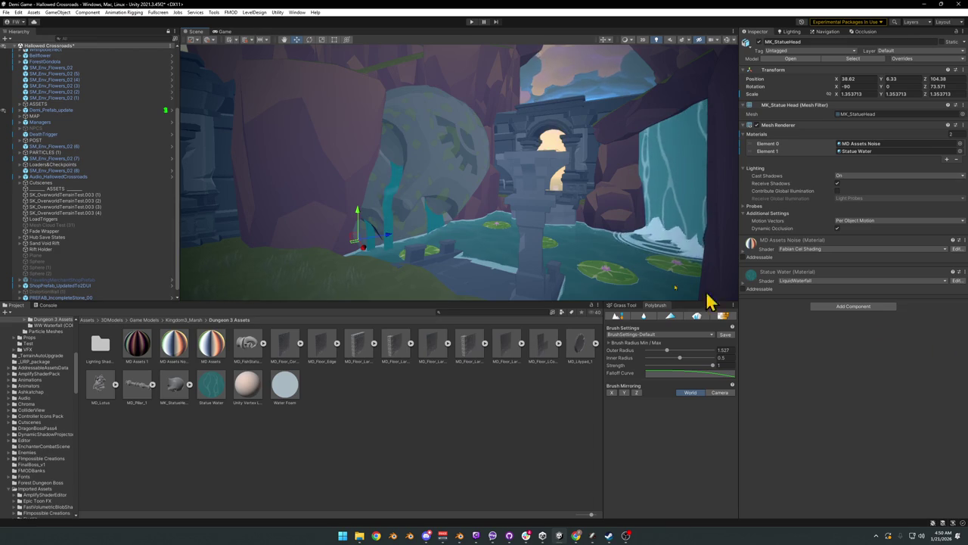
pyautogui.moveTo(459, 255); pyautogui.dragTo(374, 258, button='right')
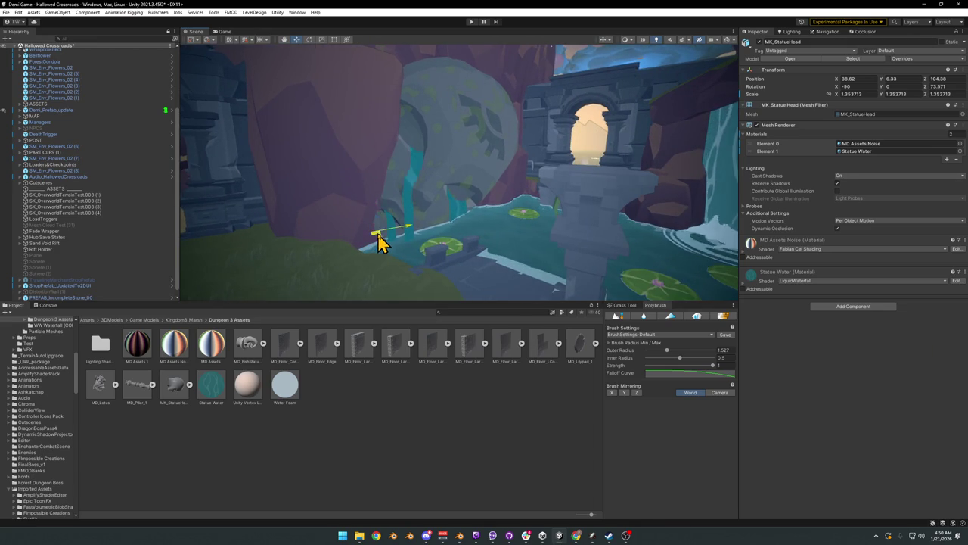
pyautogui.moveTo(379, 241); pyautogui.dragTo(407, 250)
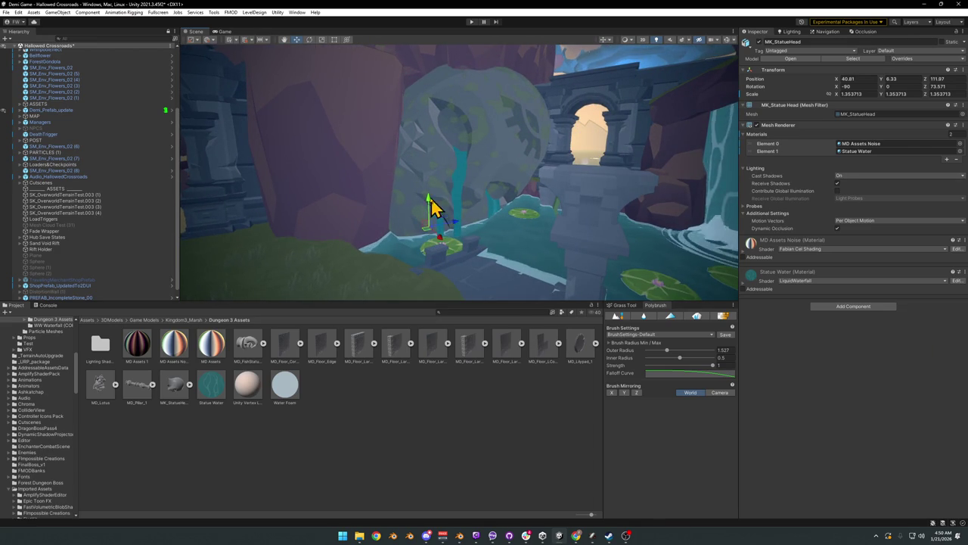
pyautogui.moveTo(430, 199)
pyautogui.mouseDown()
pyautogui.moveTo(434, 173)
pyautogui.moveTo(484, 177)
pyautogui.moveTo(466, 114)
pyautogui.moveTo(460, 186)
pyautogui.mouseUp()
pyautogui.click(440, 439)
# Step: Rotate the statue head a little more and lift it much higher, shifting it along X
pyautogui.moveTo(484, 227)
pyautogui.keyDown('alt'); pyautogui.mouseDown()
pyautogui.moveTo(492, 199)
pyautogui.moveTo(426, 203)
pyautogui.moveTo(498, 206)
pyautogui.mouseUp(); pyautogui.keyUp('alt')
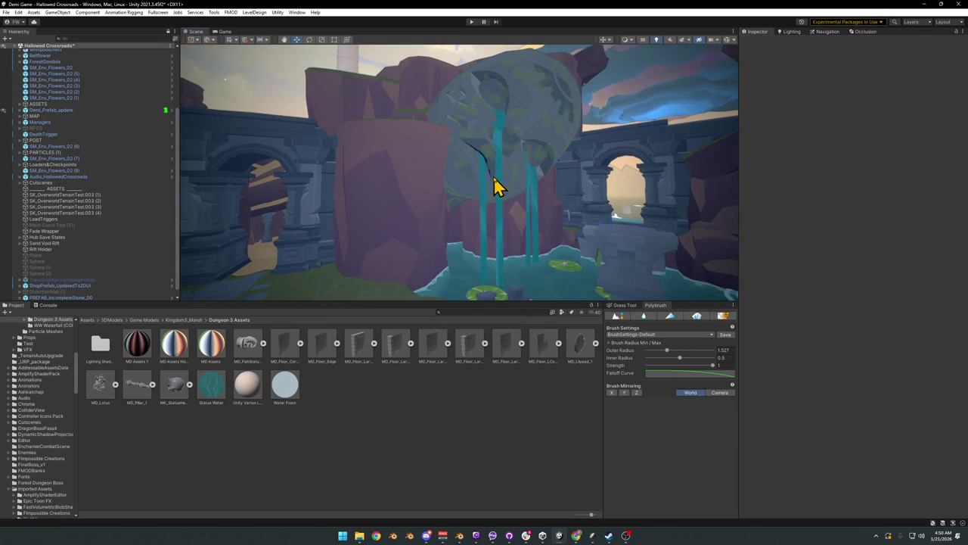
pyautogui.click(481, 188)
pyautogui.moveTo(473, 173)
pyautogui.mouseDown()
pyautogui.moveTo(463, 172)
pyautogui.moveTo(486, 170)
pyautogui.mouseUp()
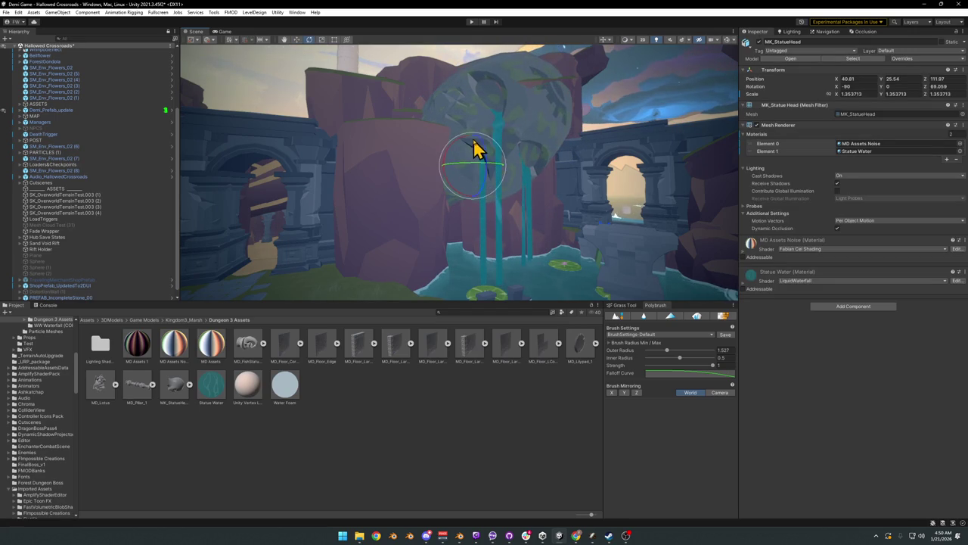
pyautogui.moveTo(472, 140); pyautogui.dragTo(475, 85)
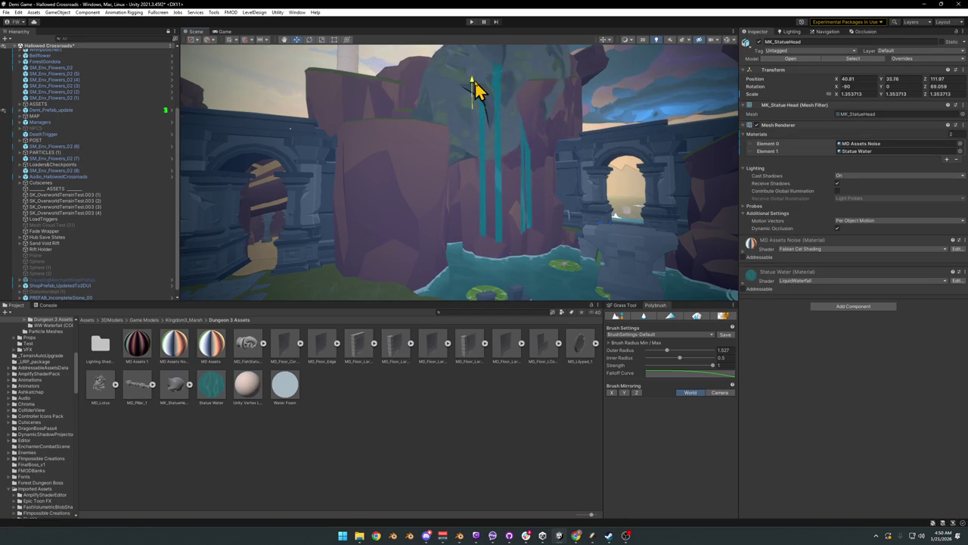
pyautogui.moveTo(472, 133)
pyautogui.mouseDown()
pyautogui.moveTo(485, 121)
pyautogui.moveTo(484, 149)
pyautogui.mouseUp()
# Step: Slide the statue head slightly left so its streams fall into the pond
pyautogui.moveTo(484, 155)
pyautogui.mouseDown(button='right')
pyautogui.moveTo(544, 173)
pyautogui.moveTo(540, 158)
pyautogui.mouseUp(button='right')
pyautogui.moveTo(479, 149)
pyautogui.mouseDown()
pyautogui.moveTo(445, 151)
pyautogui.moveTo(464, 149)
pyautogui.mouseUp()
pyautogui.moveTo(464, 149)
pyautogui.mouseDown(button='right')
pyautogui.moveTo(489, 156)
pyautogui.moveTo(463, 147)
pyautogui.mouseUp(button='right')
pyautogui.click(432, 433)
pyautogui.moveTo(421, 214)
pyautogui.mouseDown(button='right')
pyautogui.moveTo(465, 224)
pyautogui.moveTo(568, 221)
pyautogui.moveTo(394, 210)
pyautogui.moveTo(478, 217)
pyautogui.moveTo(427, 225)
pyautogui.mouseUp(button='right')
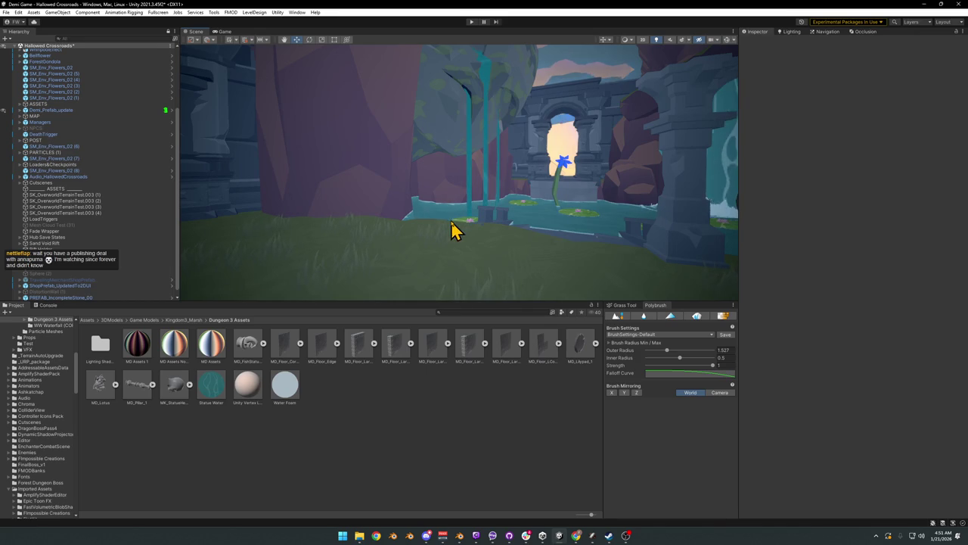
pyautogui.moveTo(478, 225)
pyautogui.mouseDown(button='right')
pyautogui.moveTo(458, 214)
pyautogui.moveTo(469, 192)
pyautogui.moveTo(471, 205)
pyautogui.mouseUp(button='right')
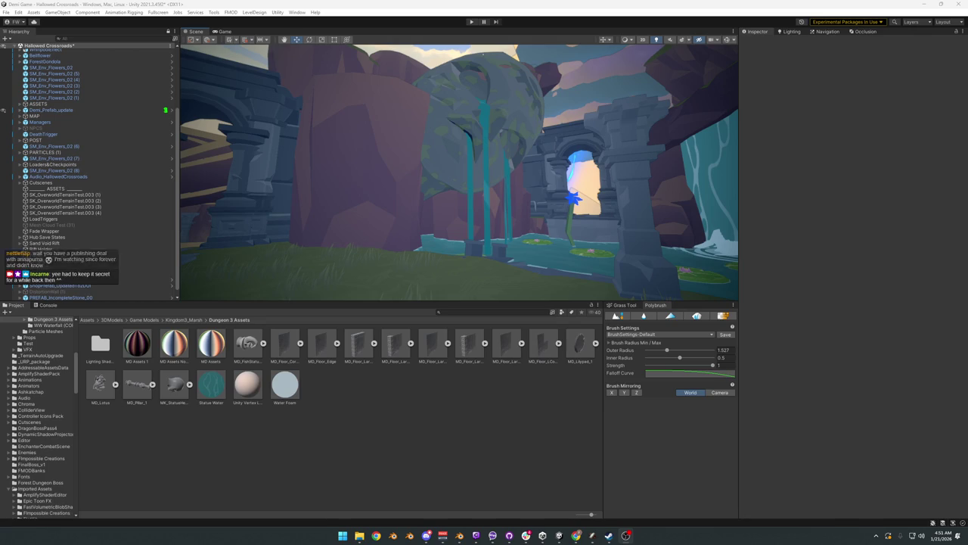
pyautogui.moveTo(516, 182)
pyautogui.mouseDown(button='right')
pyautogui.moveTo(514, 199)
pyautogui.moveTo(483, 194)
pyautogui.mouseUp(button='right')
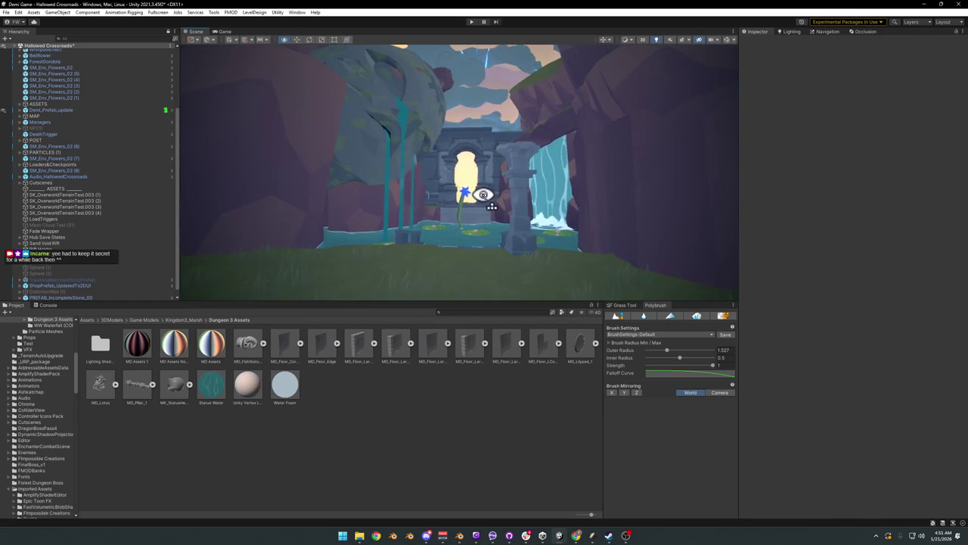
pyautogui.click(404, 172)
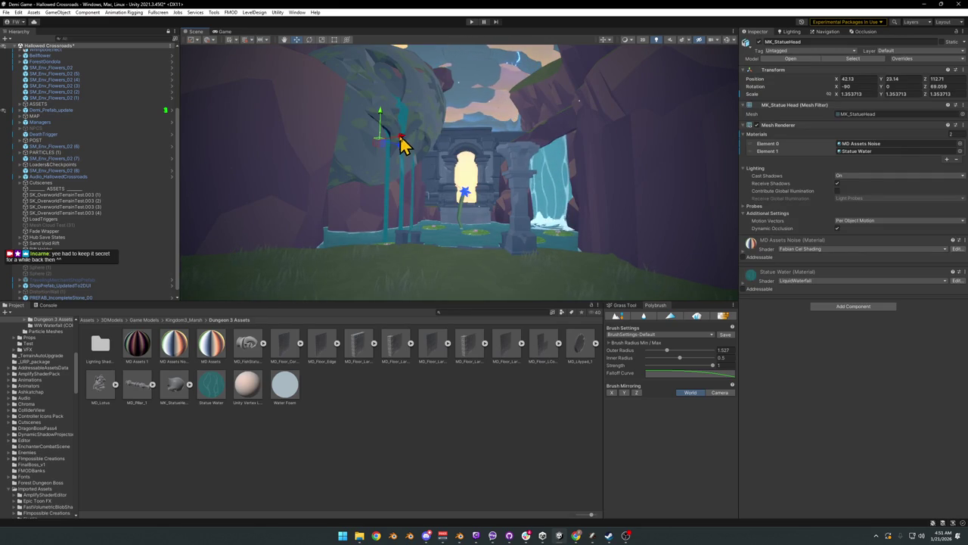
pyautogui.click(391, 150)
pyautogui.moveTo(391, 149); pyautogui.dragTo(464, 209, button='middle')
pyautogui.moveTo(464, 210)
pyautogui.mouseDown(button='right')
pyautogui.moveTo(484, 234)
pyautogui.moveTo(394, 246)
pyautogui.moveTo(388, 236)
pyautogui.moveTo(433, 244)
pyautogui.moveTo(461, 272)
pyautogui.moveTo(489, 270)
pyautogui.moveTo(522, 226)
pyautogui.moveTo(507, 237)
pyautogui.mouseUp(button='right')
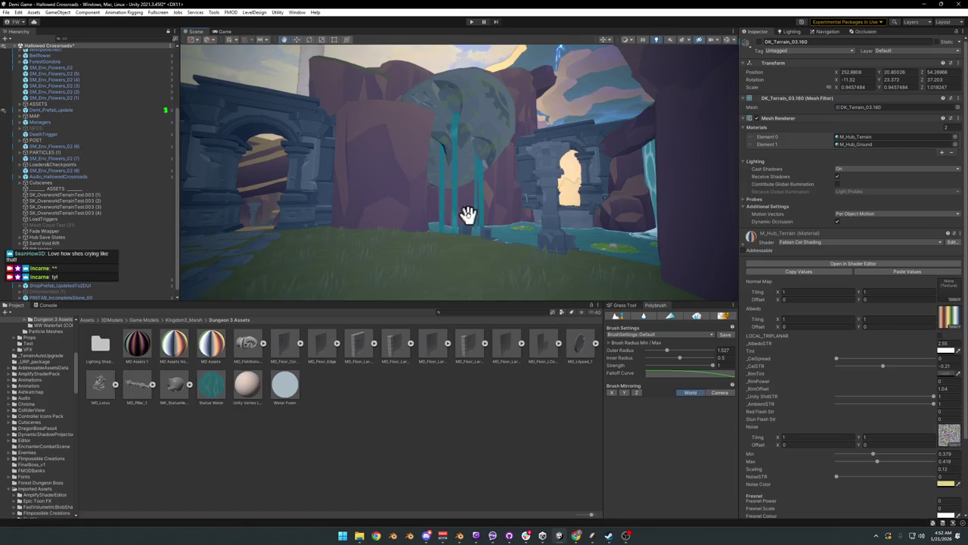
pyautogui.click(345, 208)
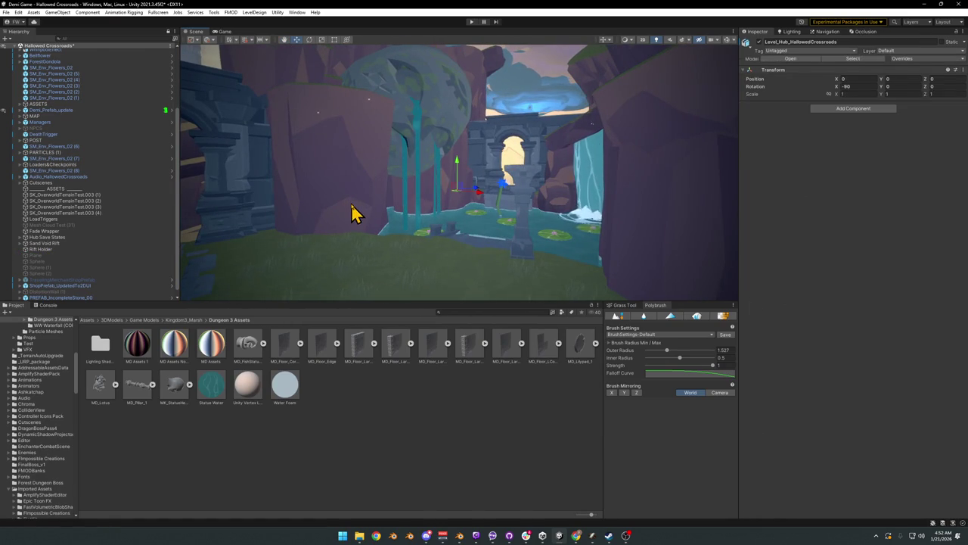
# Step: Rotate the DK_Terrain_03.026 rock back behind the arch and lower it
pyautogui.moveTo(453, 208)
pyautogui.mouseDown(button='right')
pyautogui.moveTo(432, 201)
pyautogui.moveTo(391, 215)
pyautogui.mouseUp(button='right')
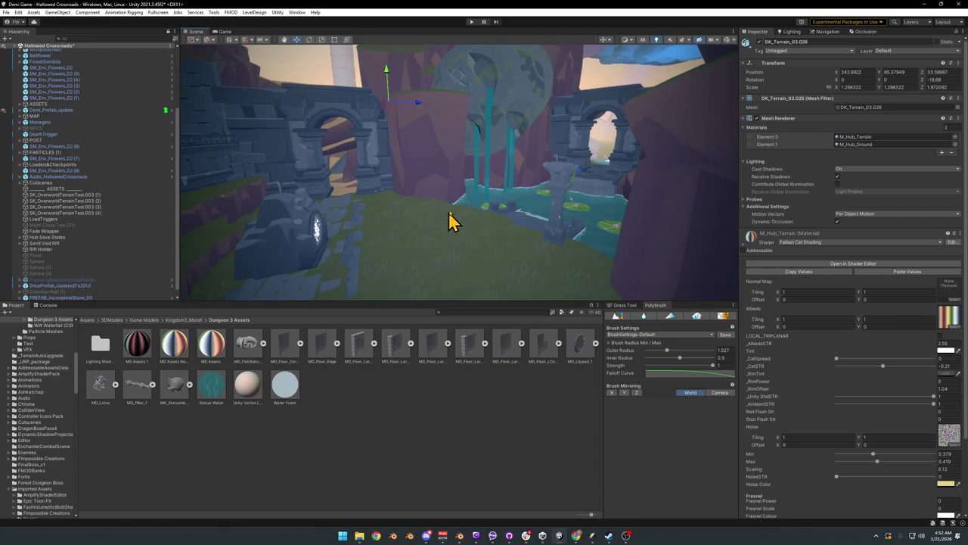
pyautogui.moveTo(368, 115); pyautogui.dragTo(446, 124)
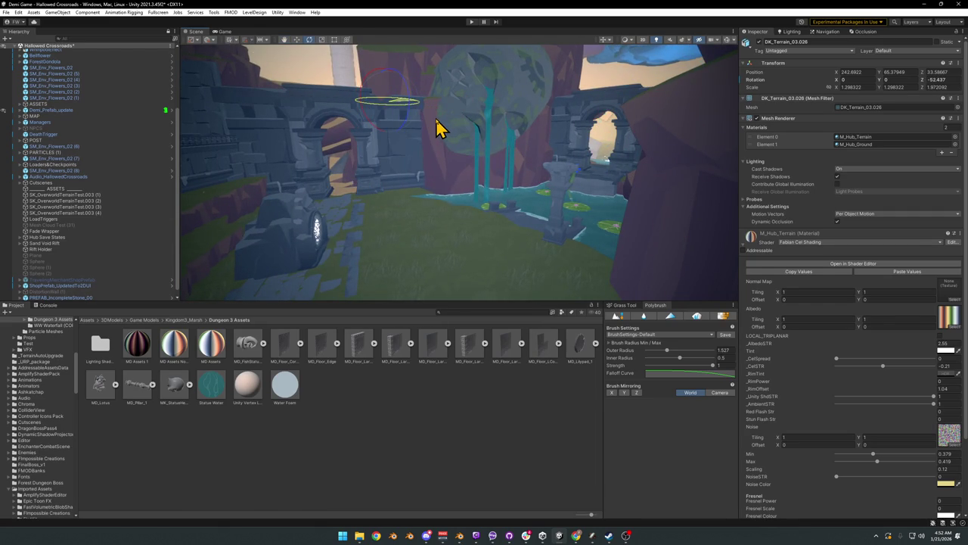
pyautogui.moveTo(433, 130); pyautogui.dragTo(403, 138)
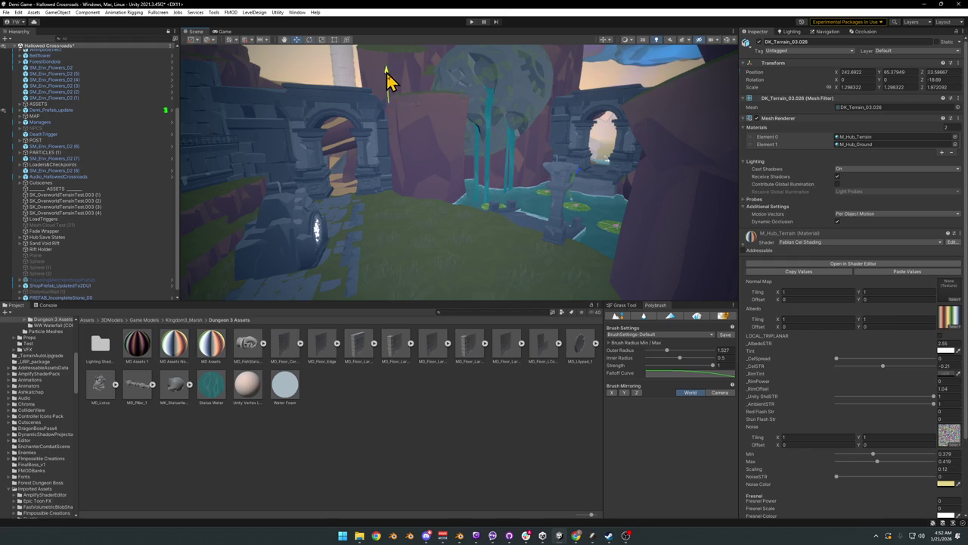
pyautogui.moveTo(387, 76); pyautogui.dragTo(392, 98)
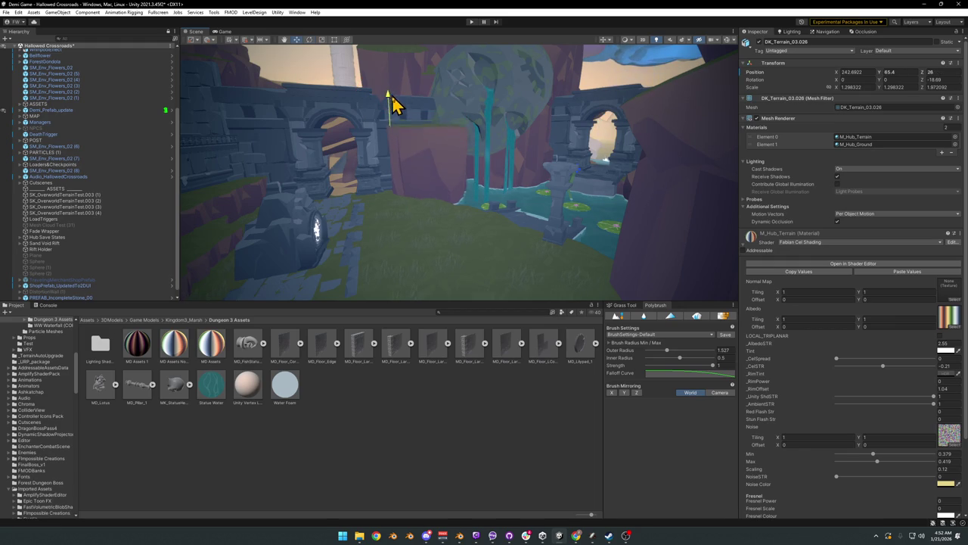
pyautogui.click(482, 138)
pyautogui.moveTo(480, 137); pyautogui.dragTo(508, 182, button='right')
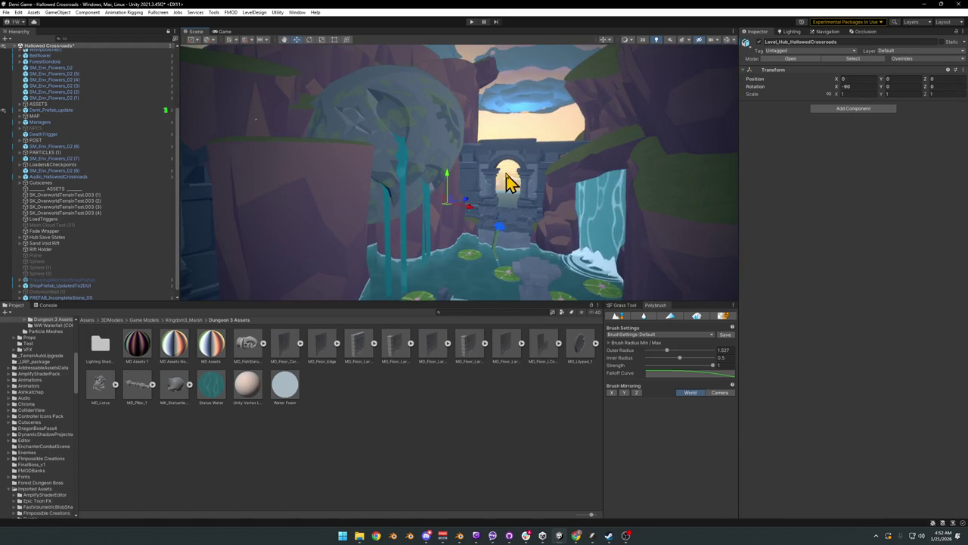
# Step: Raise the statue head and slide it across the ground plane beside the waterfall
pyautogui.click(424, 161)
pyautogui.moveTo(376, 173); pyautogui.dragTo(388, 95)
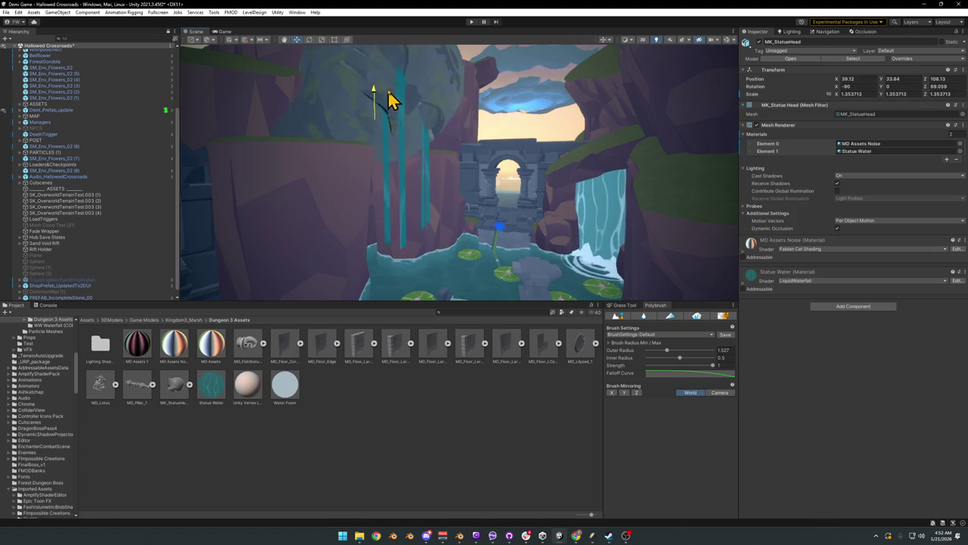
pyautogui.moveTo(388, 113); pyautogui.dragTo(378, 117, button='right')
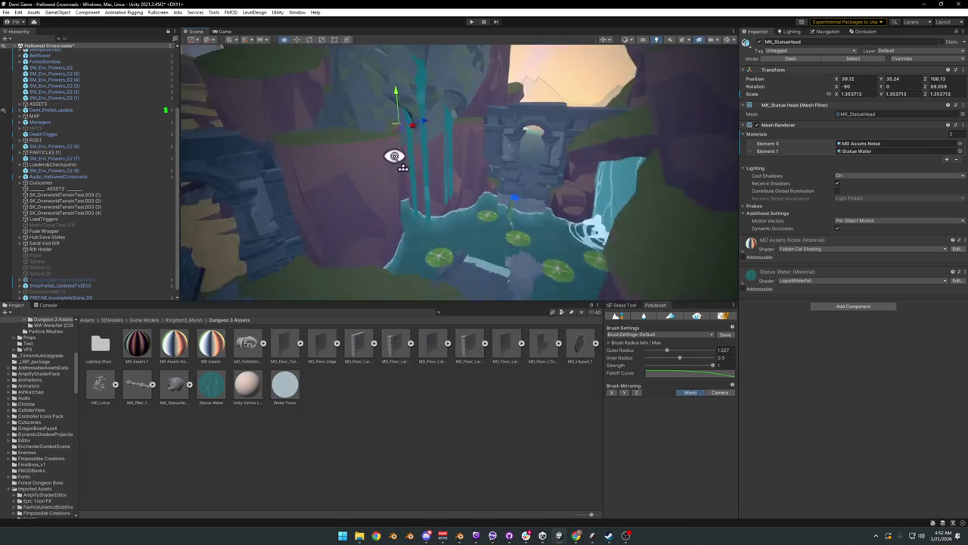
pyautogui.moveTo(378, 117); pyautogui.dragTo(387, 190, button='right')
pyautogui.moveTo(385, 170); pyautogui.dragTo(422, 146)
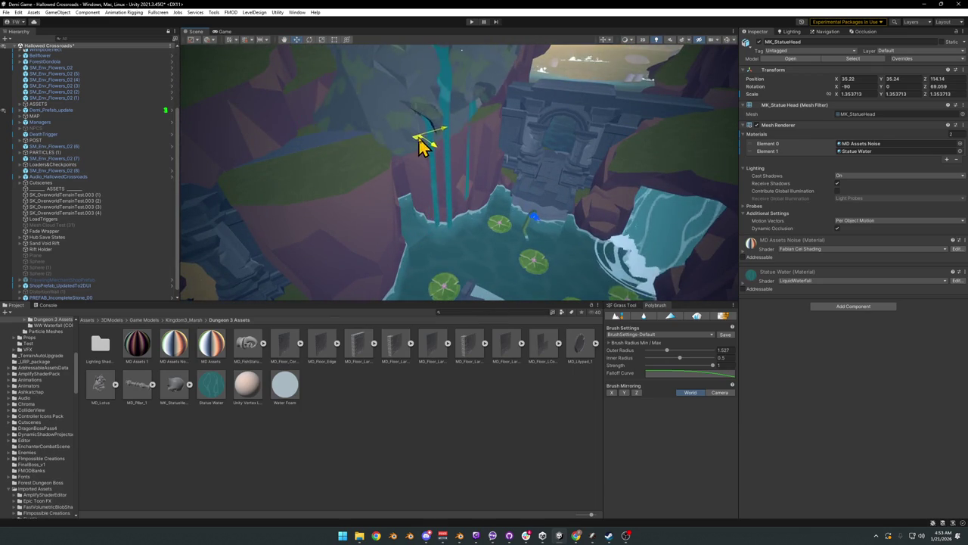
pyautogui.moveTo(442, 174)
pyautogui.mouseDown(button='right')
pyautogui.moveTo(438, 113)
pyautogui.moveTo(420, 97)
pyautogui.moveTo(450, 170)
pyautogui.mouseUp(button='right')
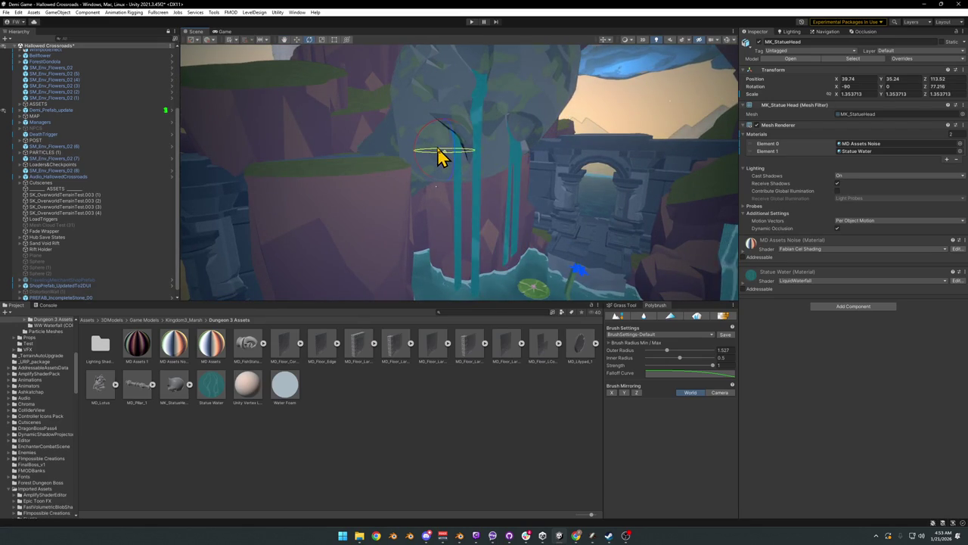
pyautogui.moveTo(439, 155); pyautogui.dragTo(427, 153, button='right')
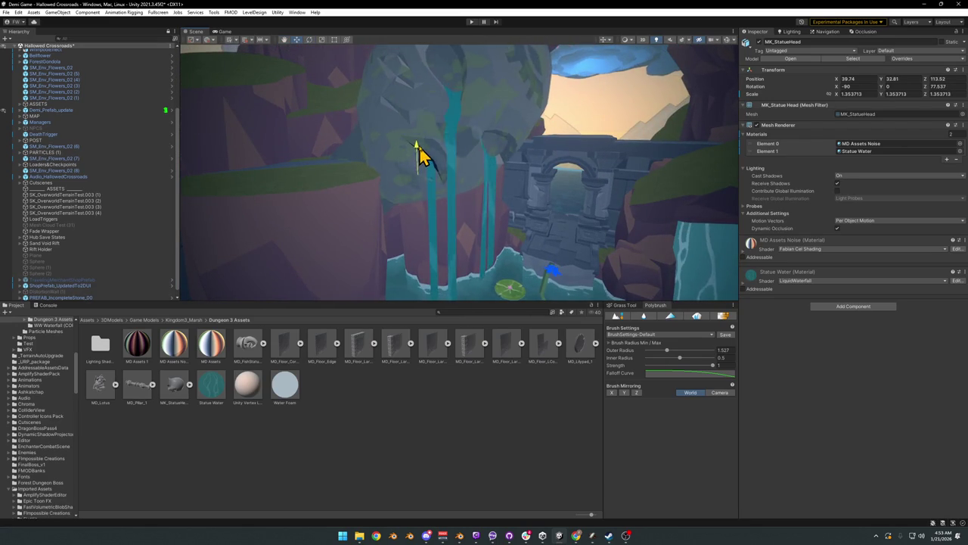
pyautogui.moveTo(424, 155)
pyautogui.mouseDown(button='right')
pyautogui.moveTo(448, 164)
pyautogui.moveTo(462, 417)
pyautogui.mouseUp(button='right')
pyautogui.click(462, 417)
pyautogui.moveTo(514, 229)
pyautogui.mouseDown(button='right')
pyautogui.moveTo(498, 227)
pyautogui.moveTo(497, 217)
pyautogui.mouseUp(button='right')
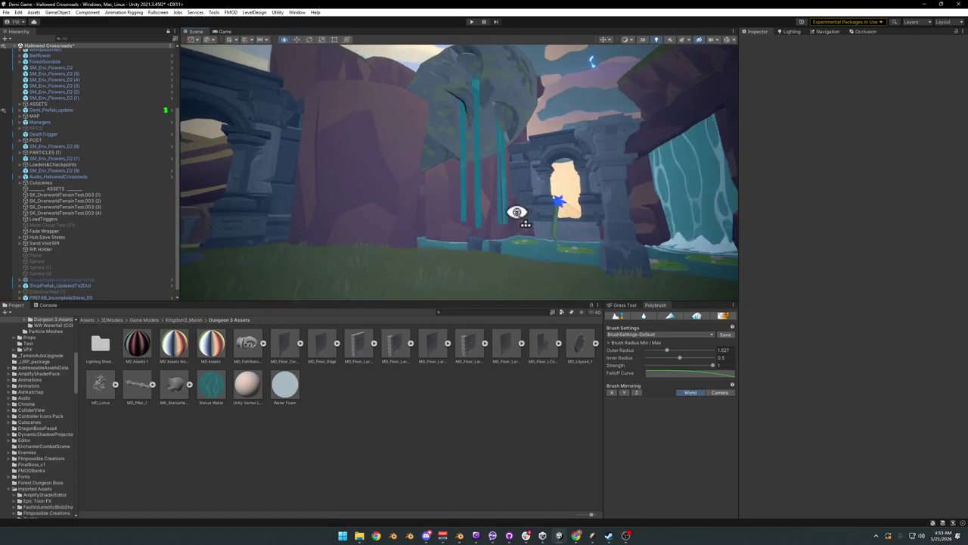
pyautogui.moveTo(497, 217); pyautogui.dragTo(535, 214, button='right')
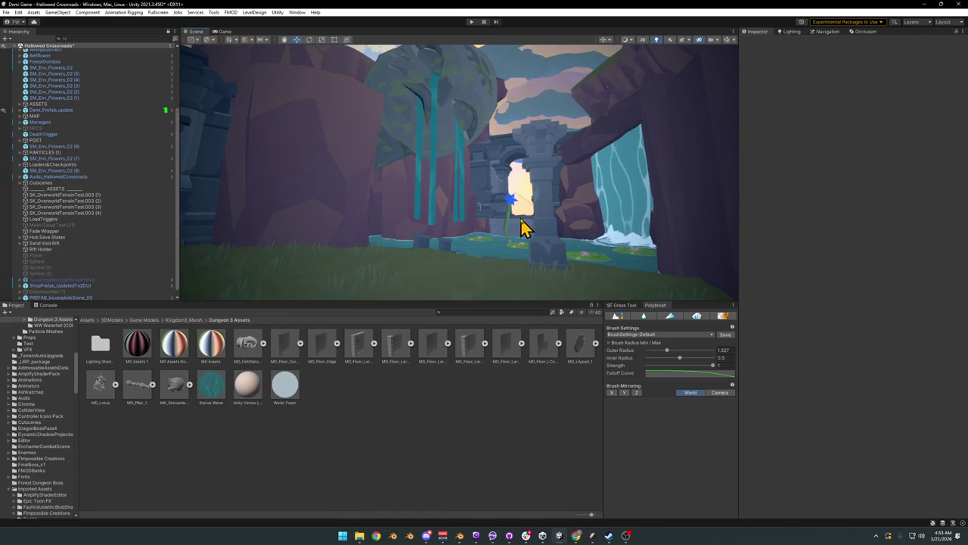
pyautogui.moveTo(516, 219)
pyautogui.mouseDown(button='right')
pyautogui.moveTo(512, 205)
pyautogui.moveTo(411, 233)
pyautogui.mouseUp(button='right')
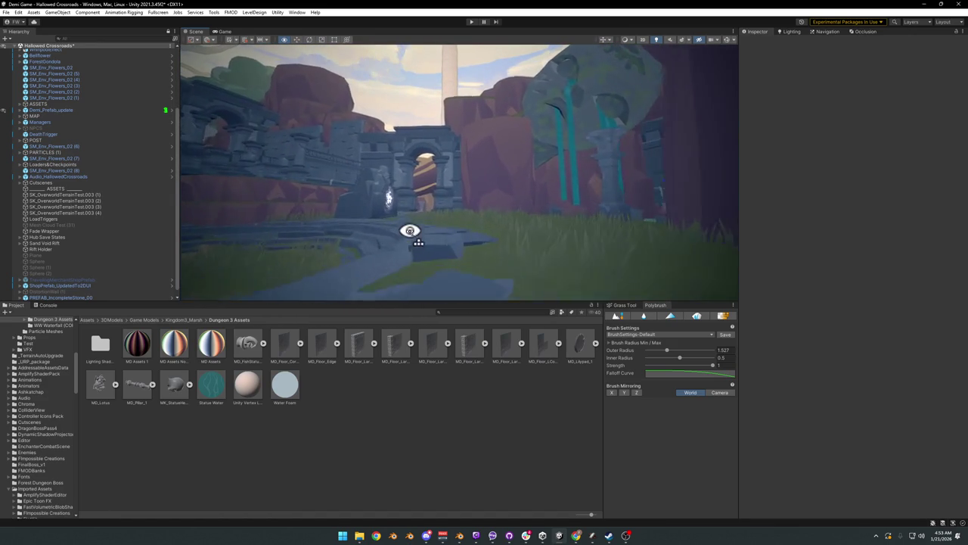
pyautogui.moveTo(412, 232); pyautogui.dragTo(419, 229, button='right')
pyautogui.click(424, 233)
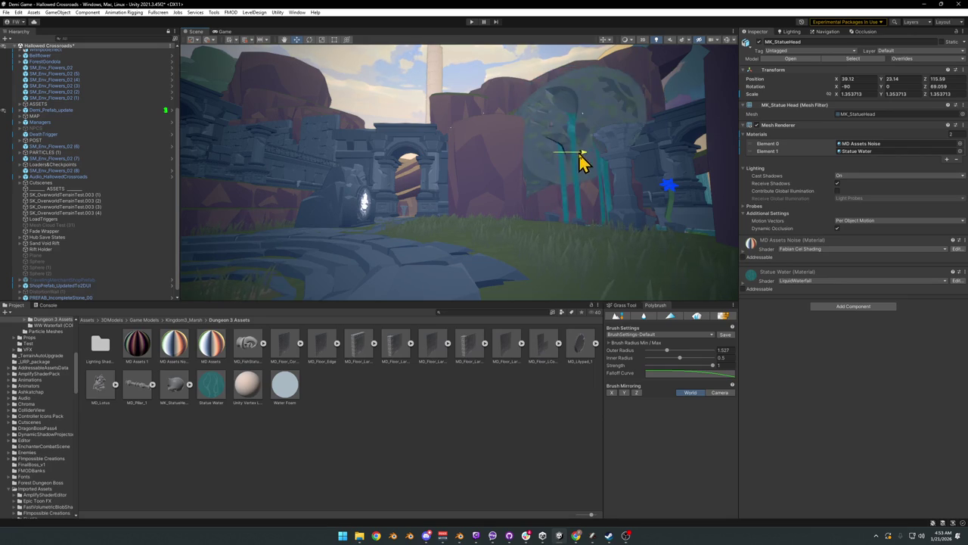
# Step: Set the statue head's Transform Scale X, Y and Z to 1.09047
pyautogui.moveTo(575, 162); pyautogui.dragTo(573, 162, button='right')
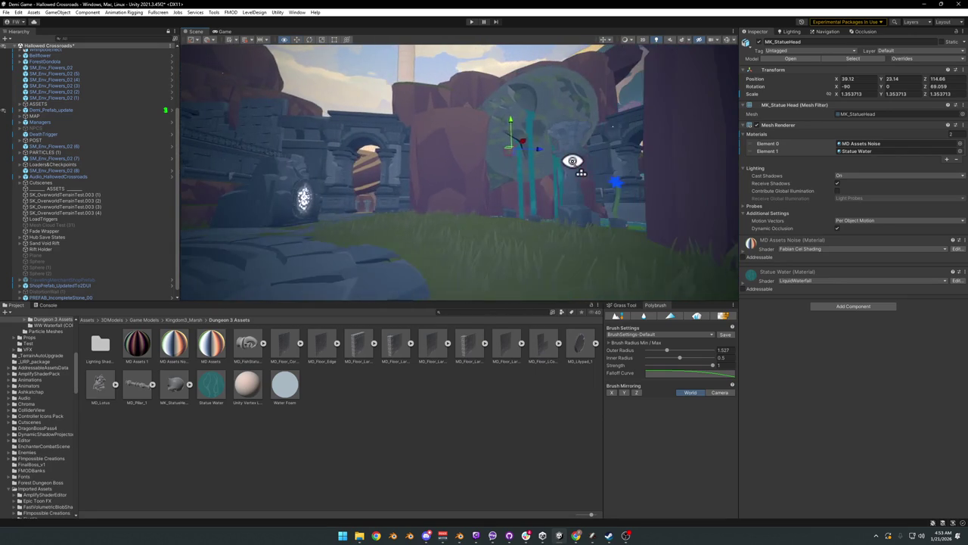
pyautogui.moveTo(471, 236); pyautogui.dragTo(526, 178, button='right')
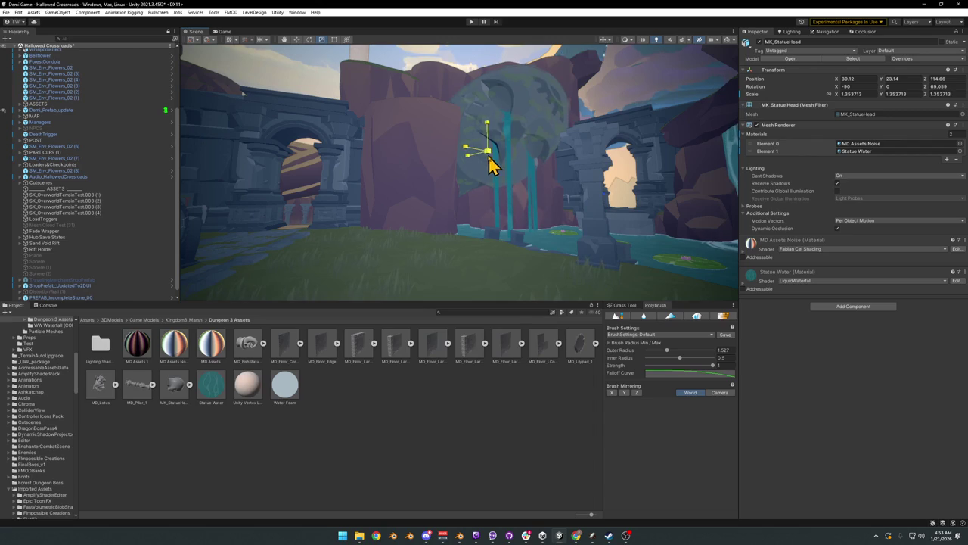
pyautogui.moveTo(486, 168)
pyautogui.mouseDown(button='right')
pyautogui.moveTo(468, 174)
pyautogui.moveTo(561, 177)
pyautogui.moveTo(504, 184)
pyautogui.moveTo(519, 166)
pyautogui.moveTo(499, 156)
pyautogui.moveTo(506, 171)
pyautogui.moveTo(492, 147)
pyautogui.moveTo(493, 202)
pyautogui.moveTo(505, 221)
pyautogui.moveTo(517, 195)
pyautogui.moveTo(490, 174)
pyautogui.moveTo(293, 191)
pyautogui.moveTo(331, 184)
pyautogui.moveTo(346, 169)
pyautogui.moveTo(473, 179)
pyautogui.mouseUp(button='right')
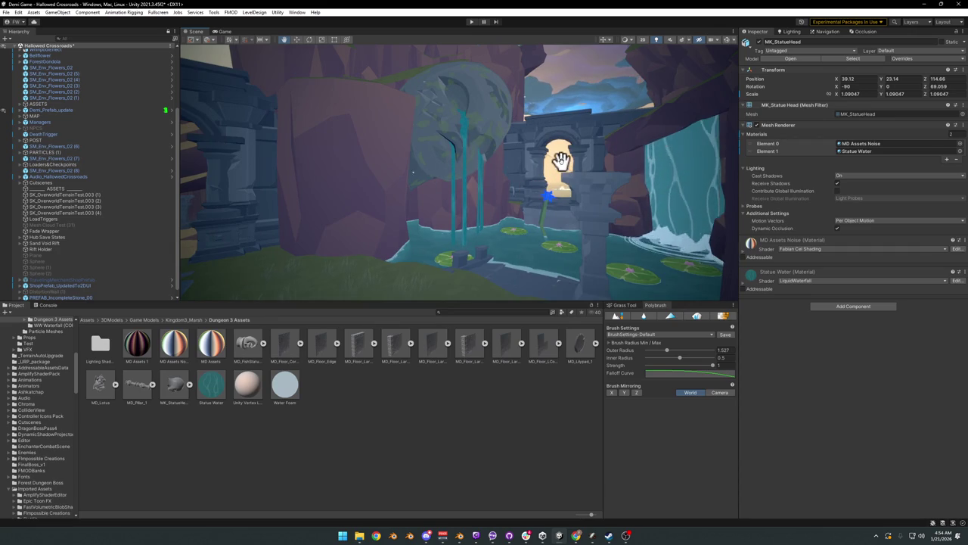
pyautogui.press('e')
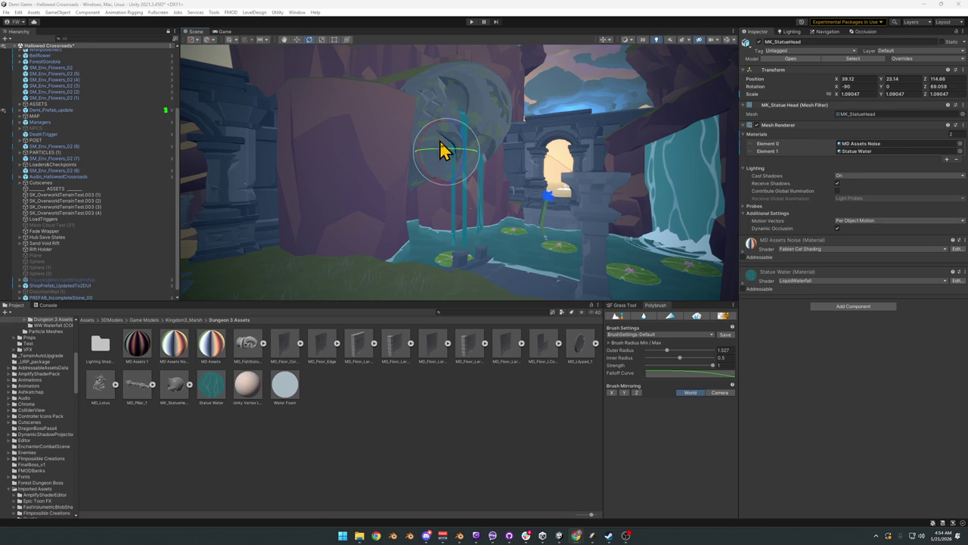
# Step: Rotate the statue head and shift it left, then undo those moves
pyautogui.moveTo(442, 149); pyautogui.dragTo(426, 160)
pyautogui.press('w')
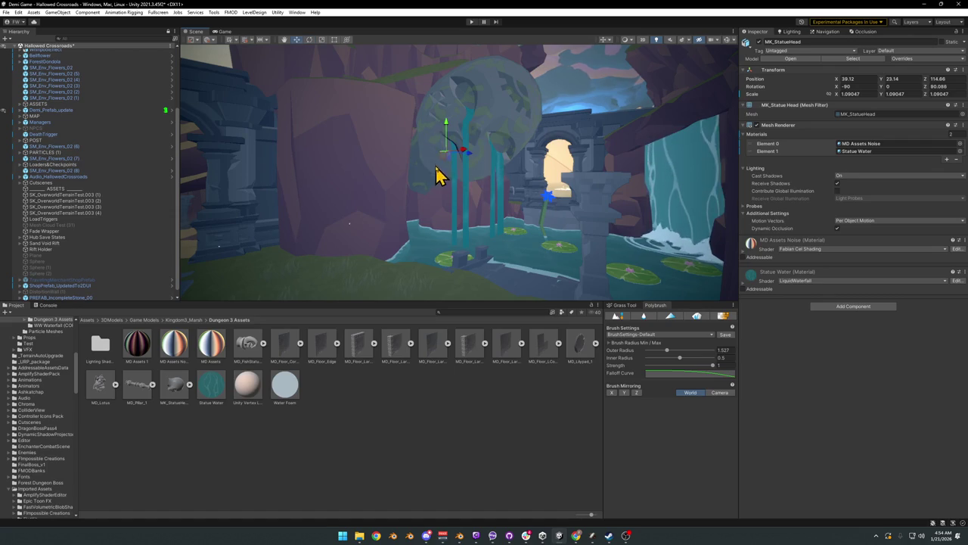
pyautogui.moveTo(461, 155); pyautogui.dragTo(404, 161)
pyautogui.moveTo(404, 161)
pyautogui.mouseDown(button='right')
pyautogui.moveTo(465, 164)
pyautogui.moveTo(413, 159)
pyautogui.moveTo(426, 173)
pyautogui.mouseUp(button='right')
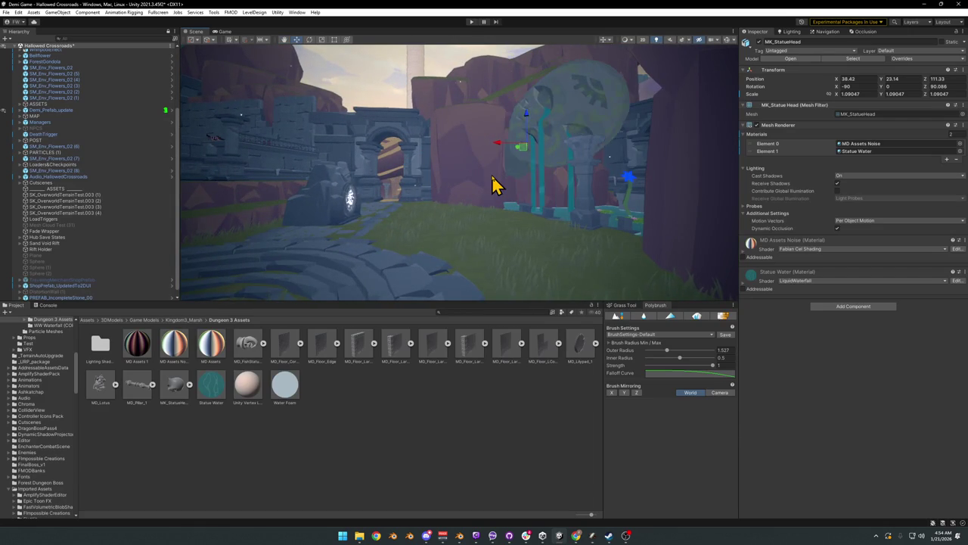
pyautogui.hotkey('ctrl', 'z')
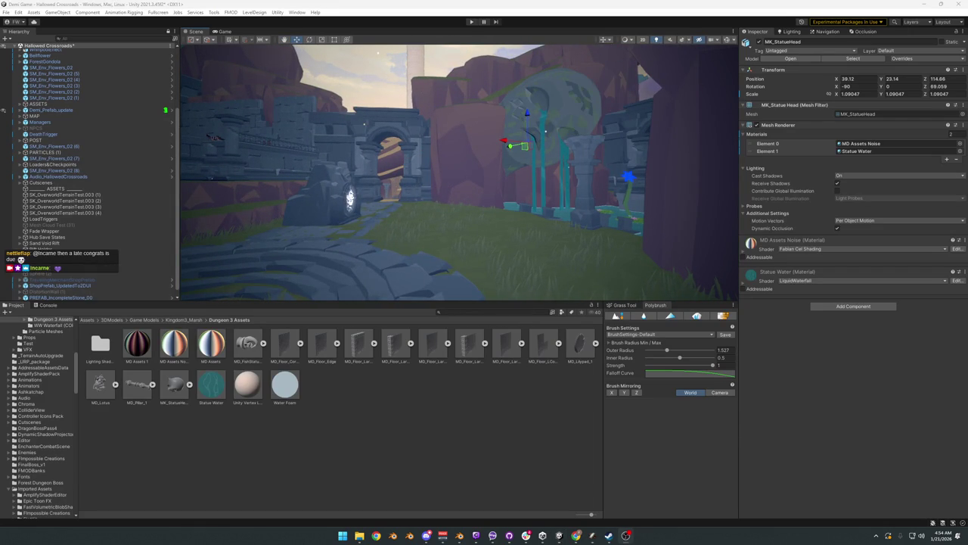
pyautogui.moveTo(432, 216); pyautogui.dragTo(493, 195, button='right')
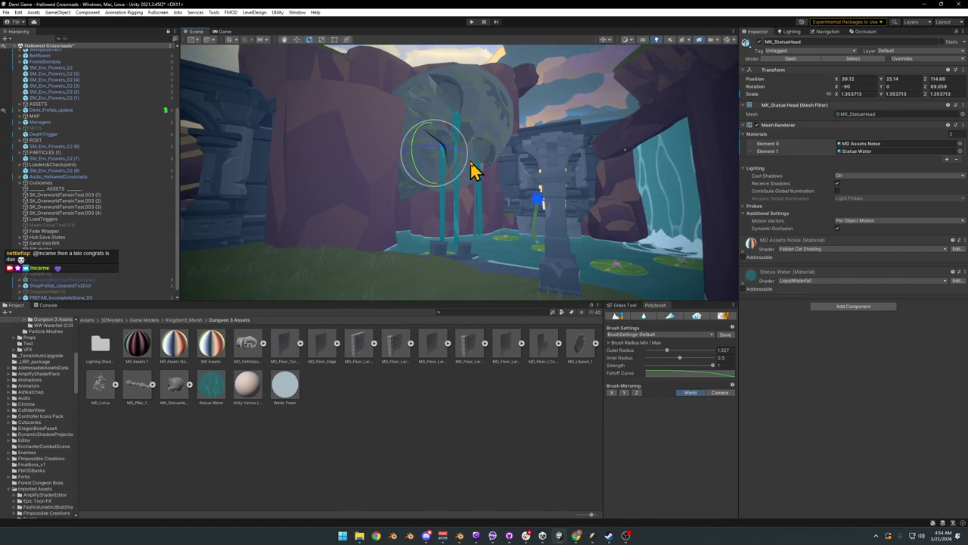
# Step: Turn the statue head to Z rotation 65.996 and lower it to Y 6.81 near the pool
pyautogui.moveTo(439, 153); pyautogui.dragTo(450, 157)
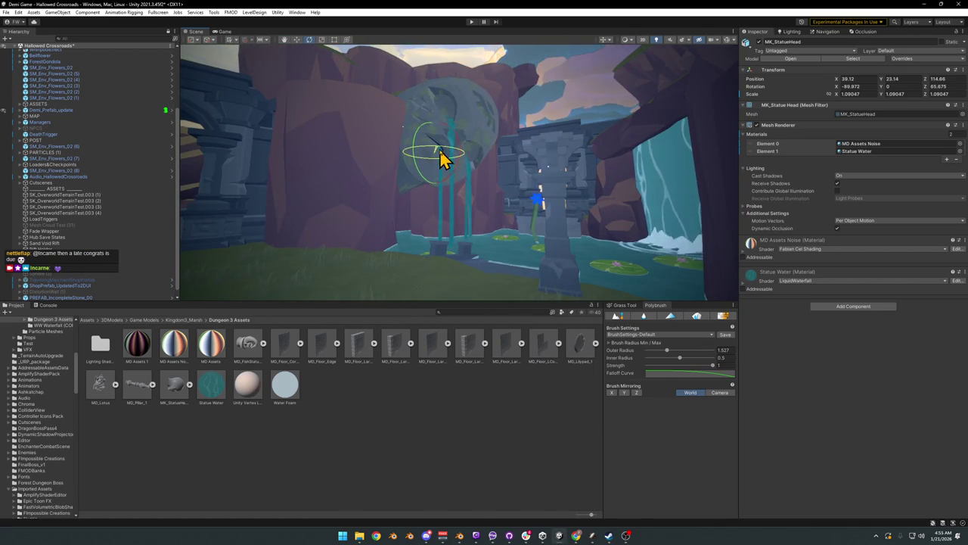
pyautogui.click(418, 401)
pyautogui.moveTo(476, 225); pyautogui.dragTo(449, 160, button='right')
pyautogui.click(436, 150)
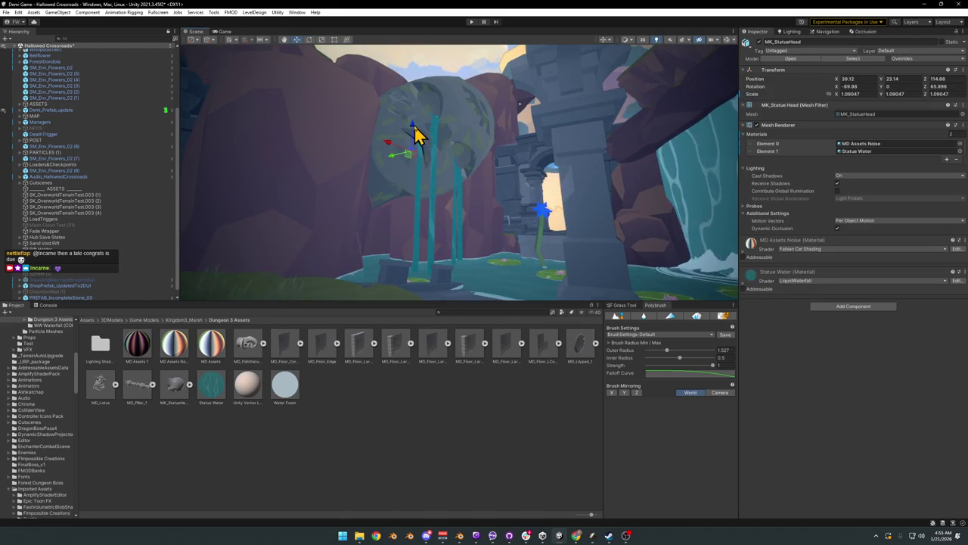
pyautogui.moveTo(413, 133); pyautogui.dragTo(395, 234)
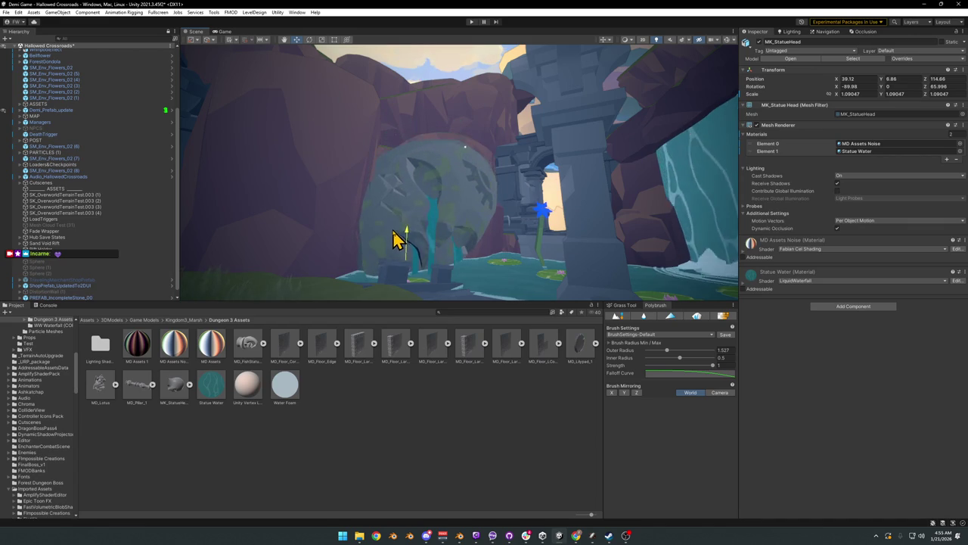
pyautogui.moveTo(395, 233)
pyautogui.mouseDown(button='right')
pyautogui.moveTo(425, 226)
pyautogui.moveTo(516, 247)
pyautogui.mouseUp(button='right')
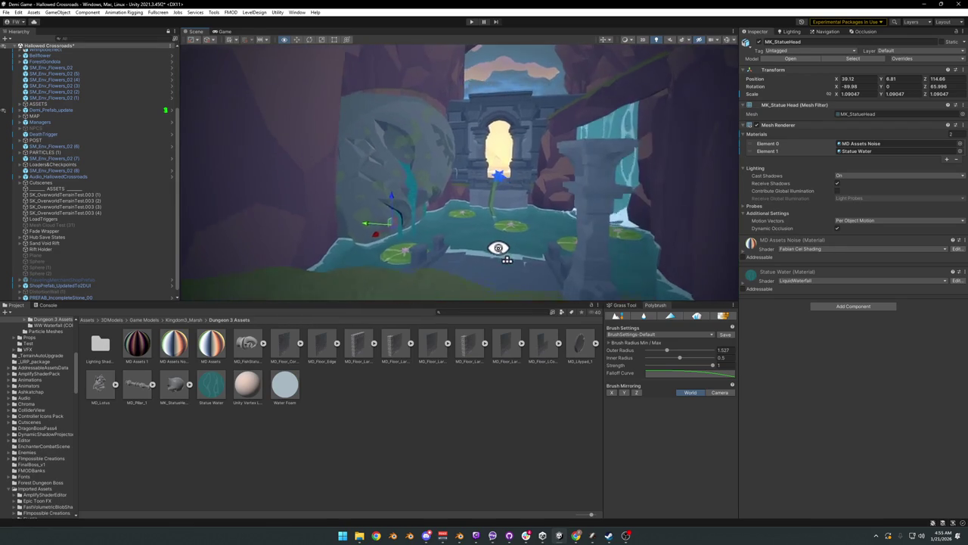
pyautogui.moveTo(516, 246)
pyautogui.mouseDown(button='right')
pyautogui.moveTo(493, 257)
pyautogui.moveTo(462, 241)
pyautogui.mouseUp(button='right')
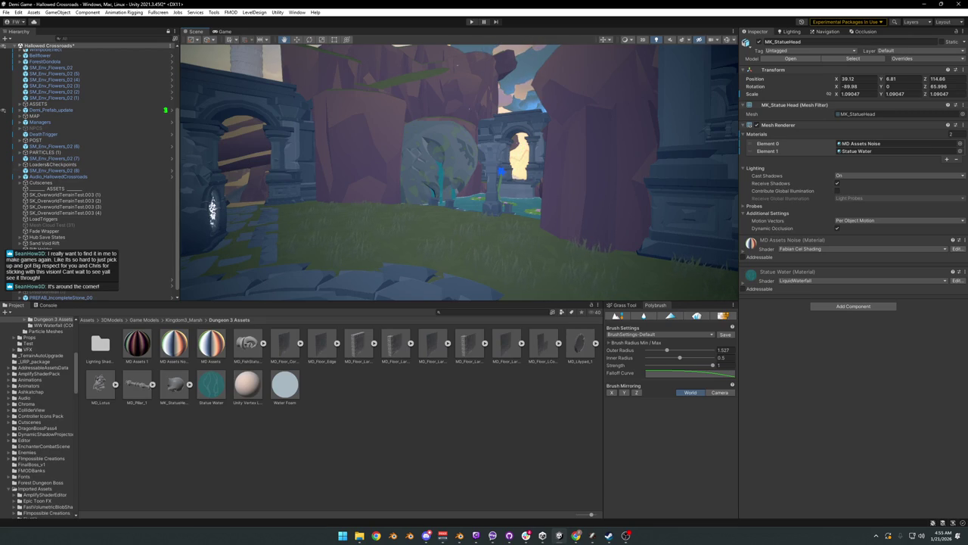
# Step: Fly the view through the arch to the cliff-side stairs and select PREFAB_IncompleteStone_00
pyautogui.hotkey('alt', 'Tab')
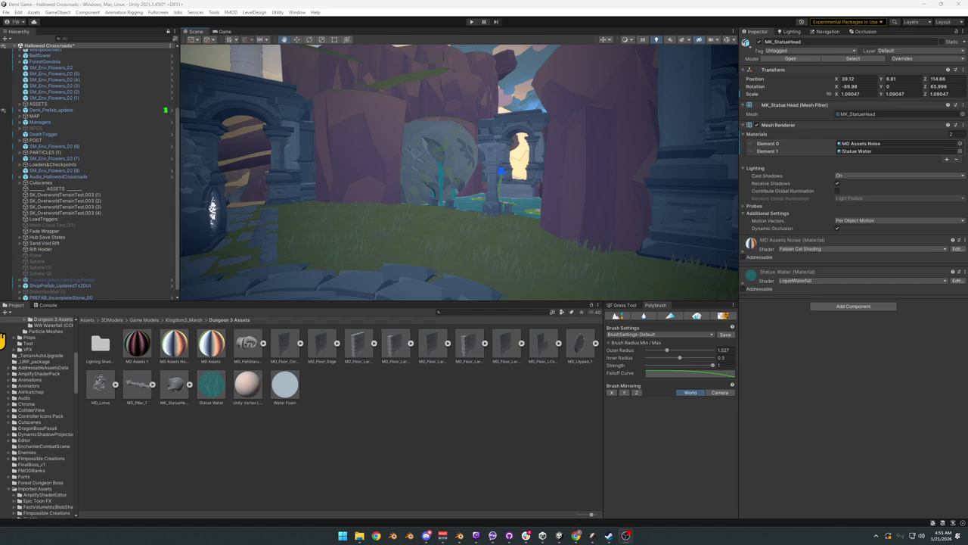
pyautogui.moveTo(432, 209)
pyautogui.mouseDown(button='right')
pyautogui.moveTo(522, 202)
pyautogui.moveTo(451, 218)
pyautogui.moveTo(466, 227)
pyautogui.mouseUp(button='right')
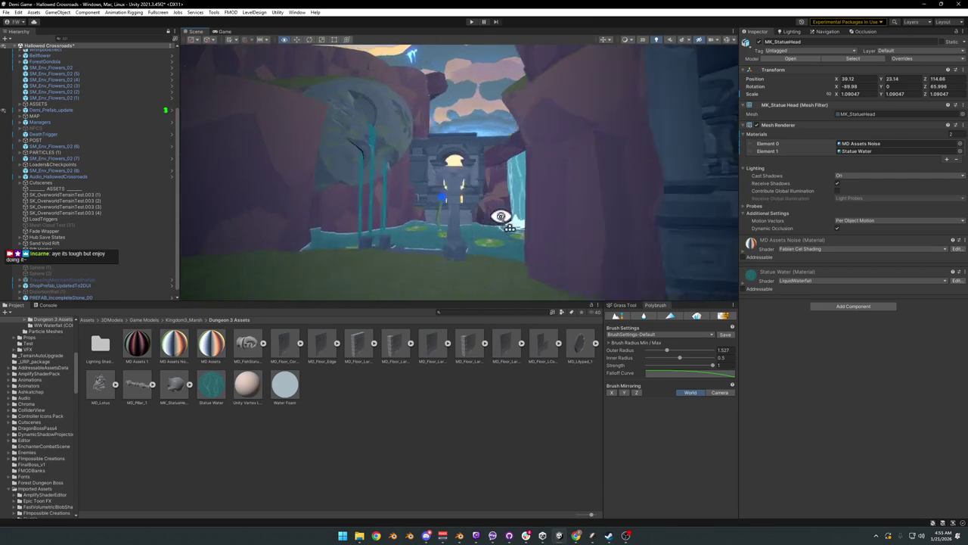
pyautogui.moveTo(511, 215)
pyautogui.mouseDown(button='right')
pyautogui.moveTo(416, 216)
pyautogui.moveTo(326, 244)
pyautogui.moveTo(484, 222)
pyautogui.moveTo(590, 234)
pyautogui.moveTo(579, 250)
pyautogui.moveTo(497, 227)
pyautogui.moveTo(430, 247)
pyautogui.moveTo(380, 246)
pyautogui.mouseUp(button='right')
pyautogui.click(79, 297)
# Step: Move the stone portal over to the stairs, turn it around and slide it along the ground
pyautogui.moveTo(326, 185)
pyautogui.mouseDown(button='right')
pyautogui.moveTo(376, 216)
pyautogui.moveTo(571, 225)
pyautogui.mouseUp(button='right')
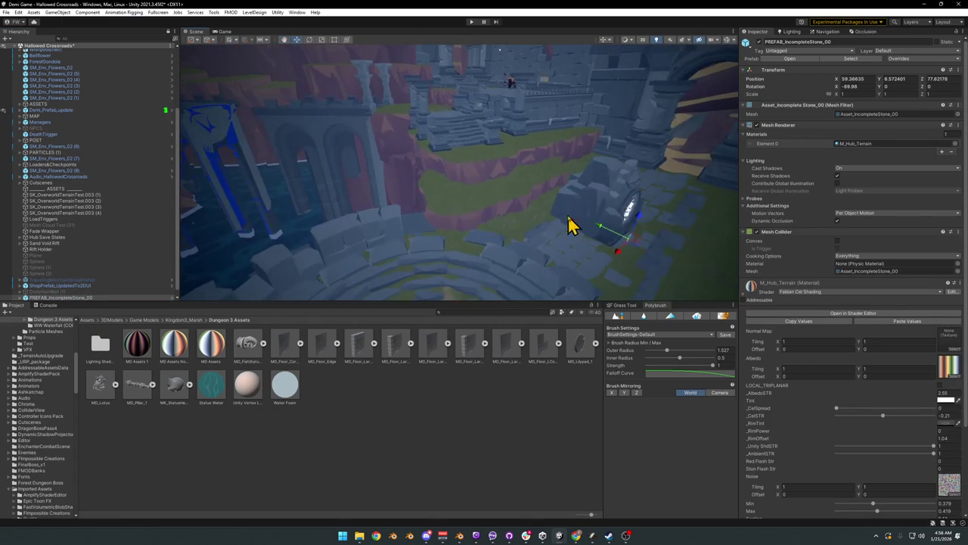
pyautogui.moveTo(634, 255)
pyautogui.mouseDown(button='right')
pyautogui.moveTo(670, 247)
pyautogui.moveTo(529, 199)
pyautogui.moveTo(542, 216)
pyautogui.moveTo(428, 186)
pyautogui.moveTo(483, 185)
pyautogui.mouseUp(button='right')
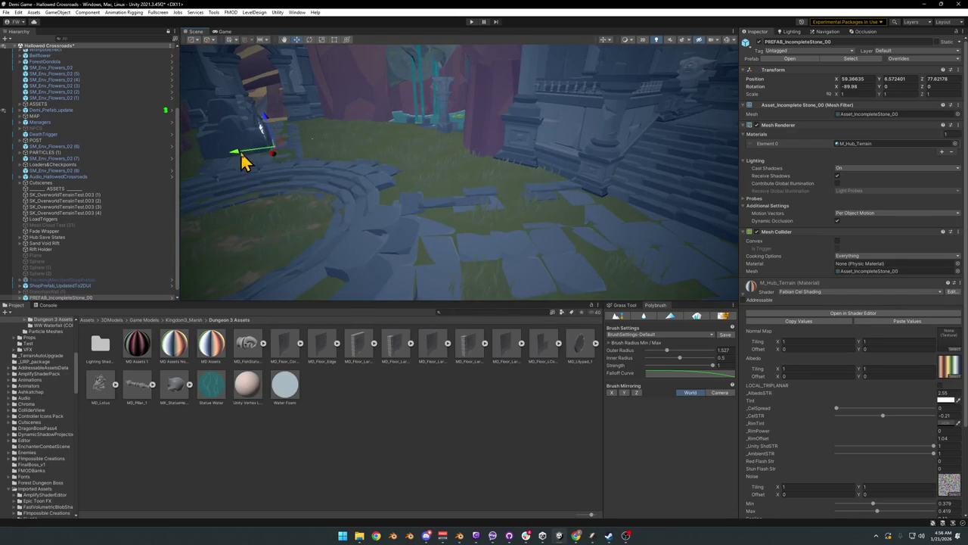
pyautogui.moveTo(291, 159)
pyautogui.mouseDown(button='right')
pyautogui.moveTo(328, 173)
pyautogui.moveTo(311, 205)
pyautogui.moveTo(339, 177)
pyautogui.mouseUp(button='right')
pyautogui.moveTo(333, 165)
pyautogui.mouseDown()
pyautogui.moveTo(579, 280)
pyautogui.moveTo(601, 272)
pyautogui.moveTo(432, 245)
pyautogui.moveTo(411, 177)
pyautogui.moveTo(495, 171)
pyautogui.moveTo(407, 180)
pyautogui.moveTo(346, 167)
pyautogui.moveTo(385, 184)
pyautogui.mouseUp()
pyautogui.moveTo(385, 184)
pyautogui.mouseDown(button='right')
pyautogui.moveTo(549, 219)
pyautogui.moveTo(543, 184)
pyautogui.moveTo(613, 138)
pyautogui.moveTo(587, 154)
pyautogui.moveTo(504, 164)
pyautogui.moveTo(573, 169)
pyautogui.moveTo(555, 216)
pyautogui.moveTo(528, 250)
pyautogui.mouseUp(button='right')
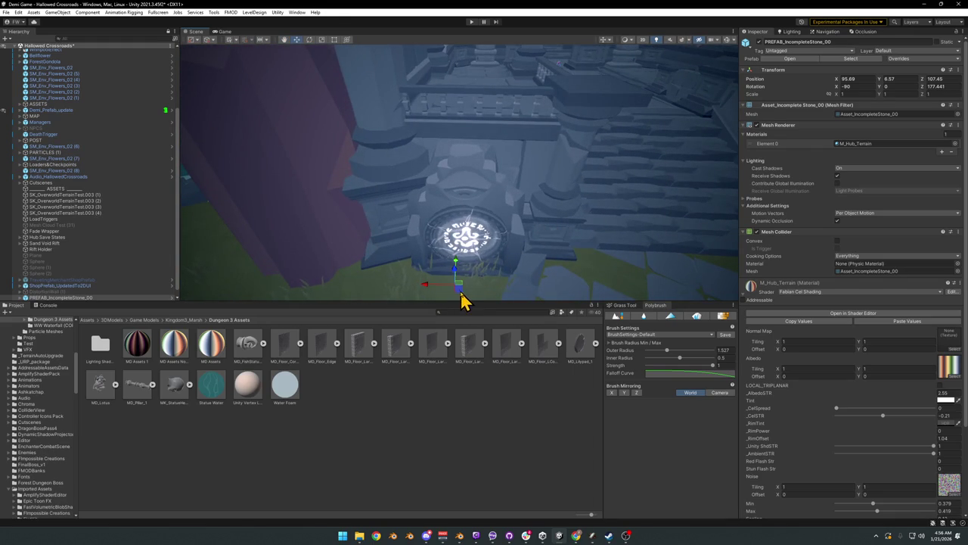
pyautogui.moveTo(461, 293); pyautogui.dragTo(478, 284)
# Step: Fine-tune the portal to X 97.71, Z 101.63, Z rotation -48.202, scaled 0.81438
pyautogui.press('e')
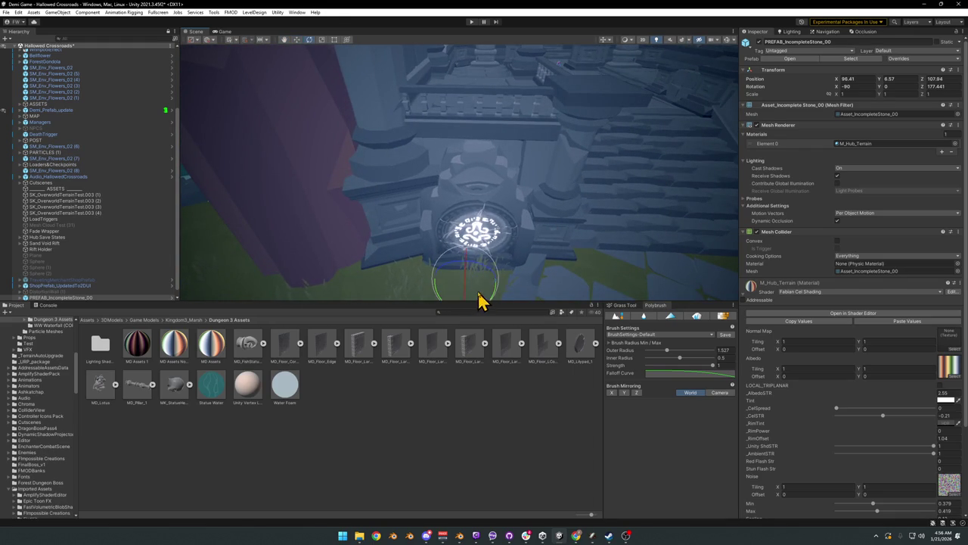
pyautogui.moveTo(480, 298)
pyautogui.mouseDown(button='right')
pyautogui.moveTo(490, 283)
pyautogui.moveTo(468, 253)
pyautogui.mouseUp(button='right')
pyautogui.moveTo(468, 253); pyautogui.dragTo(471, 244)
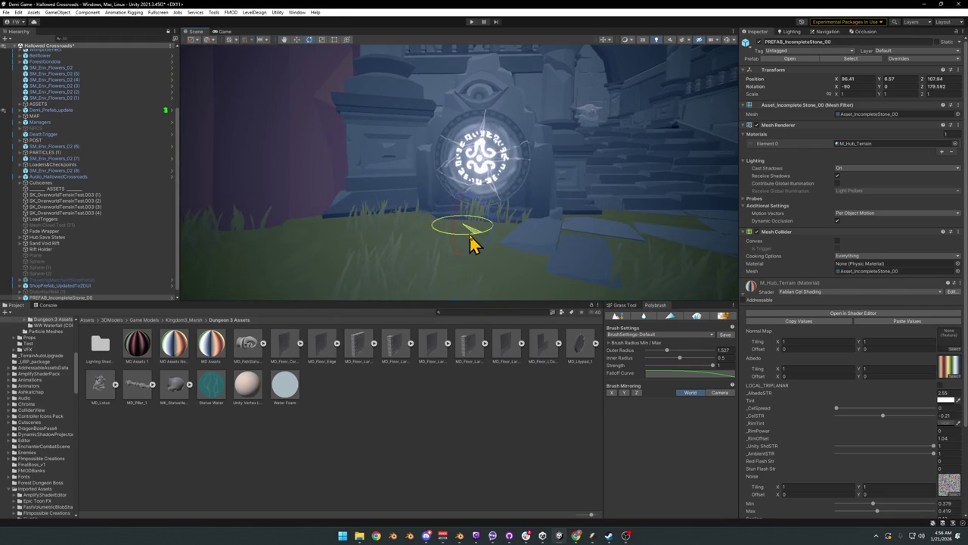
pyautogui.moveTo(487, 224)
pyautogui.mouseDown(button='right')
pyautogui.moveTo(484, 279)
pyautogui.moveTo(484, 190)
pyautogui.moveTo(380, 201)
pyautogui.moveTo(509, 240)
pyautogui.mouseUp(button='right')
pyautogui.press('w')
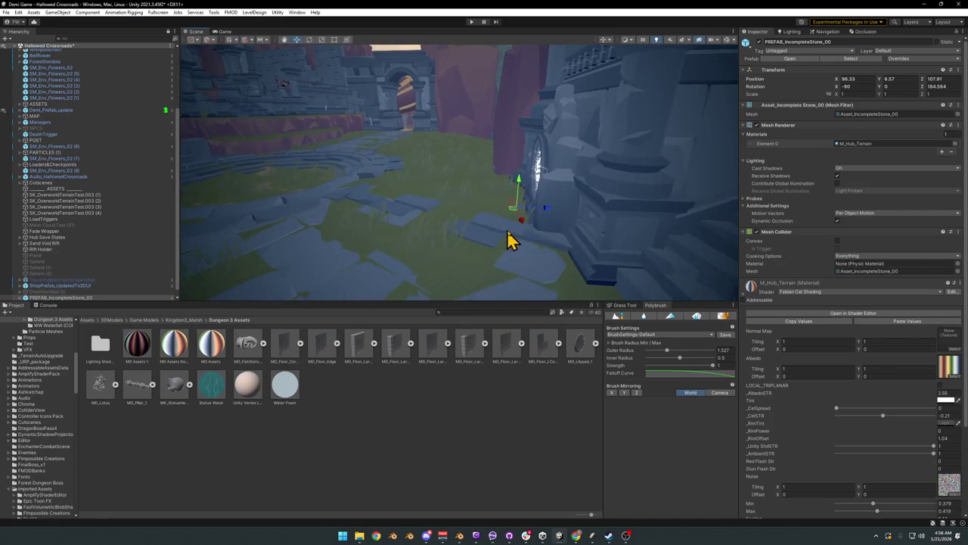
pyautogui.moveTo(577, 242); pyautogui.dragTo(557, 244)
pyautogui.press('w')
pyautogui.moveTo(513, 211)
pyautogui.mouseDown()
pyautogui.moveTo(438, 211)
pyautogui.moveTo(469, 201)
pyautogui.moveTo(505, 215)
pyautogui.moveTo(432, 220)
pyautogui.moveTo(467, 224)
pyautogui.mouseUp()
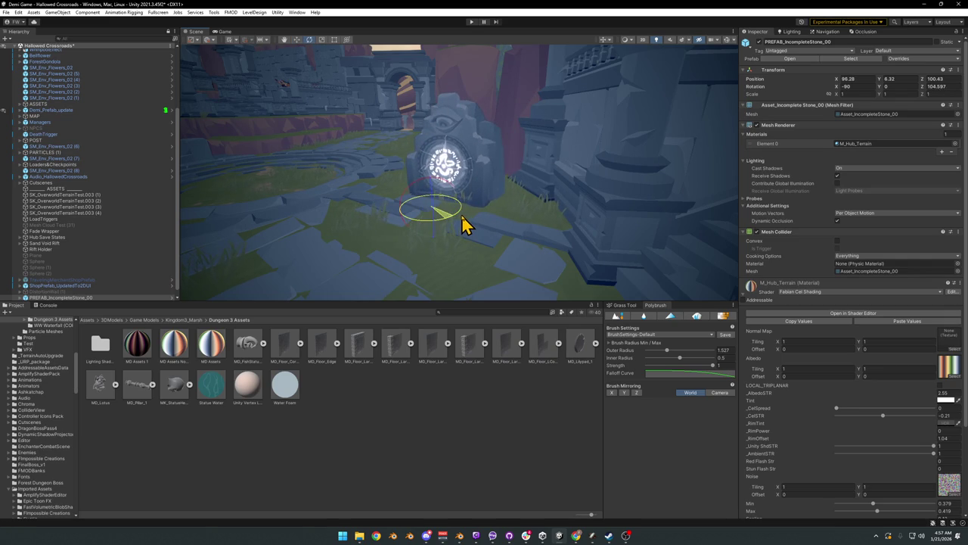
pyautogui.press('w')
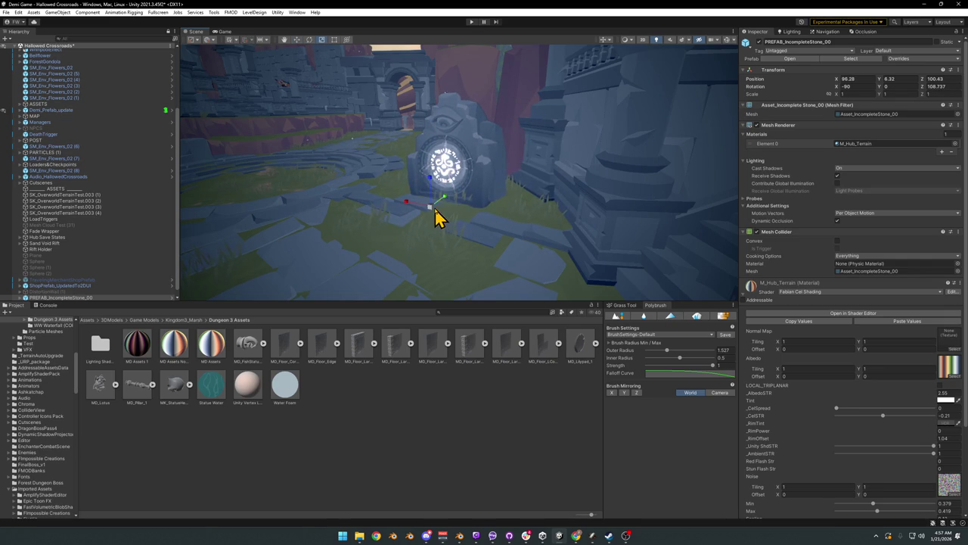
pyautogui.moveTo(434, 211)
pyautogui.mouseDown()
pyautogui.moveTo(450, 214)
pyautogui.moveTo(442, 182)
pyautogui.moveTo(328, 190)
pyautogui.moveTo(402, 226)
pyautogui.moveTo(441, 222)
pyautogui.moveTo(461, 235)
pyautogui.mouseUp()
# Step: Spin the portal to a new facing and move it toward the cliff edge
pyautogui.press('e')
pyautogui.moveTo(622, 209)
pyautogui.mouseDown()
pyautogui.moveTo(772, 230)
pyautogui.moveTo(800, 217)
pyautogui.mouseUp()
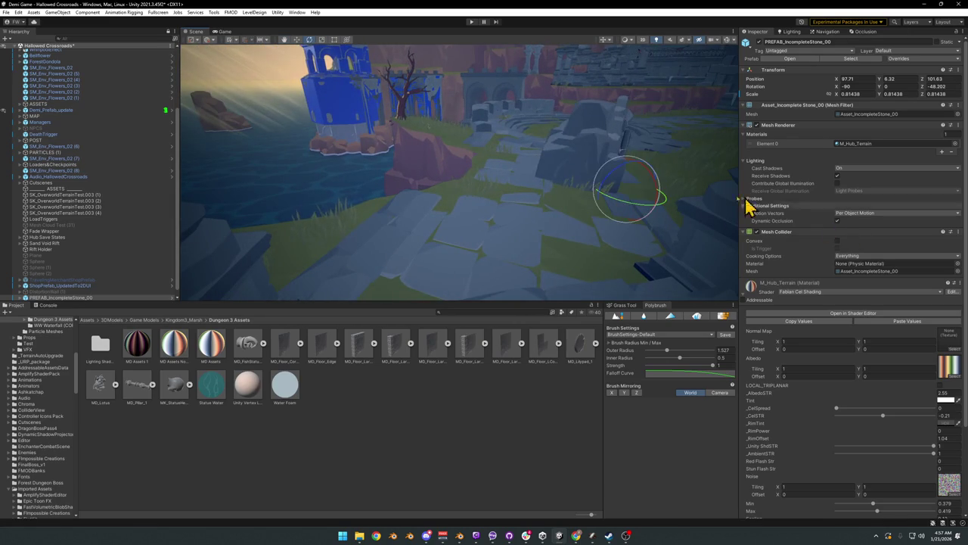
pyautogui.moveTo(659, 196)
pyautogui.keyDown('alt'); pyautogui.mouseDown()
pyautogui.moveTo(666, 212)
pyautogui.moveTo(653, 195)
pyautogui.moveTo(335, 242)
pyautogui.moveTo(322, 265)
pyautogui.moveTo(555, 173)
pyautogui.moveTo(580, 143)
pyautogui.moveTo(590, 146)
pyautogui.moveTo(594, 119)
pyautogui.moveTo(540, 166)
pyautogui.mouseUp(); pyautogui.keyUp('alt')
pyautogui.press('w')
pyautogui.moveTo(627, 156)
pyautogui.mouseDown()
pyautogui.moveTo(339, 264)
pyautogui.moveTo(450, 264)
pyautogui.moveTo(398, 272)
pyautogui.moveTo(426, 244)
pyautogui.moveTo(351, 237)
pyautogui.moveTo(396, 210)
pyautogui.moveTo(387, 249)
pyautogui.moveTo(439, 227)
pyautogui.mouseUp()
pyautogui.press('e')
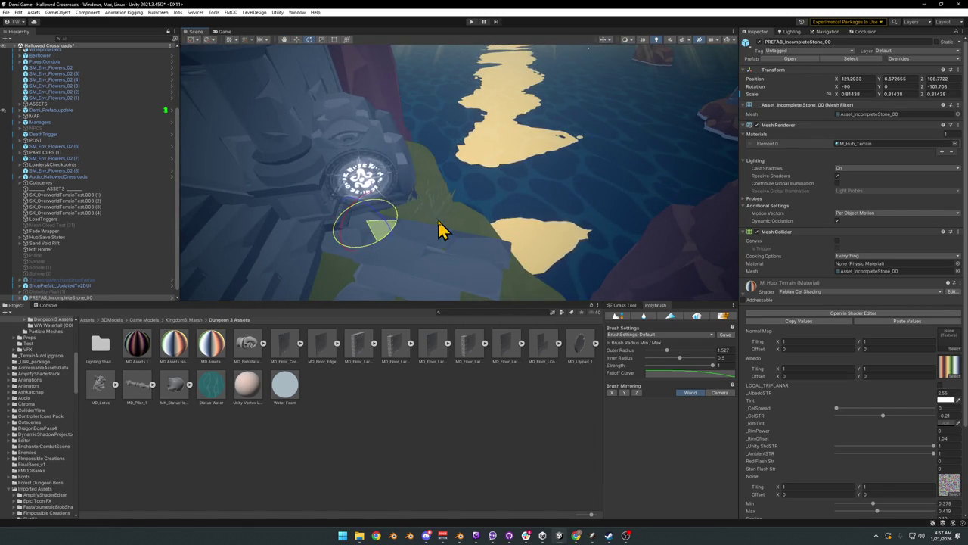
pyautogui.press('w')
pyautogui.moveTo(370, 235)
pyautogui.mouseDown()
pyautogui.moveTo(391, 223)
pyautogui.moveTo(399, 244)
pyautogui.moveTo(391, 228)
pyautogui.mouseUp()
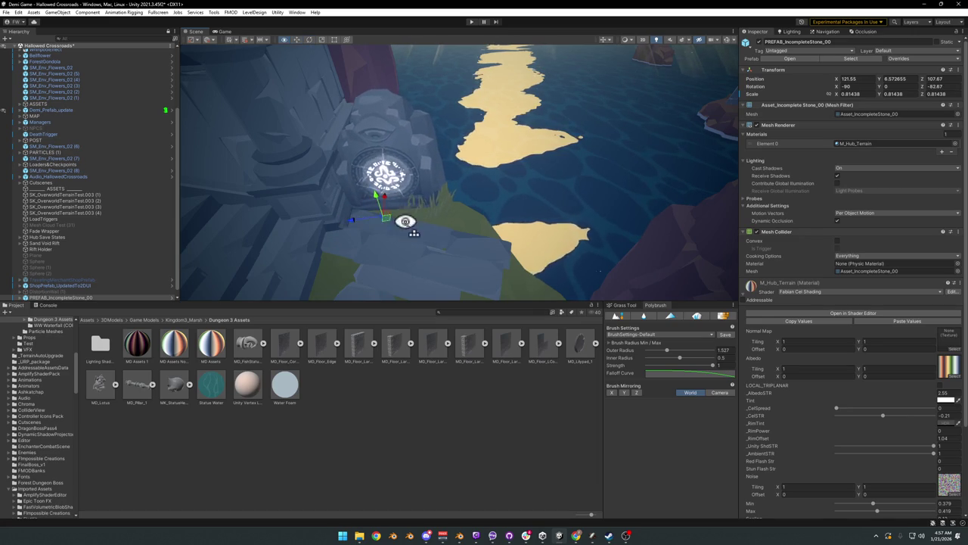
# Step: Shrink the stone portal to about 0.74 scale
pyautogui.moveTo(404, 221); pyautogui.dragTo(277, 182, button='right')
pyautogui.moveTo(391, 186)
pyautogui.mouseDown(button='right')
pyautogui.moveTo(369, 206)
pyautogui.moveTo(447, 264)
pyautogui.mouseUp(button='right')
pyautogui.press('r')
pyautogui.moveTo(485, 276); pyautogui.dragTo(475, 261)
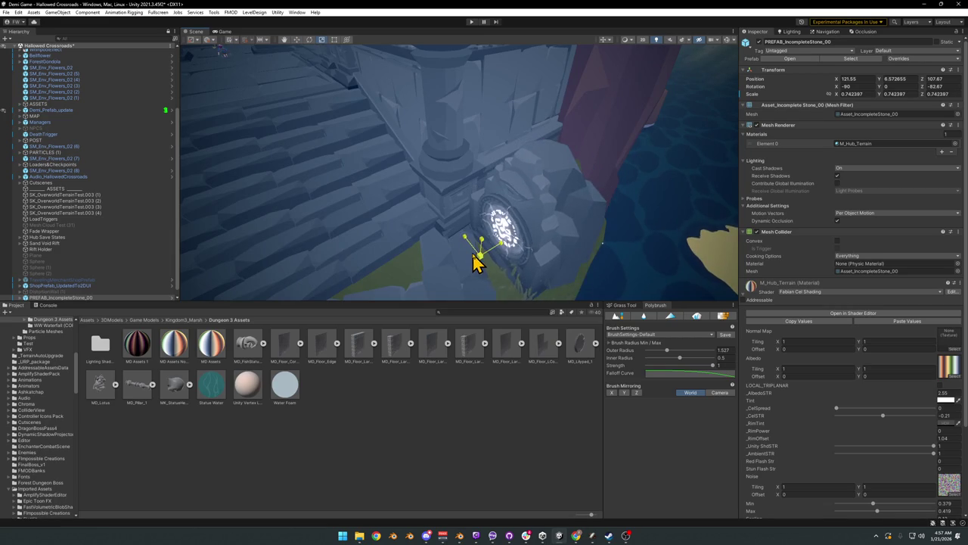
pyautogui.moveTo(512, 272)
pyautogui.mouseDown(button='right')
pyautogui.moveTo(540, 202)
pyautogui.moveTo(547, 209)
pyautogui.moveTo(482, 268)
pyautogui.moveTo(508, 219)
pyautogui.moveTo(480, 217)
pyautogui.mouseUp(button='right')
pyautogui.moveTo(479, 216)
pyautogui.mouseDown(button='middle')
pyautogui.moveTo(502, 217)
pyautogui.moveTo(451, 251)
pyautogui.mouseUp(button='middle')
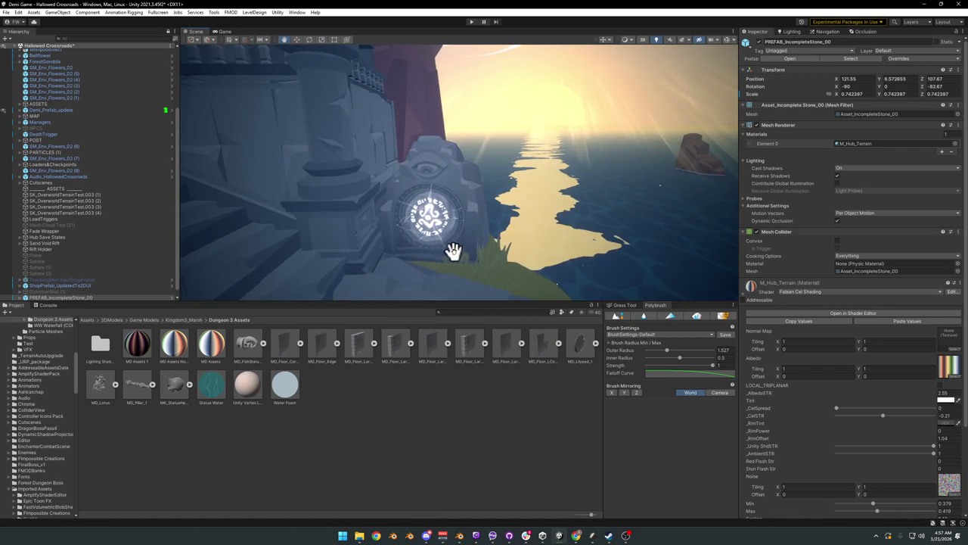
# Step: Turn the stone half a turn toward the stairs, move it right along the ledge and sink it slightly
pyautogui.press('e')
pyautogui.moveTo(426, 286)
pyautogui.mouseDown()
pyautogui.moveTo(540, 275)
pyautogui.moveTo(519, 280)
pyautogui.moveTo(530, 273)
pyautogui.mouseUp()
pyautogui.press('f')
pyautogui.moveTo(389, 255); pyautogui.dragTo(399, 281, button='right')
pyautogui.press('w')
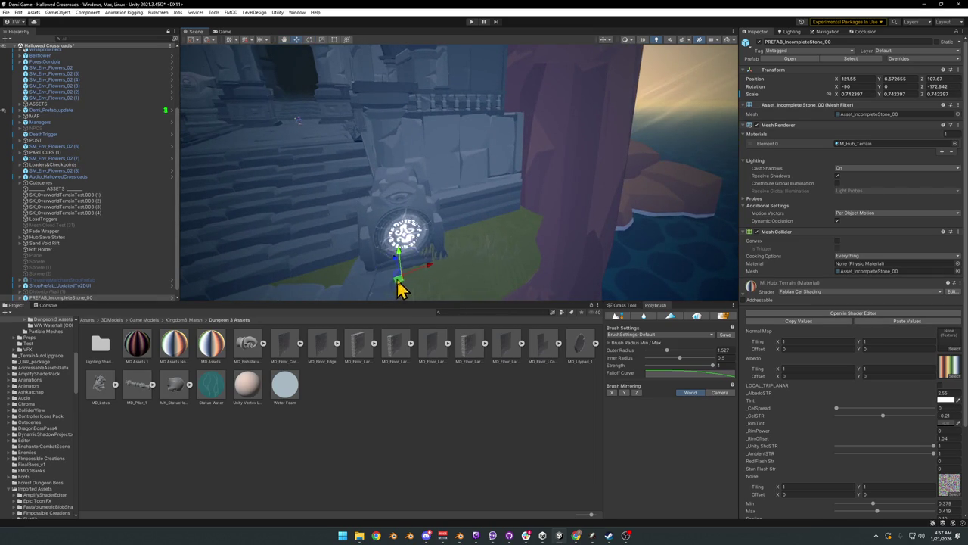
pyautogui.moveTo(400, 288); pyautogui.dragTo(459, 273)
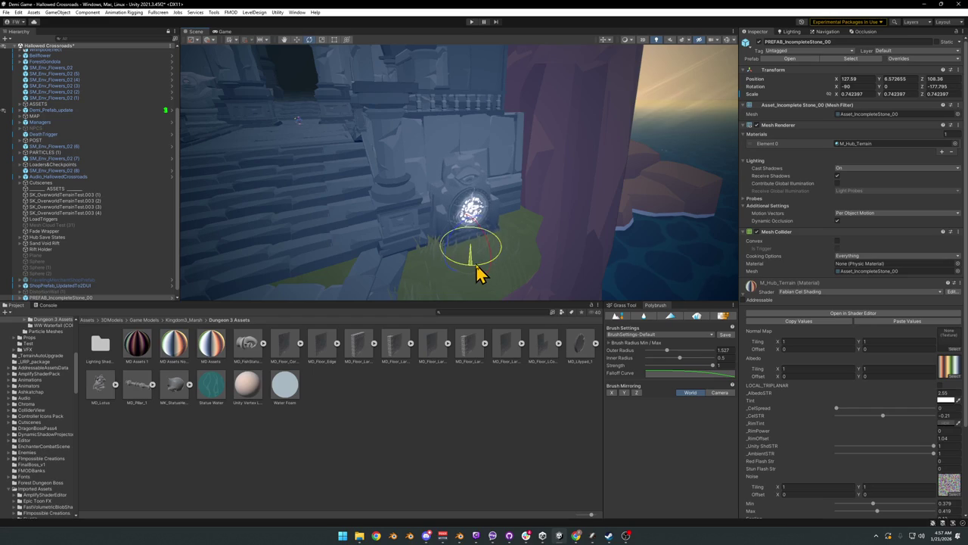
pyautogui.moveTo(465, 274)
pyautogui.mouseDown(button='right')
pyautogui.moveTo(561, 224)
pyautogui.moveTo(537, 250)
pyautogui.mouseUp(button='right')
pyautogui.scroll(-2, 463, 301)
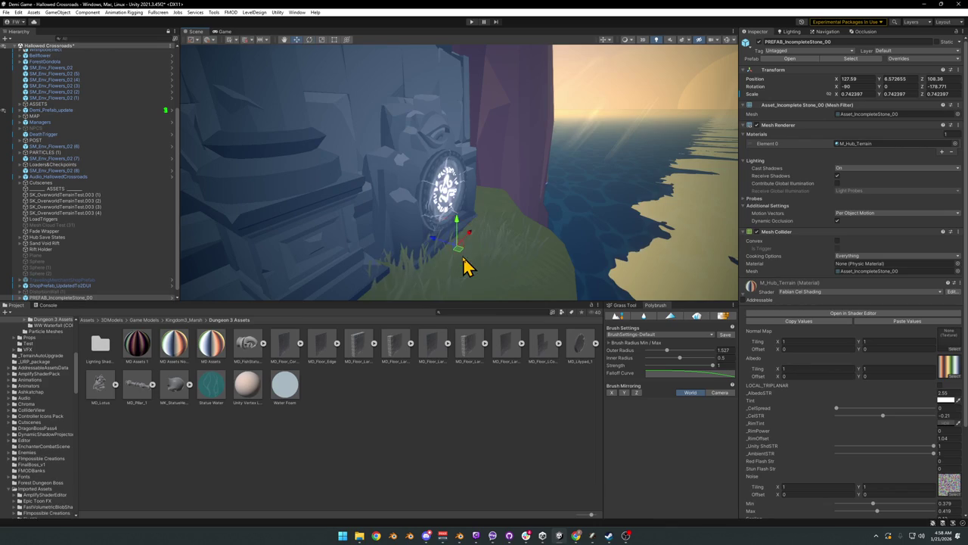
pyautogui.moveTo(446, 243); pyautogui.dragTo(454, 248)
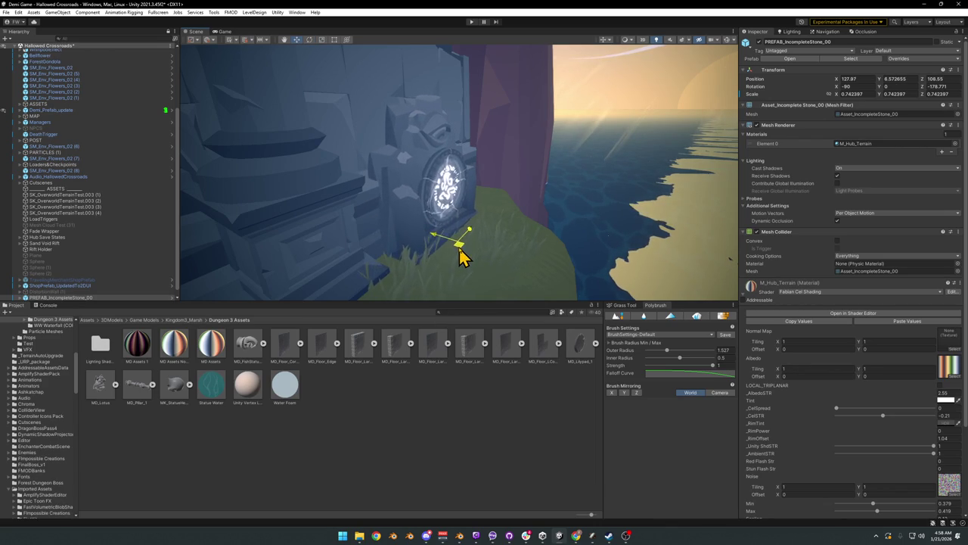
# Step: Check the portal's placement beside the stairs from several angles, then deselect it
pyautogui.moveTo(475, 250); pyautogui.dragTo(551, 230, button='right')
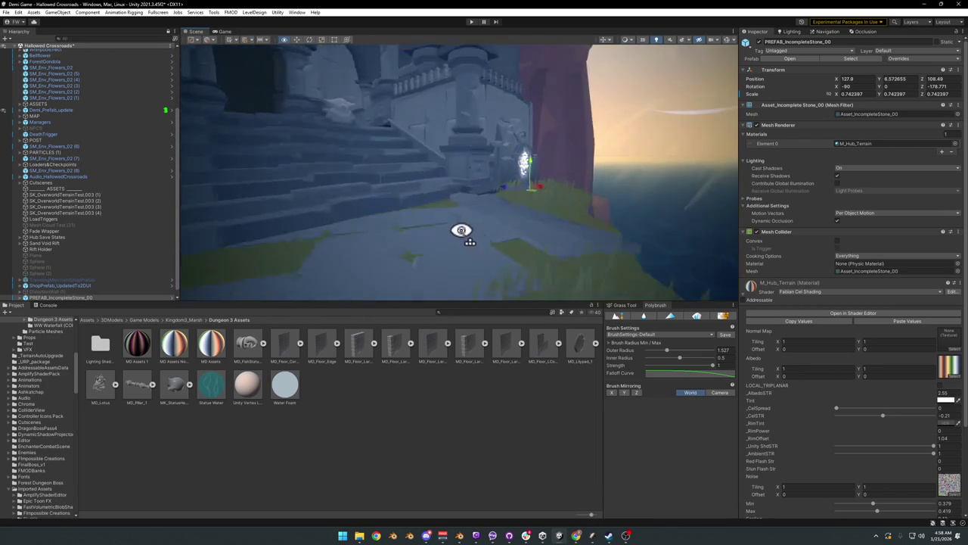
pyautogui.moveTo(551, 230); pyautogui.dragTo(458, 240, button='right')
pyautogui.moveTo(458, 241); pyautogui.dragTo(472, 218, button='middle')
pyautogui.moveTo(471, 219); pyautogui.dragTo(408, 216, button='right')
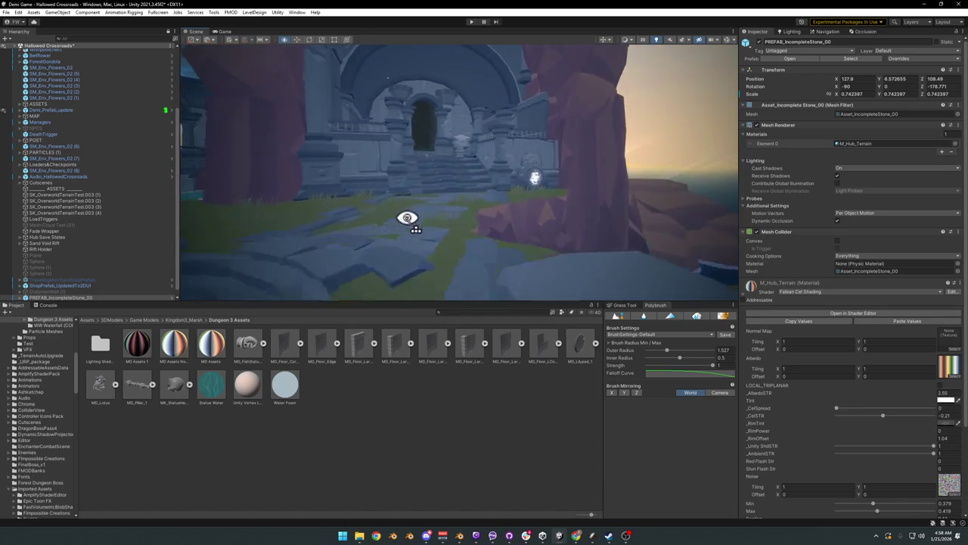
pyautogui.moveTo(408, 216); pyautogui.dragTo(393, 217, button='middle')
pyautogui.moveTo(393, 218)
pyautogui.mouseDown(button='right')
pyautogui.moveTo(515, 246)
pyautogui.moveTo(415, 247)
pyautogui.moveTo(522, 287)
pyautogui.mouseUp(button='right')
pyautogui.click(559, 295)
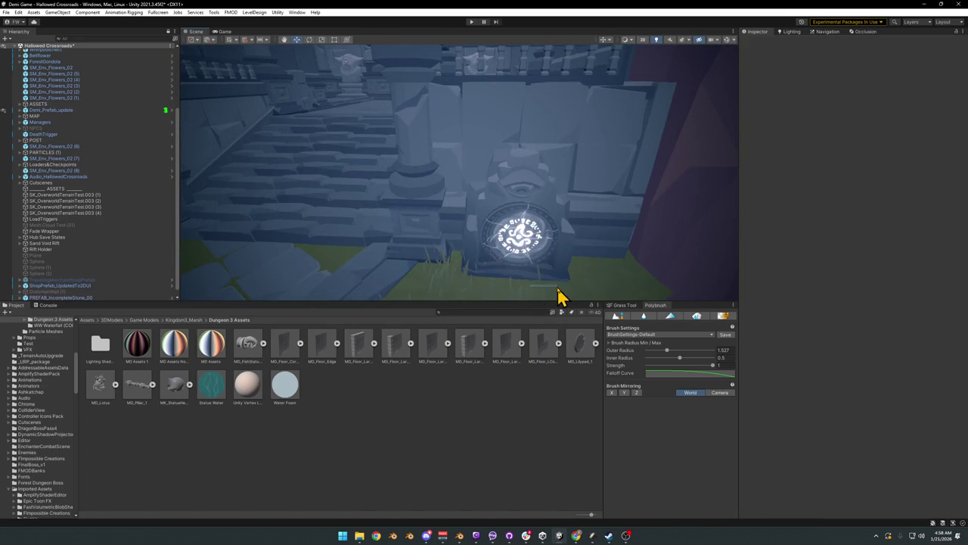
pyautogui.click(556, 293)
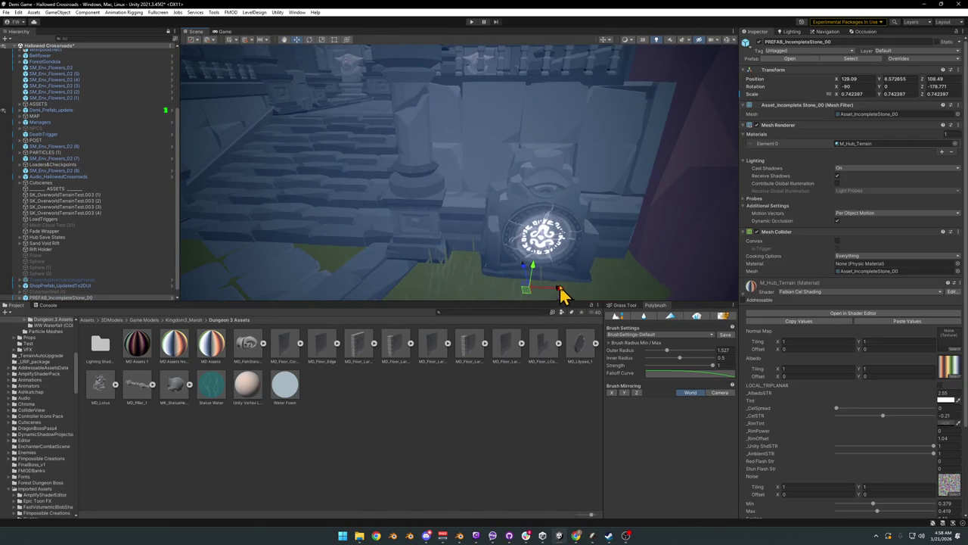
pyautogui.moveTo(545, 299); pyautogui.dragTo(500, 286, button='right')
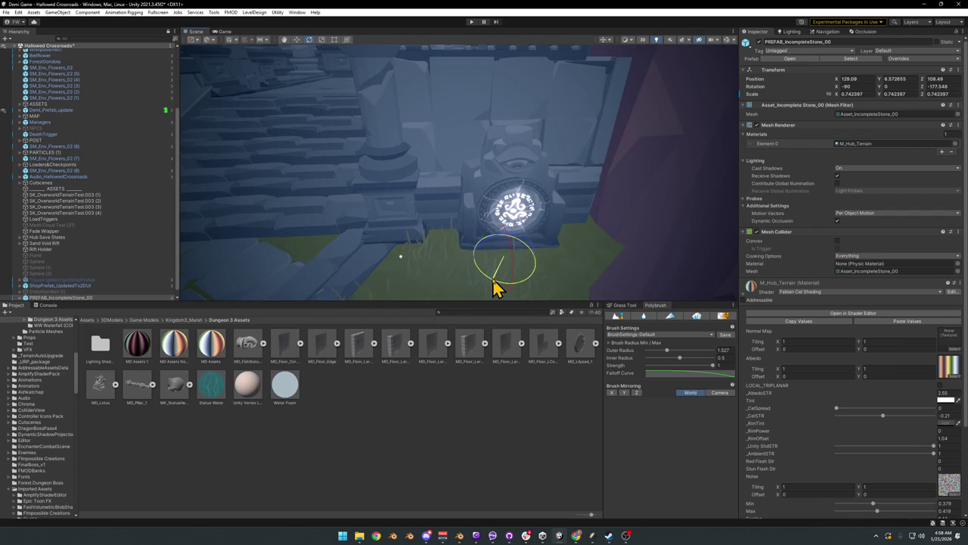
pyautogui.click(449, 378)
pyautogui.moveTo(492, 225)
pyautogui.mouseDown(button='right')
pyautogui.moveTo(570, 216)
pyautogui.moveTo(502, 199)
pyautogui.moveTo(527, 175)
pyautogui.moveTo(499, 177)
pyautogui.moveTo(549, 195)
pyautogui.moveTo(396, 197)
pyautogui.moveTo(414, 187)
pyautogui.moveTo(451, 211)
pyautogui.mouseUp(button='right')
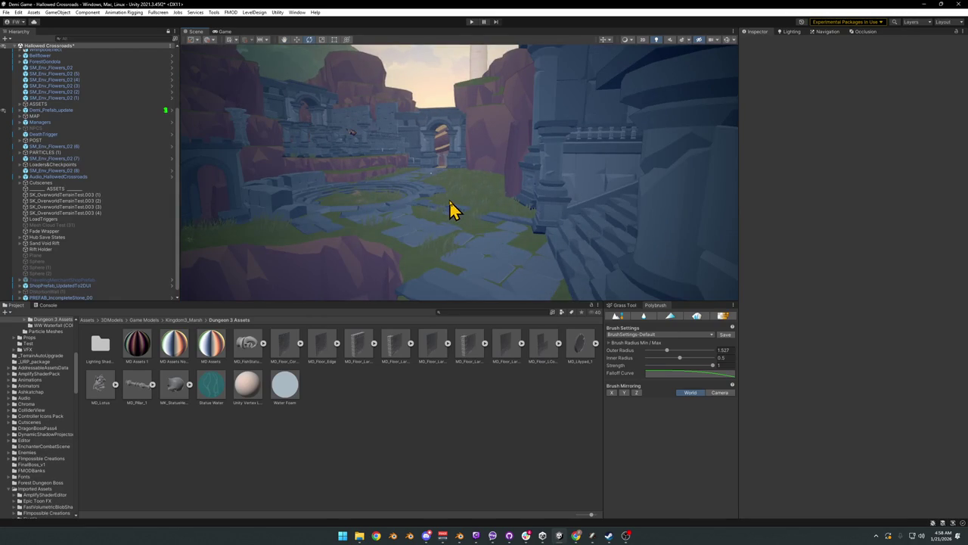
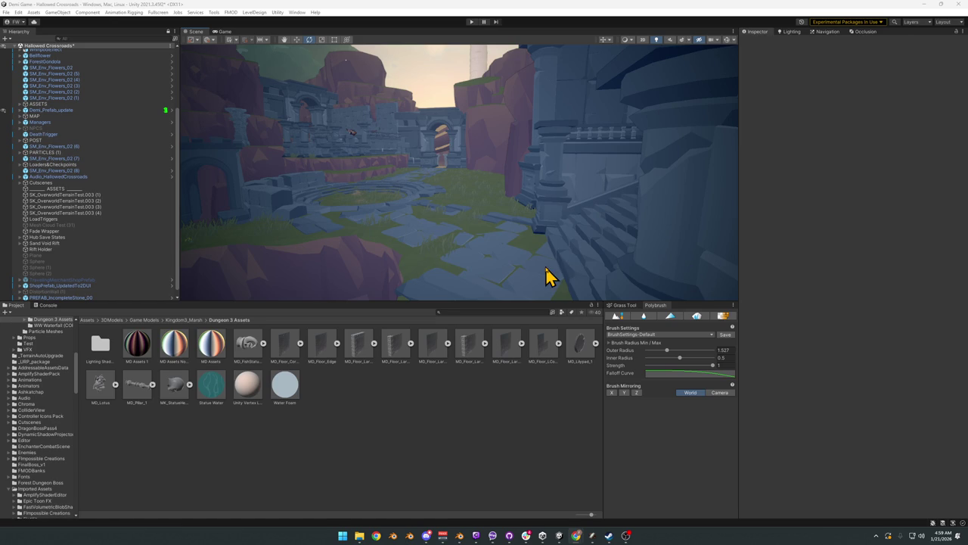
# Step: Minimise Unity and bring the Alternate Hub2 Blender file to the front
pyautogui.moveTo(557, 258); pyautogui.dragTo(529, 249, button='right')
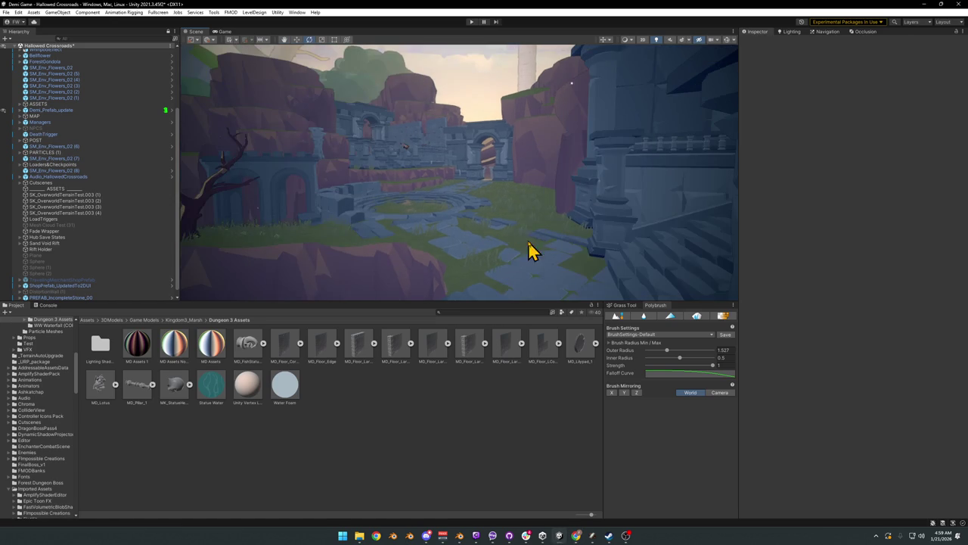
pyautogui.click(926, 4)
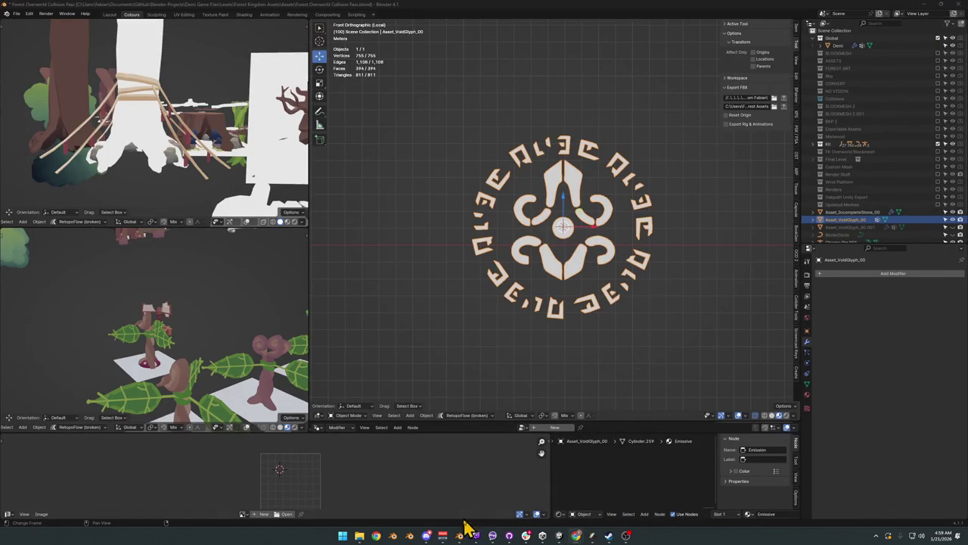
pyautogui.moveTo(559, 535)
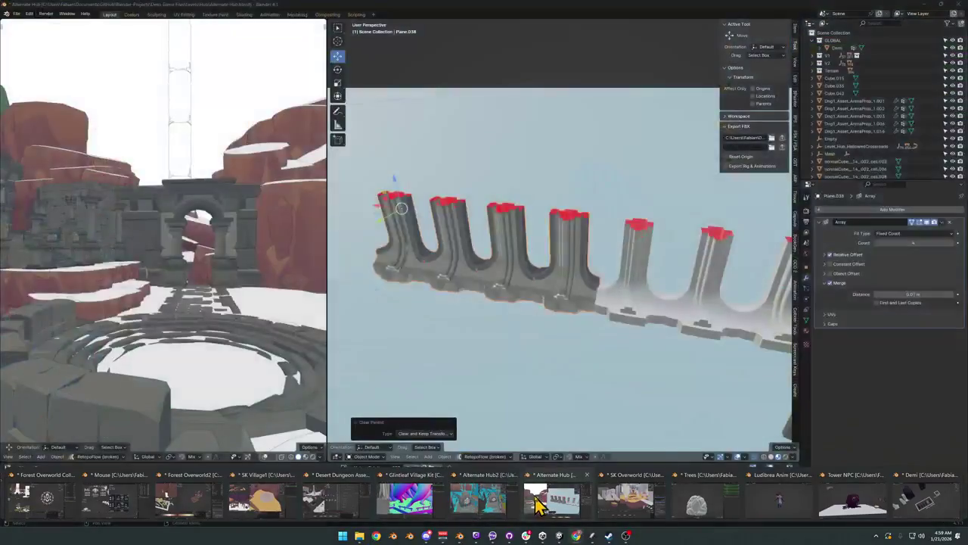
pyautogui.click(473, 506)
# Step: Delete the incomplete stone object from the ruins
pyautogui.moveTo(656, 234)
pyautogui.mouseDown(button='middle')
pyautogui.moveTo(625, 258)
pyautogui.moveTo(644, 222)
pyautogui.moveTo(593, 295)
pyautogui.moveTo(579, 245)
pyautogui.moveTo(593, 259)
pyautogui.mouseUp(button='middle')
pyautogui.click(602, 280)
pyautogui.press('Delete')
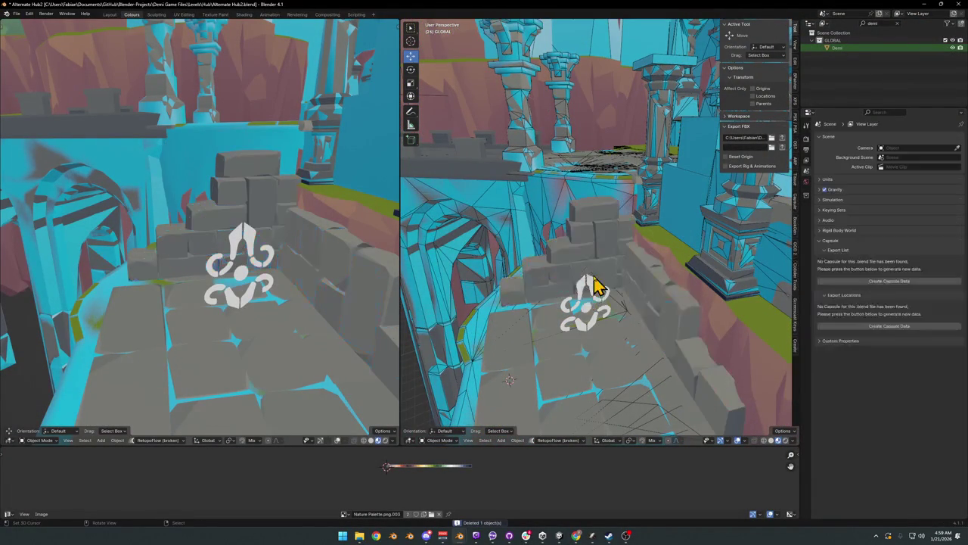
# Step: Clear the selection and save the Blender file
pyautogui.click(616, 293)
pyautogui.moveTo(616, 293)
pyautogui.mouseDown(button='middle')
pyautogui.moveTo(628, 280)
pyautogui.moveTo(611, 259)
pyautogui.moveTo(648, 272)
pyautogui.moveTo(538, 260)
pyautogui.mouseUp(button='middle')
pyautogui.hotkey('alt', 'a')
pyautogui.hotkey('ctrl', 's')
# Step: Select terrain piece DK_Terrain_03.012 and bring up the collider tools menu
pyautogui.click(672, 275)
pyautogui.moveTo(672, 274)
pyautogui.mouseDown(button='middle')
pyautogui.moveTo(575, 265)
pyautogui.moveTo(621, 245)
pyautogui.moveTo(578, 303)
pyautogui.mouseUp(button='middle')
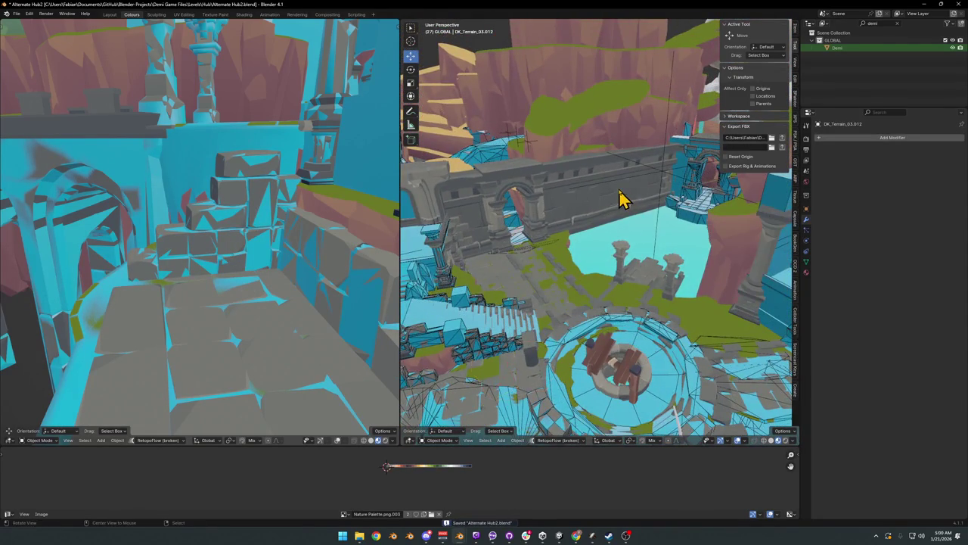
pyautogui.scroll(3, 618, 198)
pyautogui.moveTo(599, 225)
pyautogui.mouseDown(button='middle')
pyautogui.moveTo(616, 224)
pyautogui.moveTo(616, 255)
pyautogui.moveTo(592, 257)
pyautogui.moveTo(612, 244)
pyautogui.moveTo(550, 275)
pyautogui.moveTo(628, 262)
pyautogui.moveTo(580, 283)
pyautogui.moveTo(576, 265)
pyautogui.moveTo(614, 271)
pyautogui.moveTo(619, 256)
pyautogui.moveTo(638, 259)
pyautogui.moveTo(583, 288)
pyautogui.moveTo(612, 266)
pyautogui.mouseUp(button='middle')
pyautogui.scroll(2, 613, 267)
pyautogui.scroll(2, 626, 259)
pyautogui.scroll(3, 621, 274)
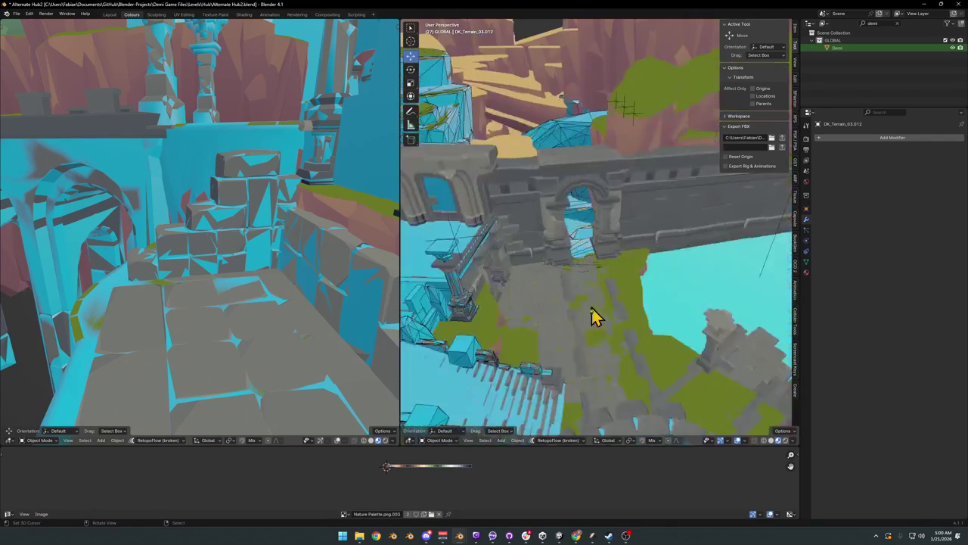
pyautogui.scroll(2, 636, 281)
pyautogui.scroll(2, 624, 294)
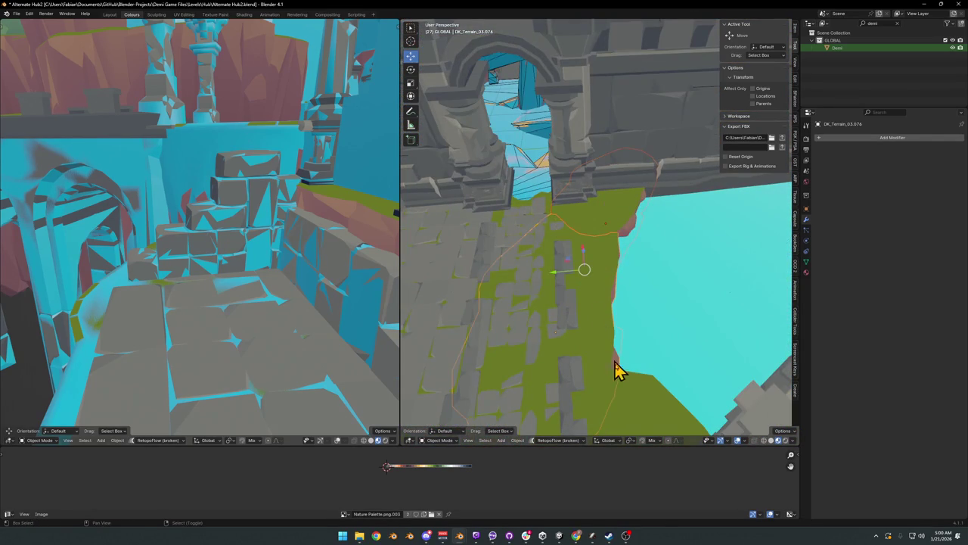
pyautogui.moveTo(633, 378)
pyautogui.mouseDown(button='middle')
pyautogui.moveTo(588, 285)
pyautogui.moveTo(696, 309)
pyautogui.moveTo(658, 288)
pyautogui.moveTo(640, 261)
pyautogui.mouseUp(button='middle')
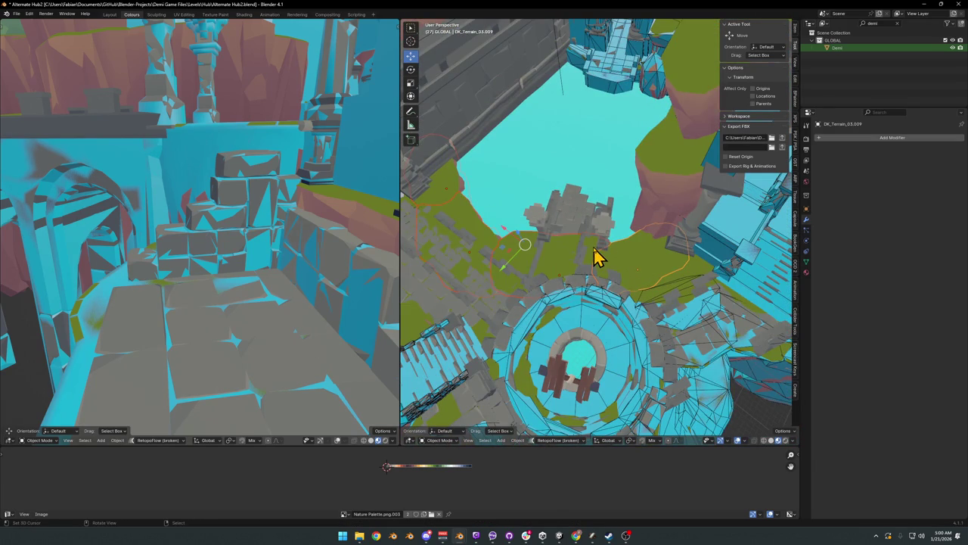
pyautogui.hotkey('shift', 'c')
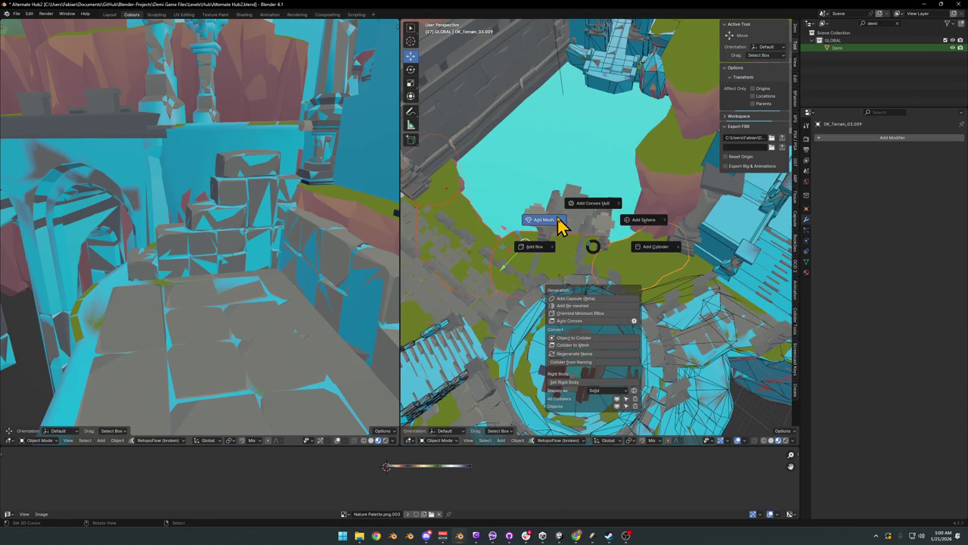
# Step: Generate mesh colliders for the selected terrain pieces
pyautogui.click(559, 220)
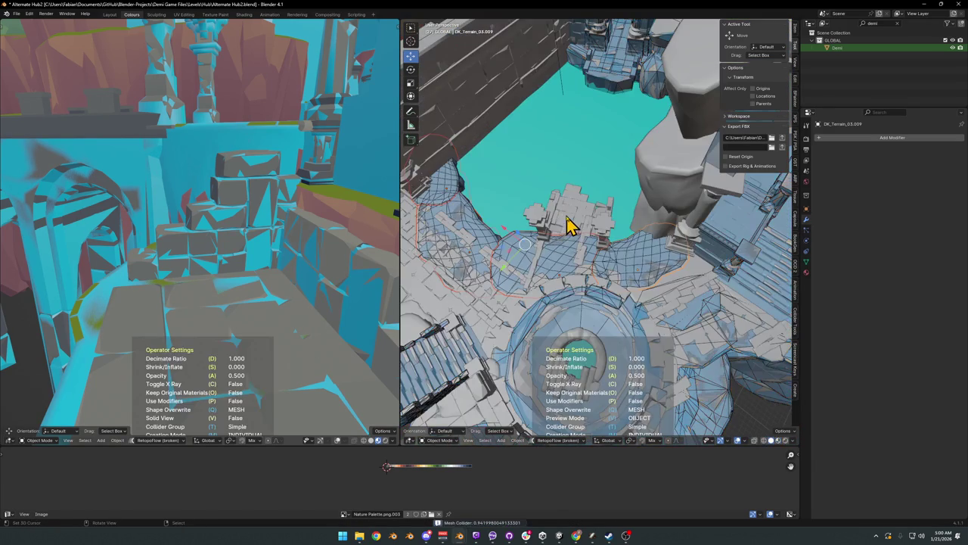
pyautogui.click(629, 206)
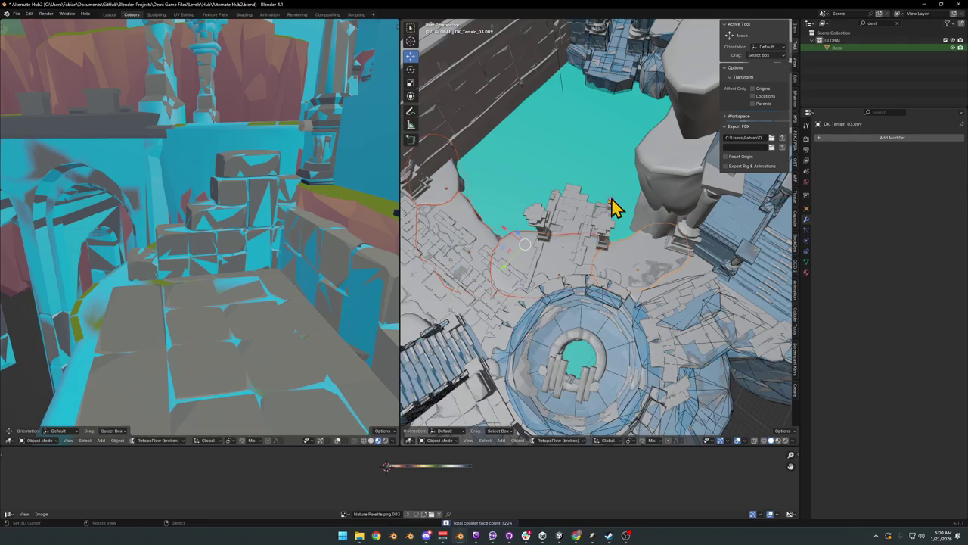
pyautogui.moveTo(485, 246); pyautogui.dragTo(632, 261, button='middle')
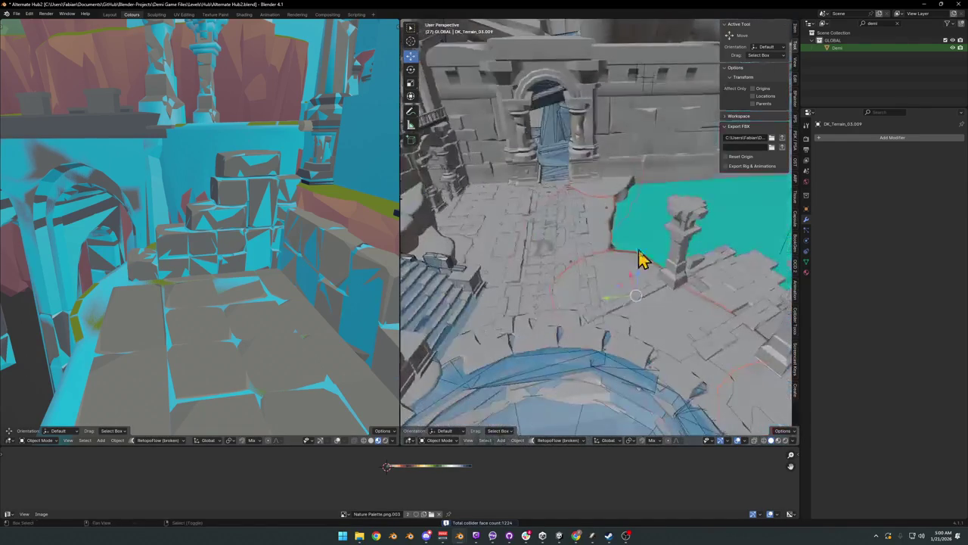
# Step: In Local view, add a re-meshed collider with decimate 0.090, then return to the full scene
pyautogui.press('KP_Divide')
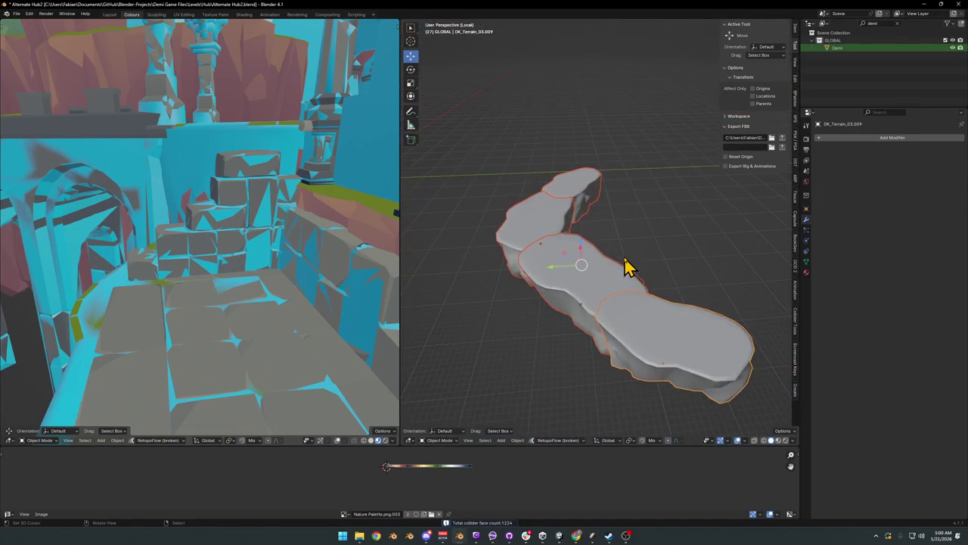
pyautogui.hotkey('shift', 'alt', 'c')
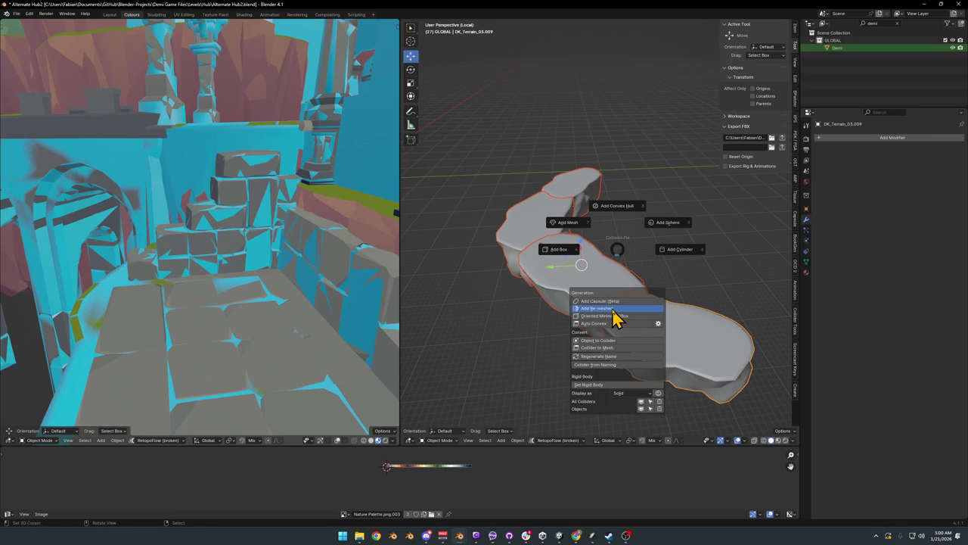
pyautogui.click(613, 309)
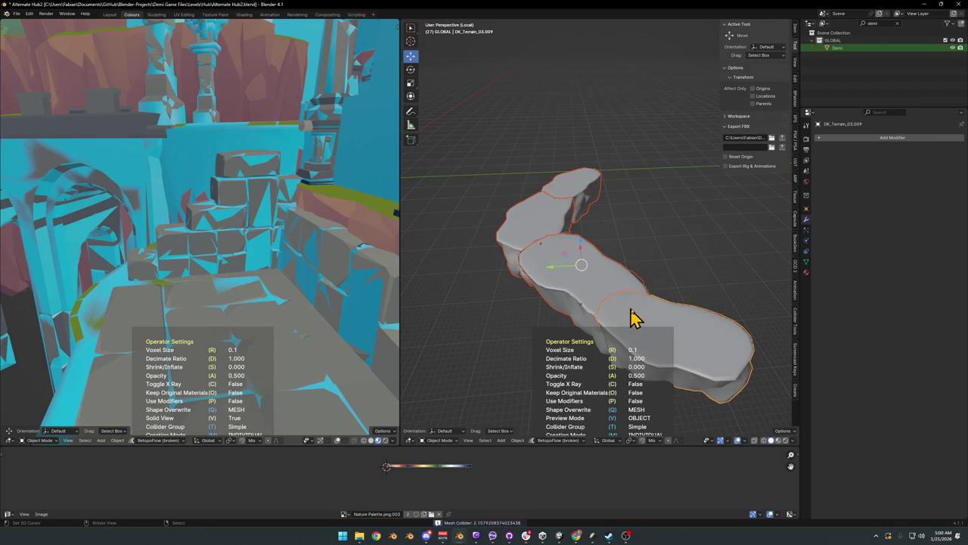
pyautogui.click(793, 303)
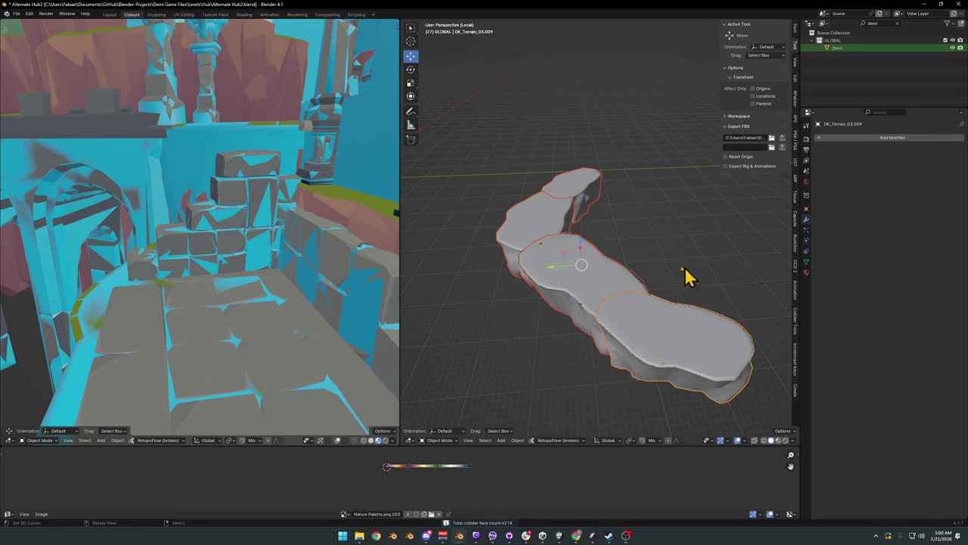
pyautogui.scroll(3, 659, 268)
pyautogui.press('g')
pyautogui.rightClick(635, 283)
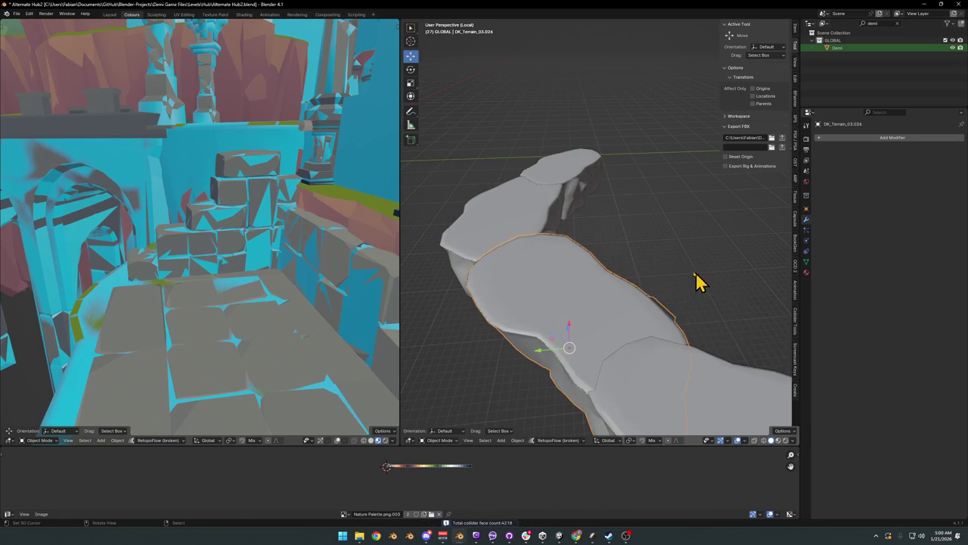
pyautogui.press('KP_Divide')
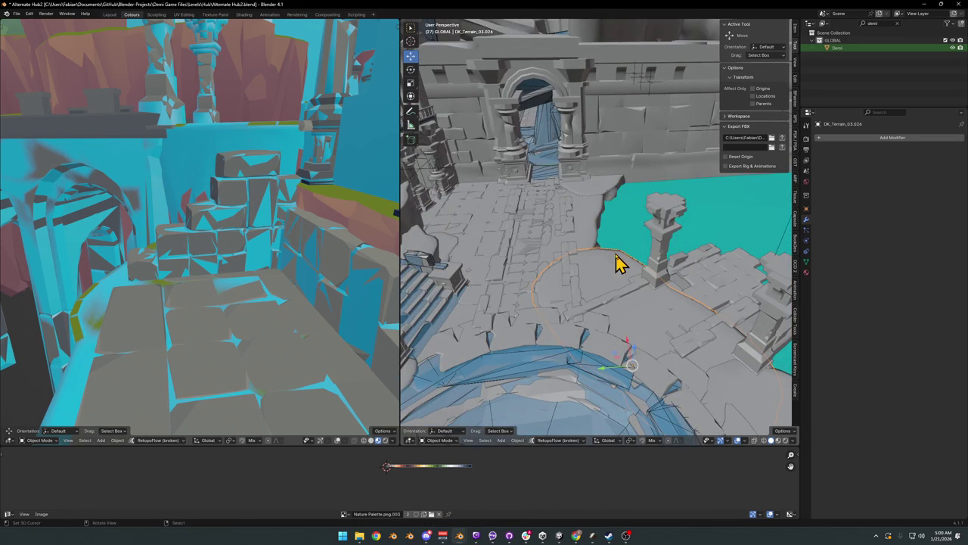
pyautogui.moveTo(614, 247)
pyautogui.mouseDown(button='middle')
pyautogui.moveTo(625, 288)
pyautogui.moveTo(640, 286)
pyautogui.moveTo(638, 267)
pyautogui.mouseUp(button='middle')
pyautogui.scroll(-3, 631, 272)
pyautogui.scroll(3, 651, 274)
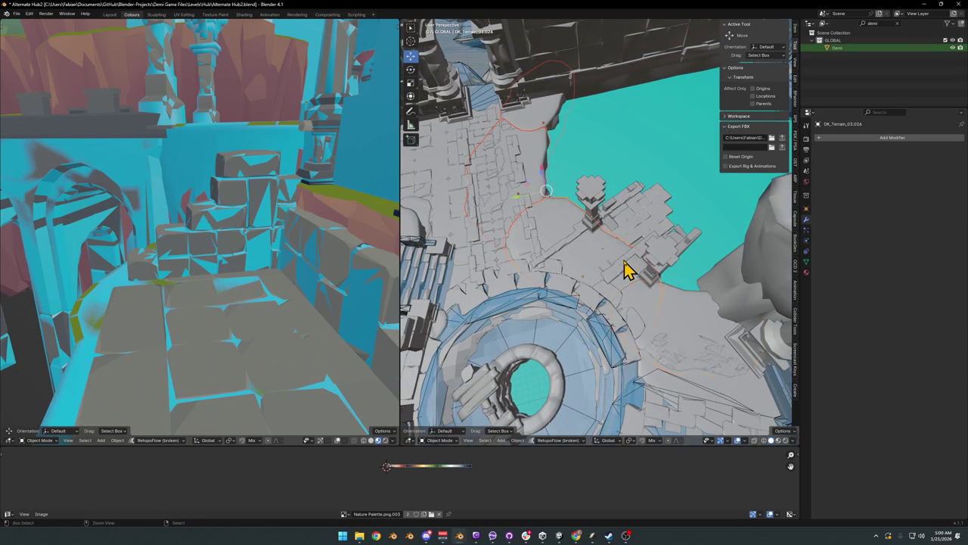
# Step: Select the terrain ledge piece DK_Terrain_03.076 and view it up close
pyautogui.click(625, 266)
pyautogui.scroll(-2, 623, 268)
pyautogui.moveTo(622, 268)
pyautogui.mouseDown(button='middle')
pyautogui.moveTo(622, 292)
pyautogui.moveTo(610, 259)
pyautogui.mouseUp(button='middle')
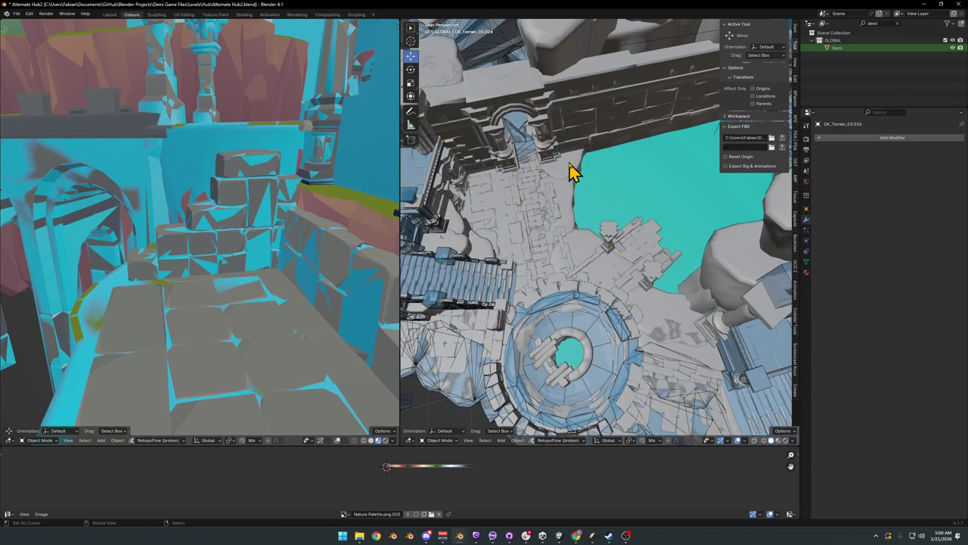
pyautogui.click(566, 212)
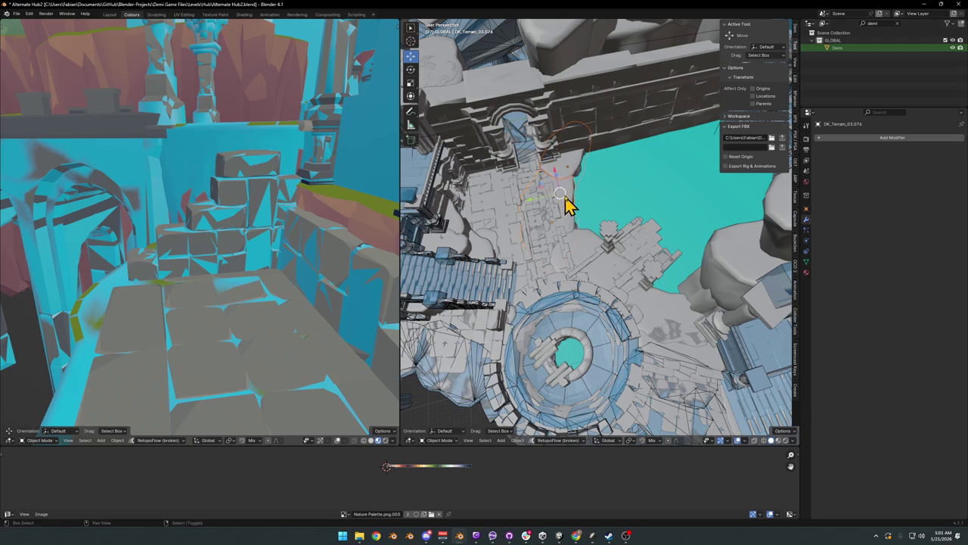
pyautogui.scroll(4, 583, 209)
pyautogui.moveTo(668, 253); pyautogui.dragTo(620, 227, button='middle')
pyautogui.scroll(2, 687, 255)
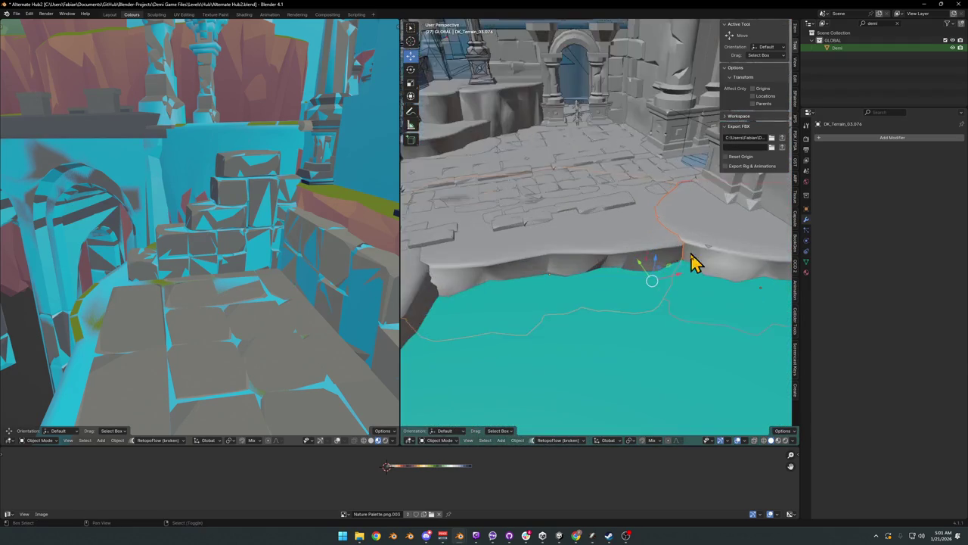
pyautogui.moveTo(687, 255); pyautogui.dragTo(622, 281, button='middle')
pyautogui.scroll(2, 684, 279)
pyautogui.moveTo(685, 278)
pyautogui.mouseDown(button='middle')
pyautogui.moveTo(664, 262)
pyautogui.moveTo(668, 281)
pyautogui.moveTo(625, 328)
pyautogui.mouseUp(button='middle')
pyautogui.press('g')
pyautogui.rightClick(667, 285)
# Step: Try a vertex slide on Ground.001 in Edit Mode, then return to Object Mode
pyautogui.click(671, 303)
pyautogui.scroll(2, 659, 288)
pyautogui.press('Tab')
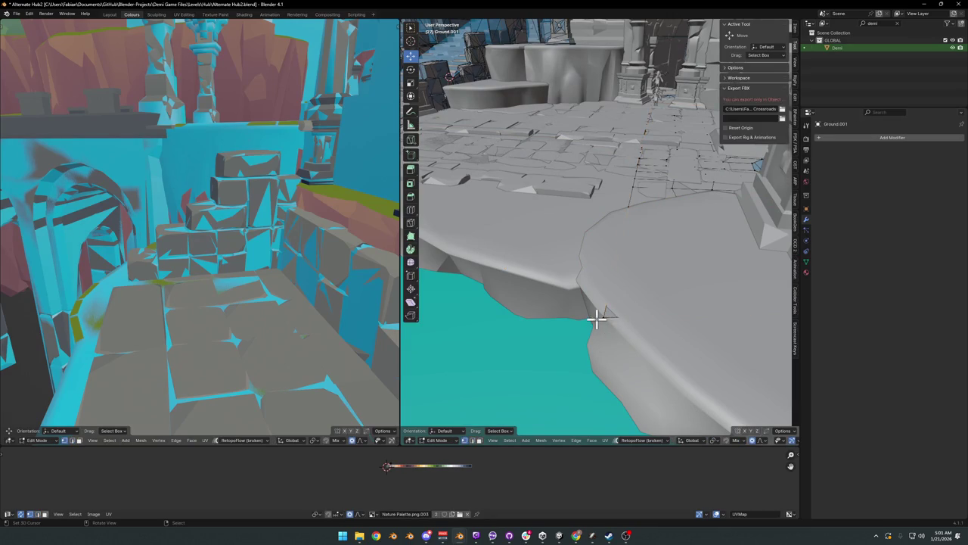
pyautogui.hotkey('shift', 'v')
pyautogui.press('Escape')
pyautogui.press('Tab')
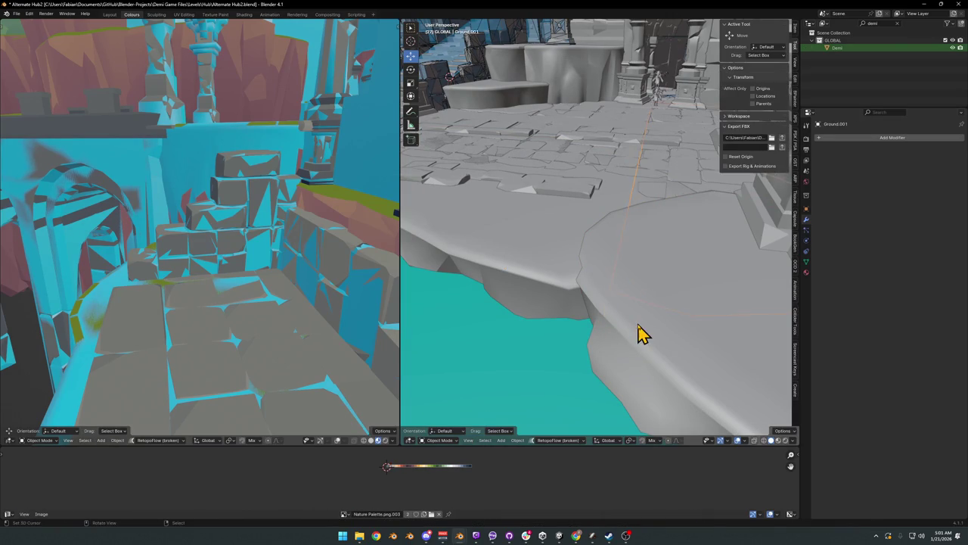
# Step: Give DK_Terrain_03.076 a re-meshed collider with decimate ratio 0.814
pyautogui.click(552, 281)
pyautogui.hotkey('shift', 'alt', 'c')
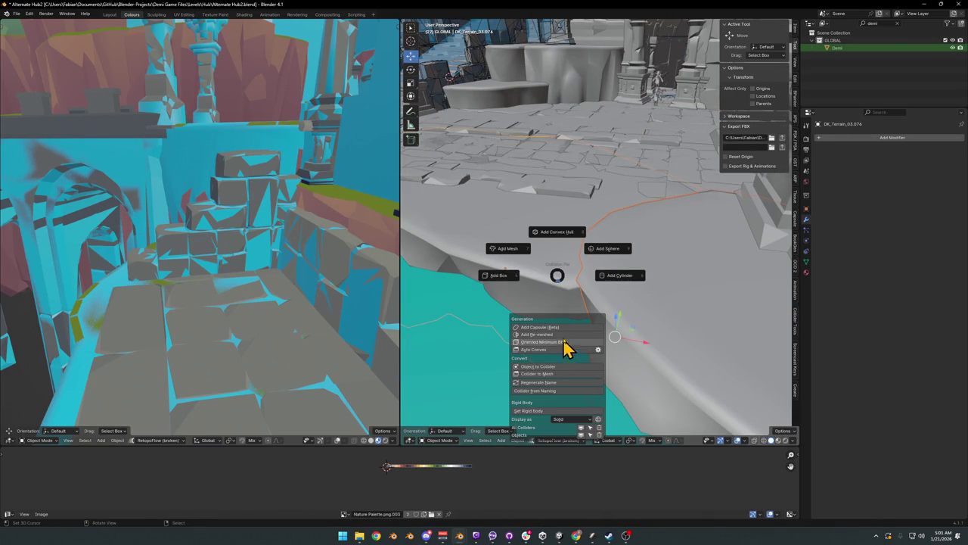
pyautogui.press('Return')
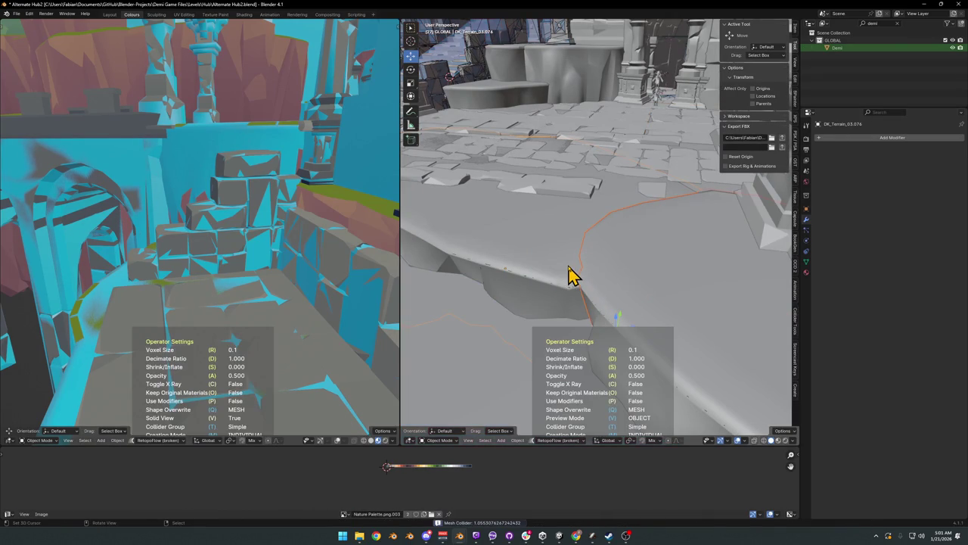
pyautogui.press('d')
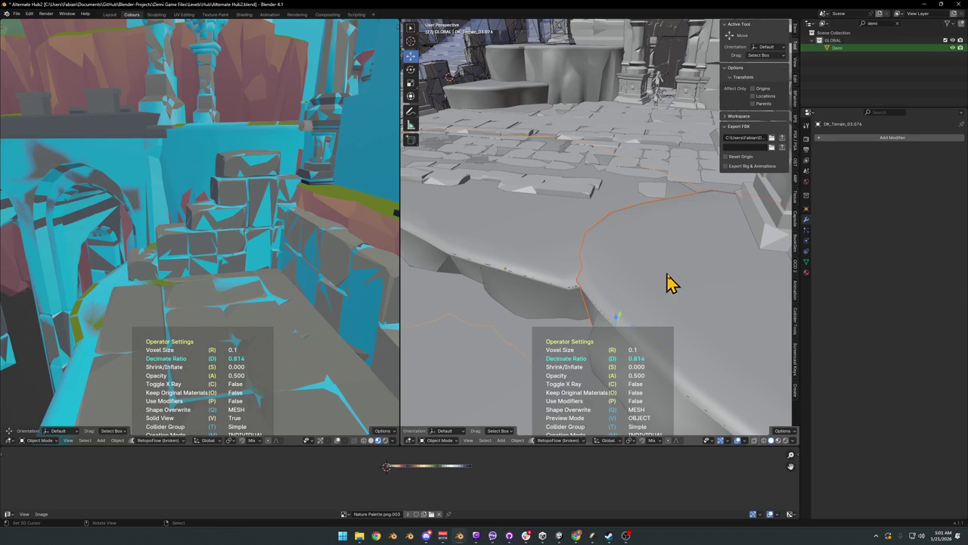
pyautogui.click(692, 283)
pyautogui.moveTo(676, 281); pyautogui.dragTo(626, 263, button='middle')
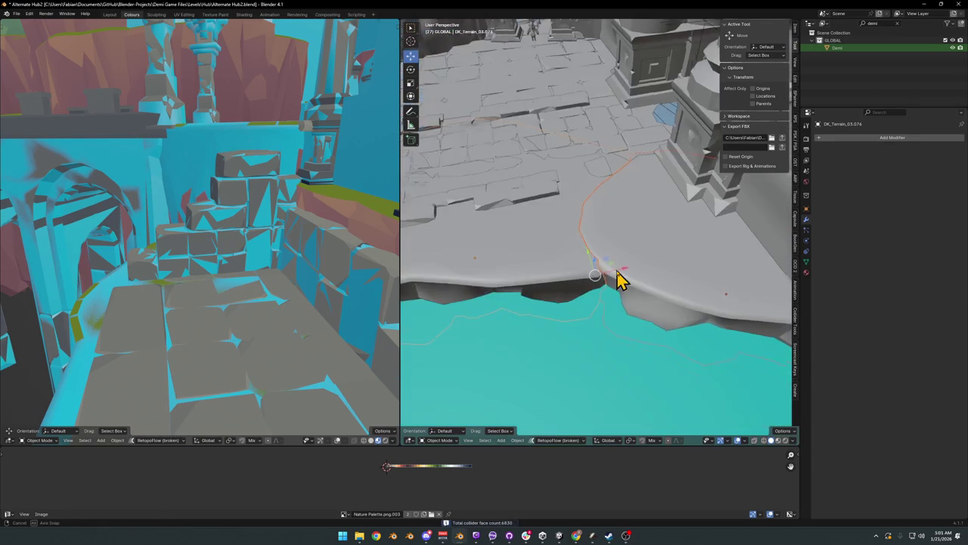
# Step: Apply rotation and scale to the ledge and start another re-meshed collider
pyautogui.hotkey('ctrl', 'a')
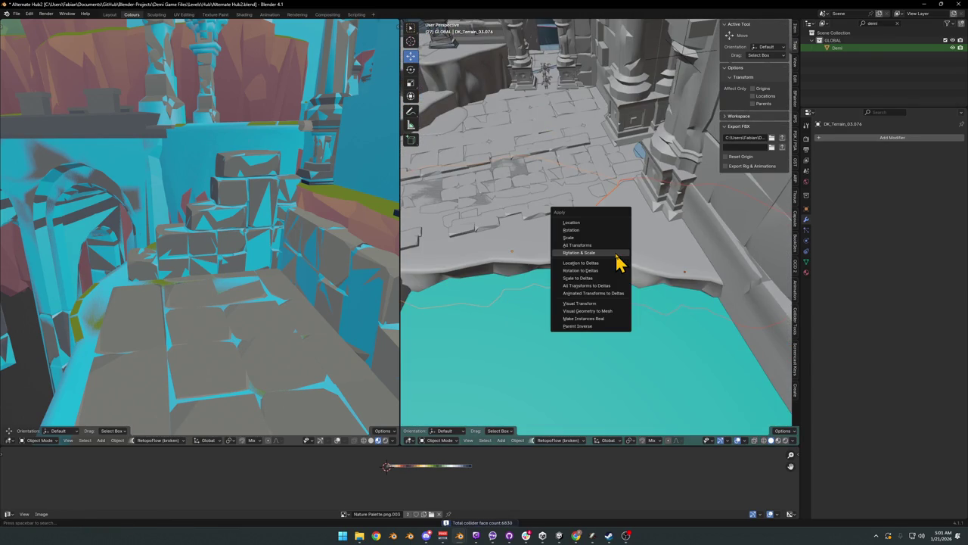
pyautogui.click(616, 253)
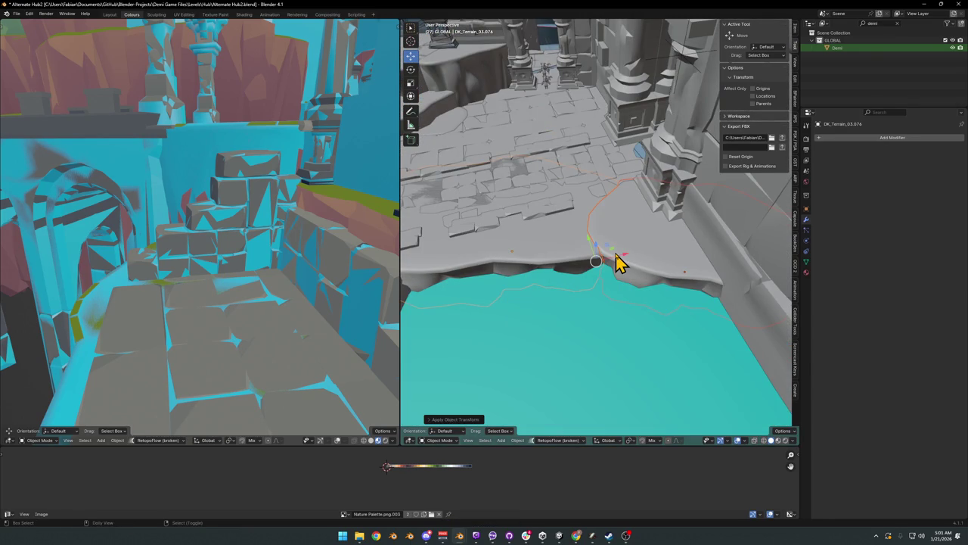
pyautogui.hotkey('shift', 'alt', 'c')
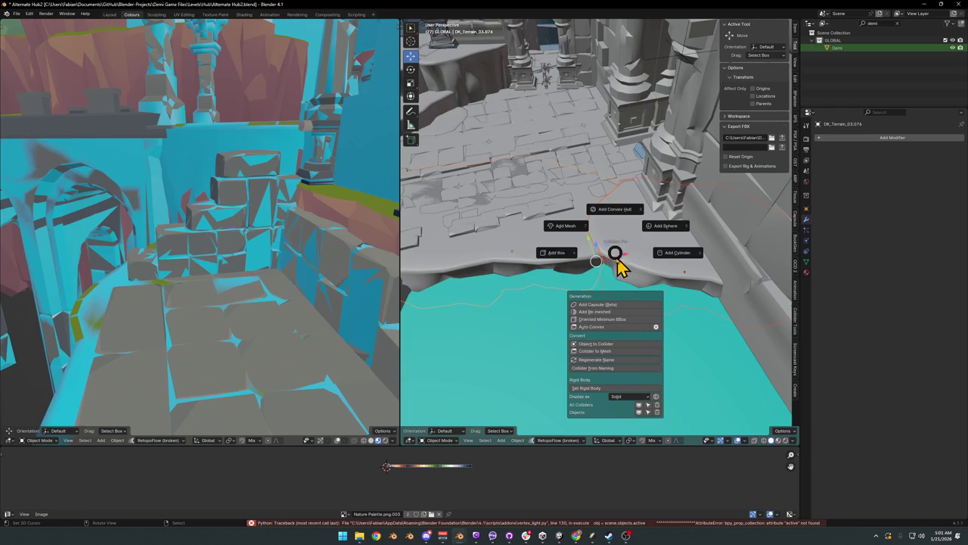
pyautogui.click(590, 312)
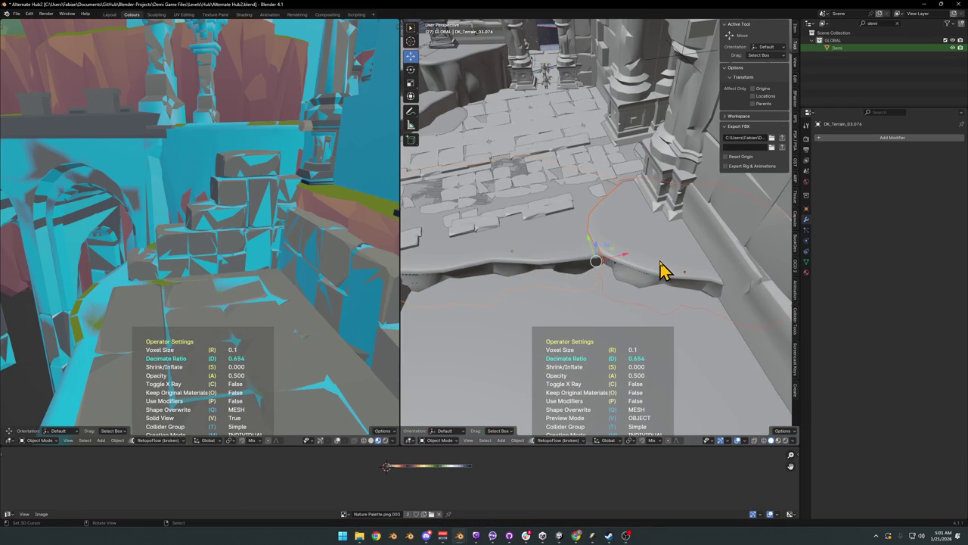
# Step: Confirm the collider, hide the ledge, and delete duplicate terrain pieces including DK_Terrain_03.076
pyautogui.click(745, 273)
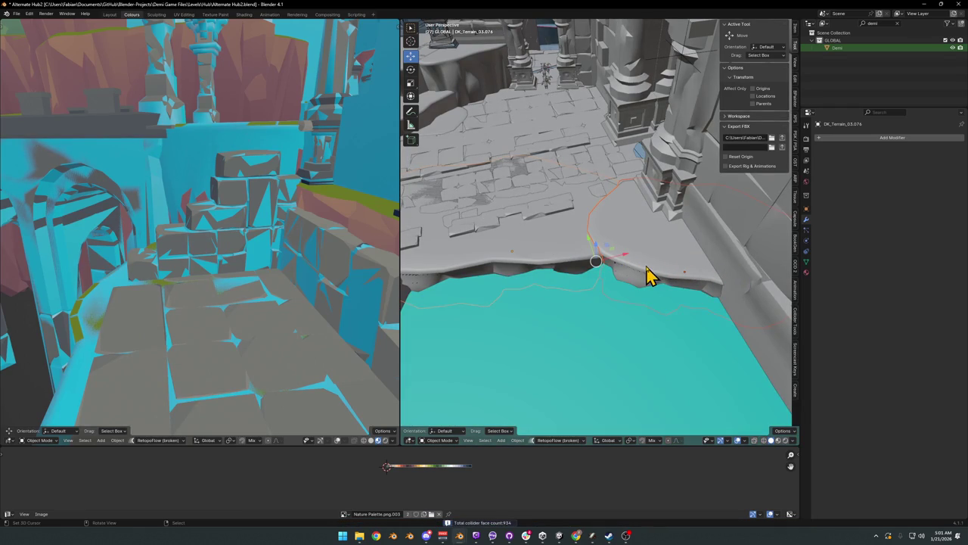
pyautogui.press('h')
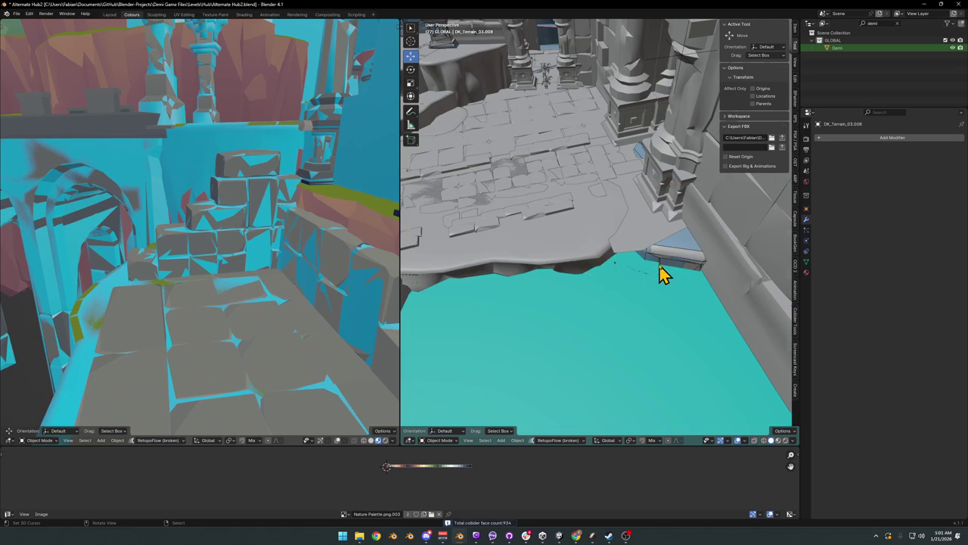
pyautogui.moveTo(662, 274); pyautogui.dragTo(675, 272, button='middle')
pyautogui.click(675, 272)
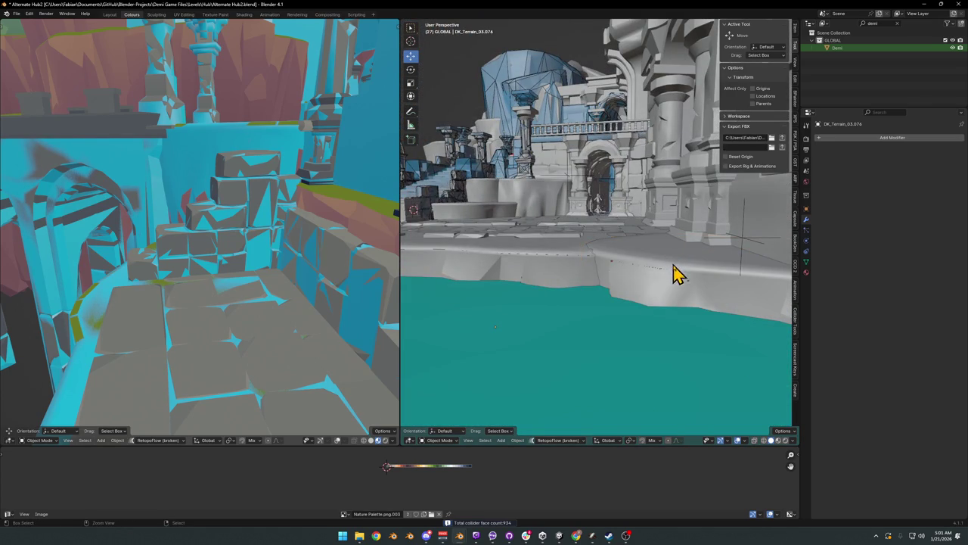
pyautogui.moveTo(702, 293)
pyautogui.mouseDown(button='middle')
pyautogui.moveTo(720, 314)
pyautogui.moveTo(671, 303)
pyautogui.moveTo(649, 266)
pyautogui.mouseUp(button='middle')
pyautogui.click(642, 261)
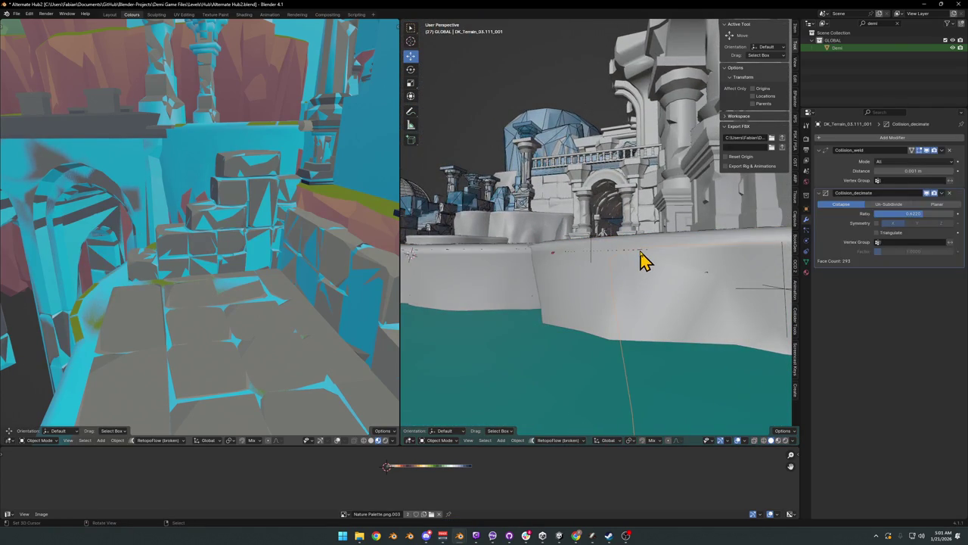
pyautogui.click(642, 261)
pyautogui.moveTo(631, 259)
pyautogui.mouseDown(button='middle')
pyautogui.moveTo(645, 291)
pyautogui.moveTo(588, 267)
pyautogui.moveTo(592, 278)
pyautogui.moveTo(620, 274)
pyautogui.moveTo(683, 216)
pyautogui.moveTo(655, 238)
pyautogui.mouseUp(button='middle')
pyautogui.press('Delete')
pyautogui.click(600, 277)
pyautogui.press('Delete')
# Step: Select and frame the remaining ledge terrain pieces, including DK_Terrain_03.008 and 03.026
pyautogui.click(617, 254)
pyautogui.click(616, 253)
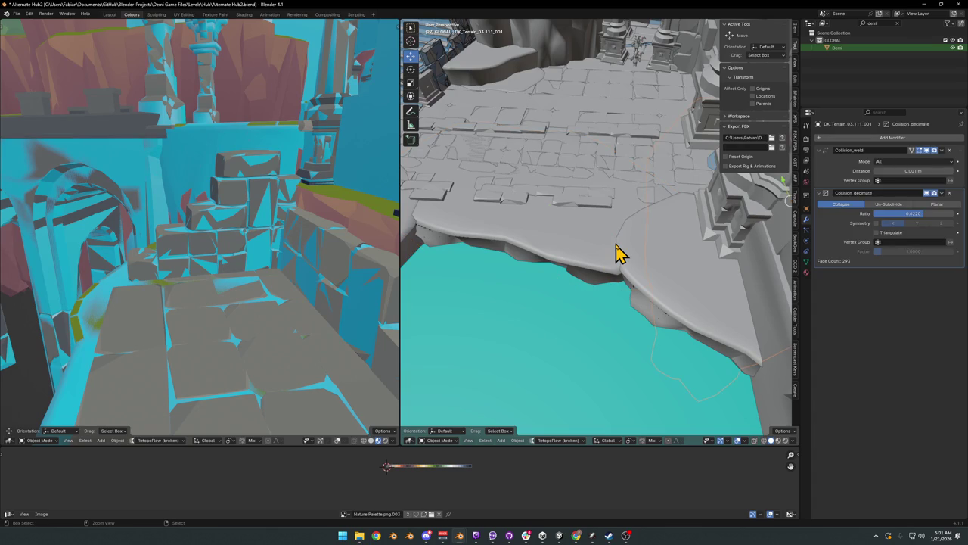
pyautogui.click(617, 253)
pyautogui.press('KP_Decimal')
pyautogui.click(619, 253)
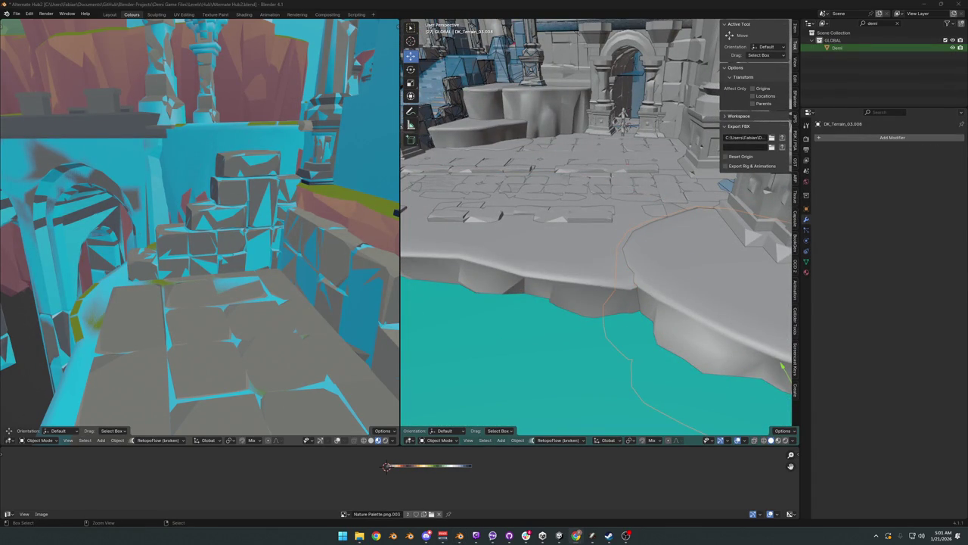
pyautogui.moveTo(671, 275)
pyautogui.mouseDown(button='middle')
pyautogui.moveTo(627, 279)
pyautogui.moveTo(675, 239)
pyautogui.moveTo(638, 250)
pyautogui.moveTo(628, 268)
pyautogui.moveTo(687, 305)
pyautogui.moveTo(444, 270)
pyautogui.moveTo(663, 277)
pyautogui.mouseUp(button='middle')
pyautogui.click(599, 264)
pyautogui.click(506, 273)
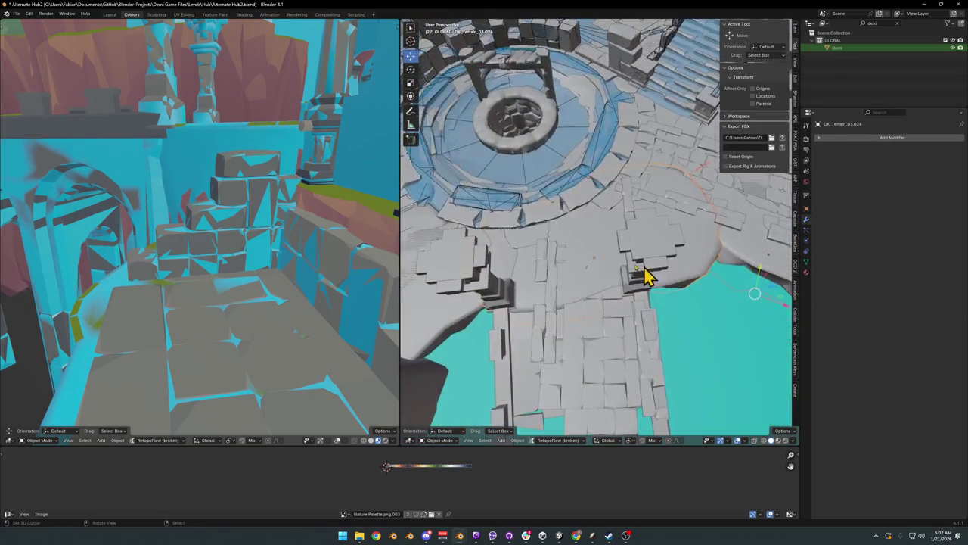
# Step: Generate a mesh collider over the terrain around the circular well
pyautogui.click(582, 288)
pyautogui.moveTo(582, 287); pyautogui.dragTo(575, 300, button='middle')
pyautogui.hotkey('shift', 'alt', 'c')
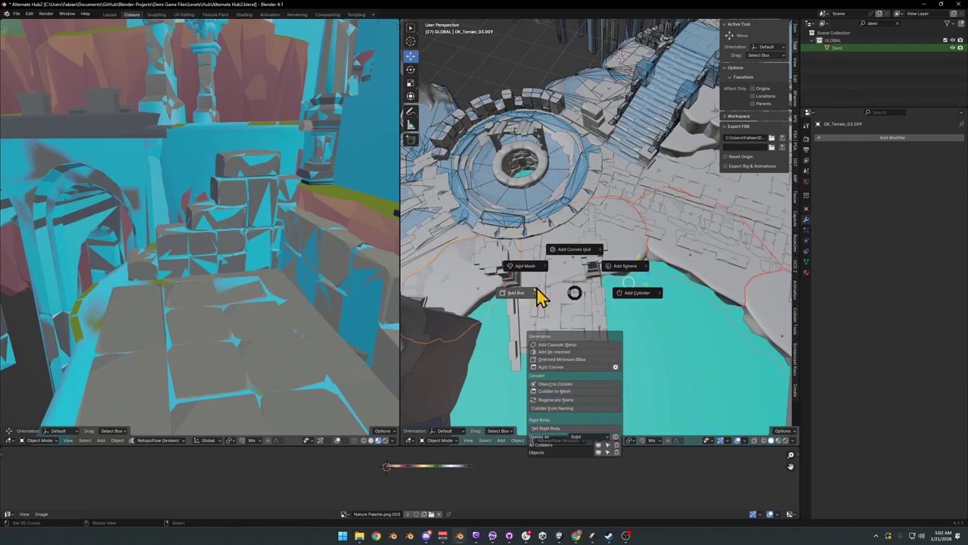
pyautogui.click(525, 266)
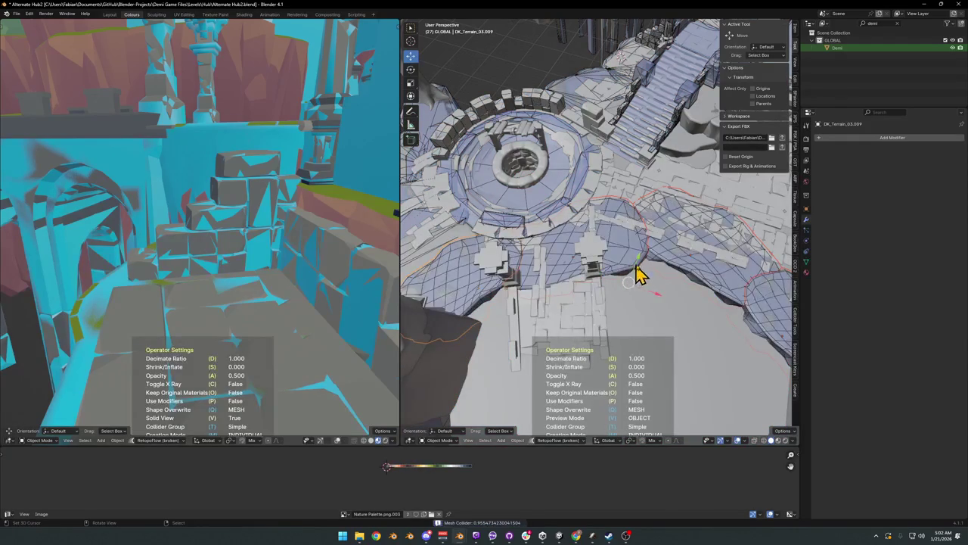
pyautogui.click(672, 270)
pyautogui.moveTo(671, 270)
pyautogui.mouseDown(button='middle')
pyautogui.moveTo(612, 309)
pyautogui.moveTo(555, 291)
pyautogui.moveTo(664, 268)
pyautogui.mouseUp(button='middle')
# Step: Locate the Grouped Collision object near the arches and isolate it in Local view
pyautogui.moveTo(504, 255)
pyautogui.mouseDown(button='middle')
pyautogui.moveTo(630, 253)
pyautogui.moveTo(597, 264)
pyautogui.moveTo(632, 239)
pyautogui.mouseUp(button='middle')
pyautogui.keyDown('shift'); pyautogui.click(632, 239); pyautogui.keyUp('shift')
pyautogui.press('KP_Decimal')
pyautogui.moveTo(556, 221)
pyautogui.mouseDown(button='middle')
pyautogui.moveTo(605, 237)
pyautogui.moveTo(519, 270)
pyautogui.moveTo(622, 248)
pyautogui.moveTo(601, 253)
pyautogui.moveTo(639, 257)
pyautogui.mouseUp(button='middle')
pyautogui.scroll(3, 677, 233)
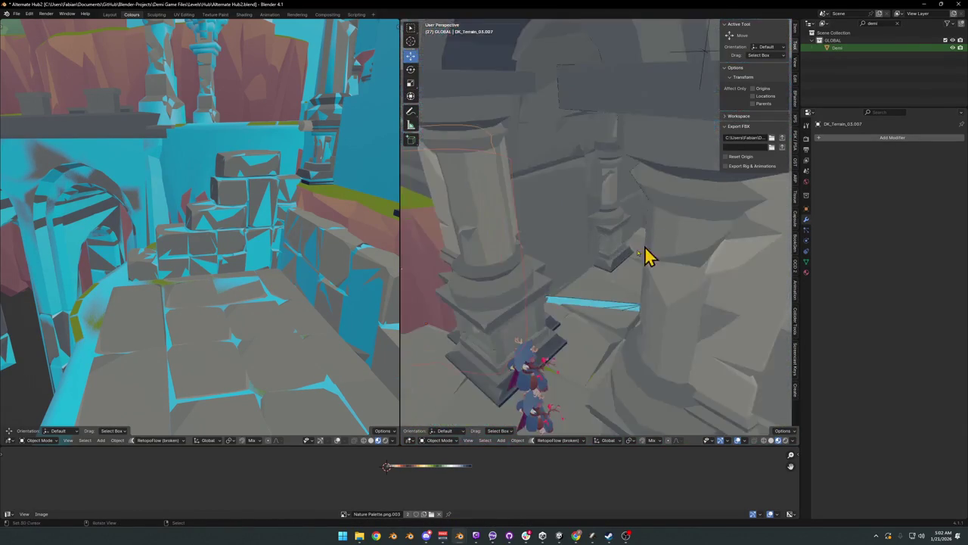
pyautogui.scroll(3, 663, 245)
pyautogui.scroll(2, 633, 268)
pyautogui.scroll(-3, 660, 301)
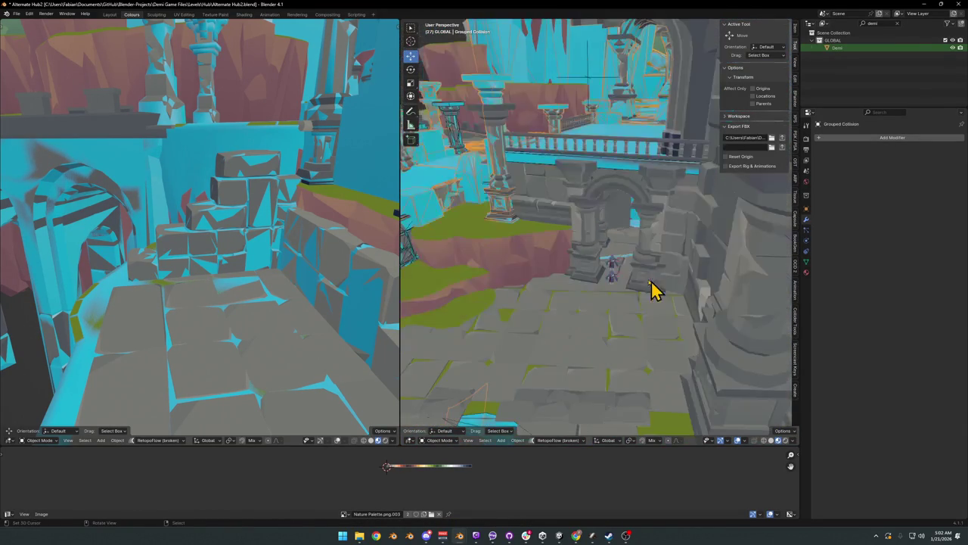
pyautogui.scroll(-2, 657, 292)
pyautogui.click(633, 252)
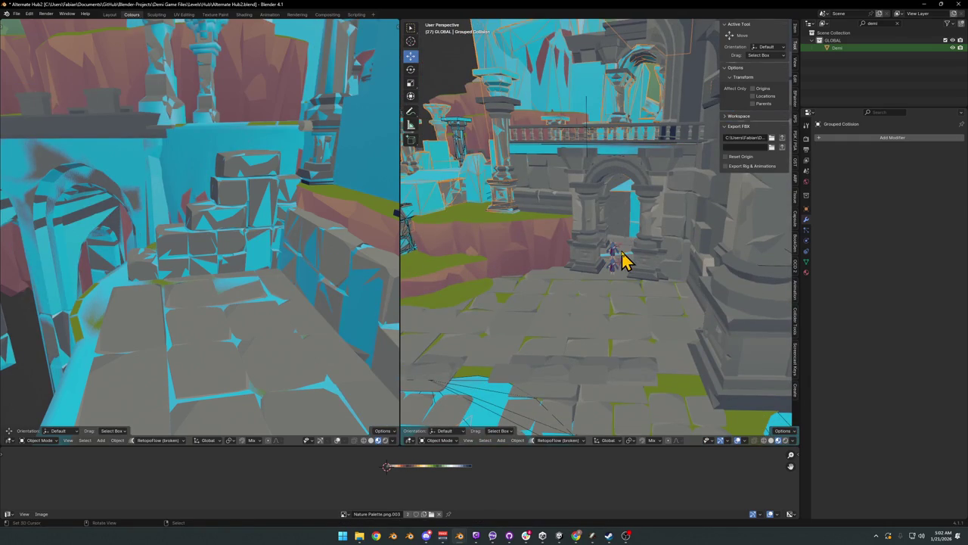
pyautogui.press('KP_Divide')
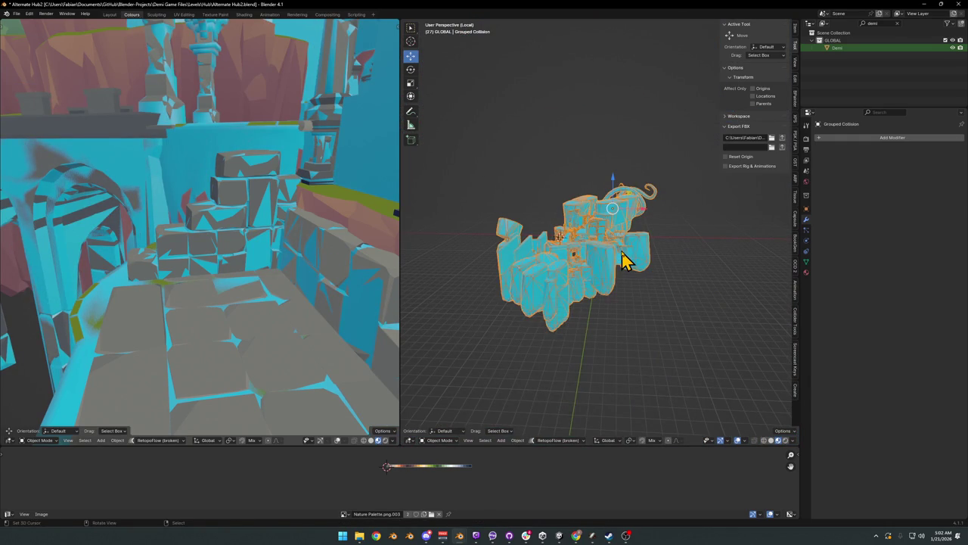
# Step: Enter Edit Mode on Grouped Collision and isolate its connected floor faces
pyautogui.scroll(5, 642, 241)
pyautogui.scroll(-2, 609, 258)
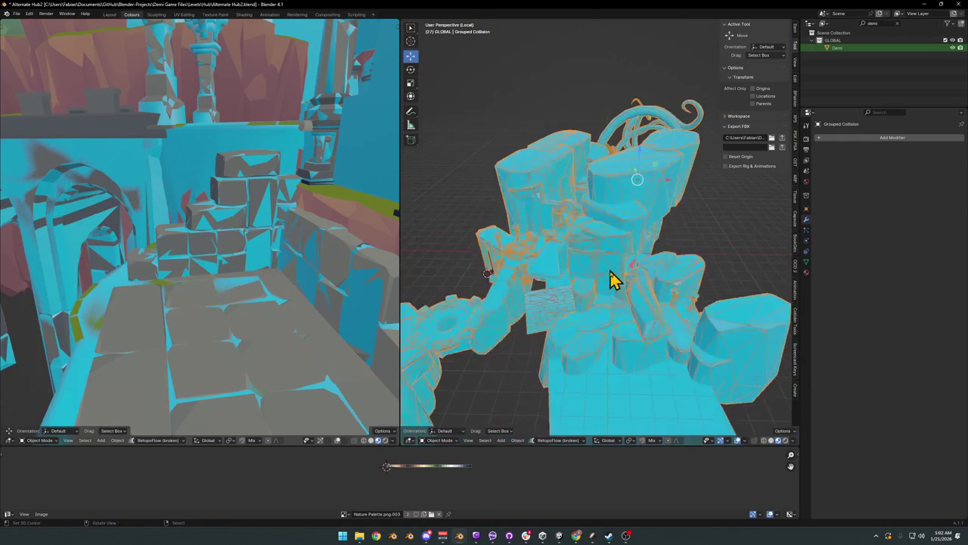
pyautogui.moveTo(636, 261)
pyautogui.mouseDown(button='middle')
pyautogui.moveTo(636, 249)
pyautogui.moveTo(590, 274)
pyautogui.moveTo(633, 304)
pyautogui.moveTo(644, 281)
pyautogui.moveTo(659, 287)
pyautogui.moveTo(523, 238)
pyautogui.moveTo(534, 227)
pyautogui.moveTo(730, 304)
pyautogui.moveTo(670, 309)
pyautogui.moveTo(658, 288)
pyautogui.moveTo(642, 291)
pyautogui.mouseUp(button='middle')
pyautogui.moveTo(670, 287)
pyautogui.mouseDown(button='middle')
pyautogui.moveTo(530, 271)
pyautogui.moveTo(605, 276)
pyautogui.moveTo(626, 262)
pyautogui.moveTo(575, 246)
pyautogui.moveTo(596, 248)
pyautogui.mouseUp(button='middle')
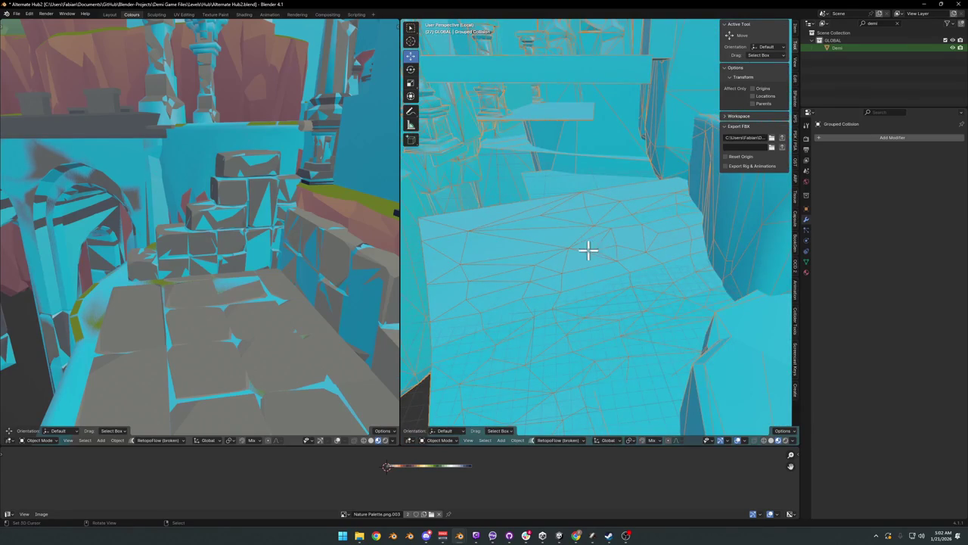
pyautogui.press('Tab')
pyautogui.press('a')
pyautogui.hotkey('alt', 'a')
pyautogui.scroll(-3, 627, 275)
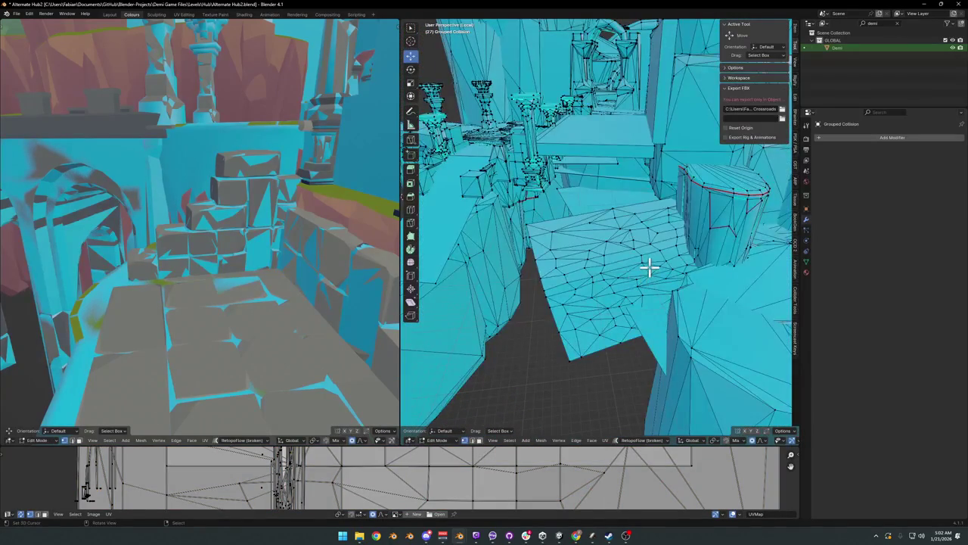
pyautogui.press('3')
pyautogui.scroll(3, 680, 270)
pyautogui.moveTo(665, 287)
pyautogui.mouseDown(button='middle')
pyautogui.moveTo(687, 292)
pyautogui.moveTo(653, 283)
pyautogui.mouseUp(button='middle')
pyautogui.press('l')
pyautogui.press('KP_Divide')
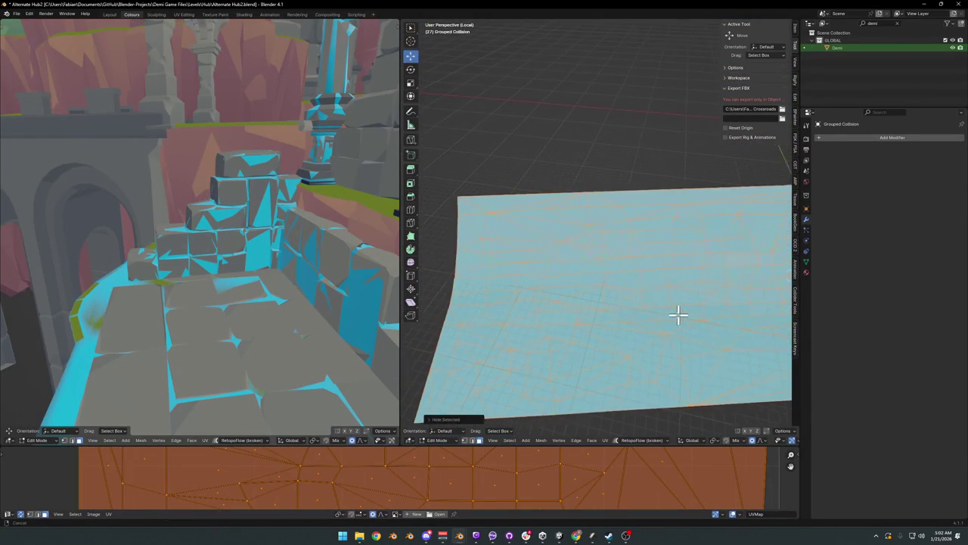
# Step: Delete the dense left floor faces, then leave Local view and Edit Mode
pyautogui.scroll(-2, 665, 315)
pyautogui.hotkey('alt', 'a')
pyautogui.press('b')
pyautogui.moveTo(458, 166); pyautogui.dragTo(649, 381)
pyautogui.press('h')
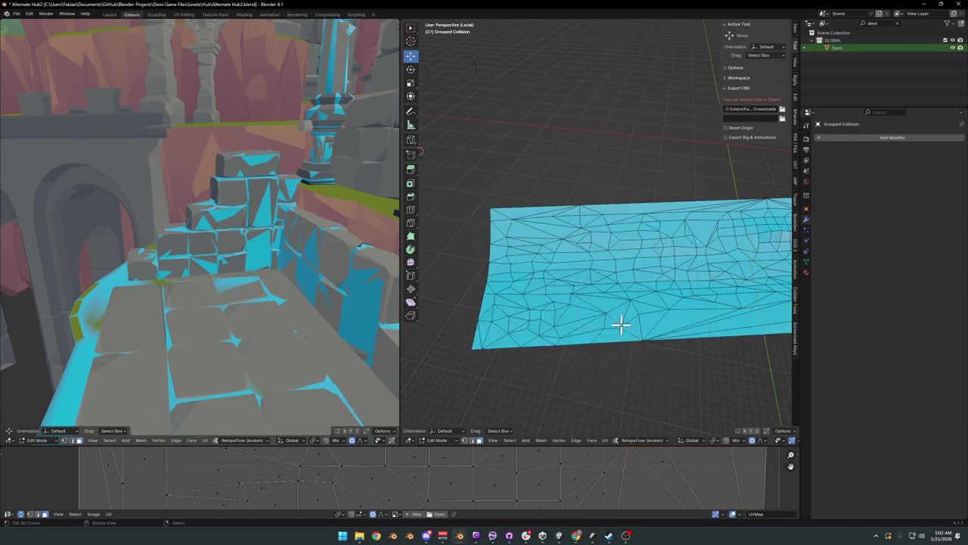
pyautogui.moveTo(599, 327)
pyautogui.mouseDown()
pyautogui.moveTo(562, 205)
pyautogui.moveTo(608, 323)
pyautogui.moveTo(521, 329)
pyautogui.moveTo(497, 280)
pyautogui.mouseUp()
pyautogui.rightClick(570, 267)
pyautogui.press('x')
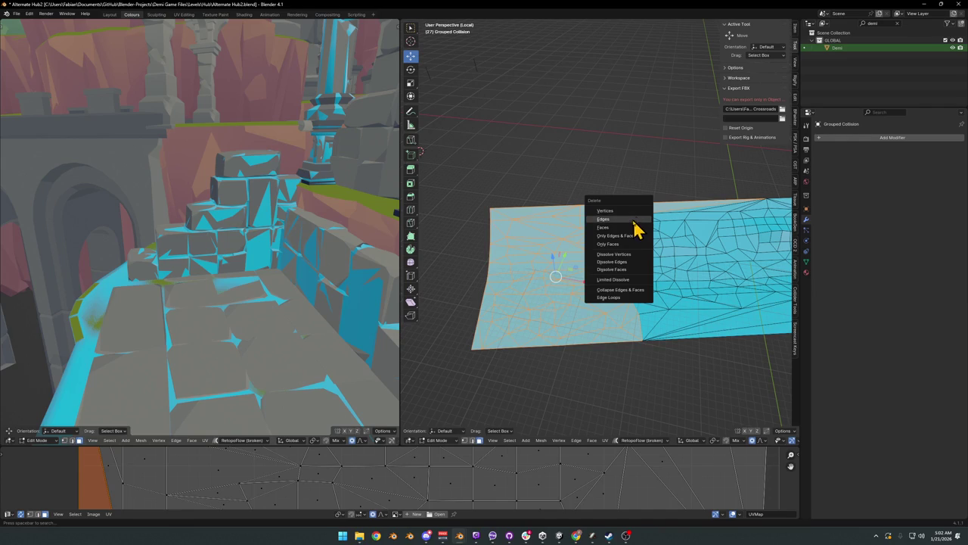
pyautogui.click(631, 235)
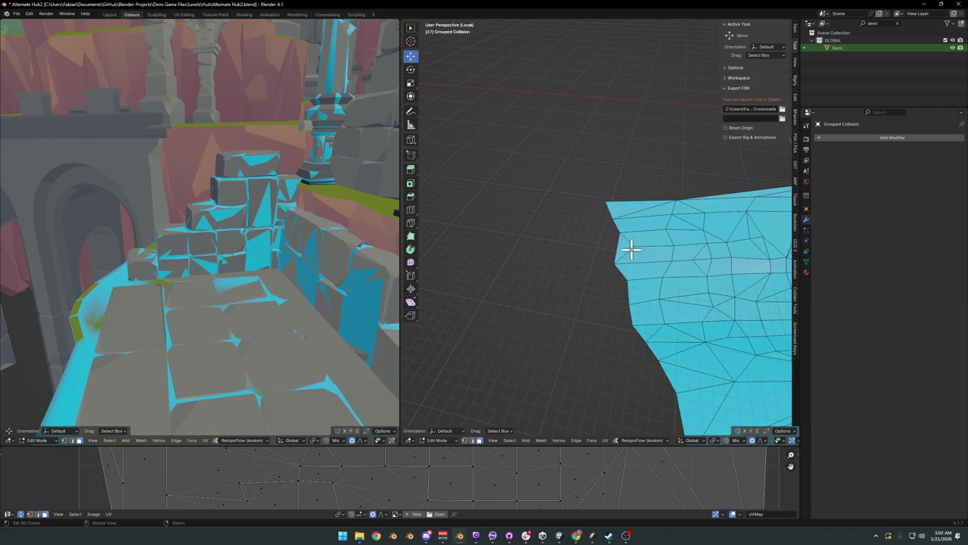
pyautogui.press('KP_Divide')
pyautogui.moveTo(598, 256)
pyautogui.keyDown('ctrl'); pyautogui.mouseDown(button='middle')
pyautogui.moveTo(597, 289)
pyautogui.moveTo(635, 224)
pyautogui.mouseUp(button='middle'); pyautogui.keyUp('ctrl')
pyautogui.press('Tab')
pyautogui.press('Tab')
# Step: Delete the stray linked faces inside the archway from the Grouped Collision mesh
pyautogui.press('l')
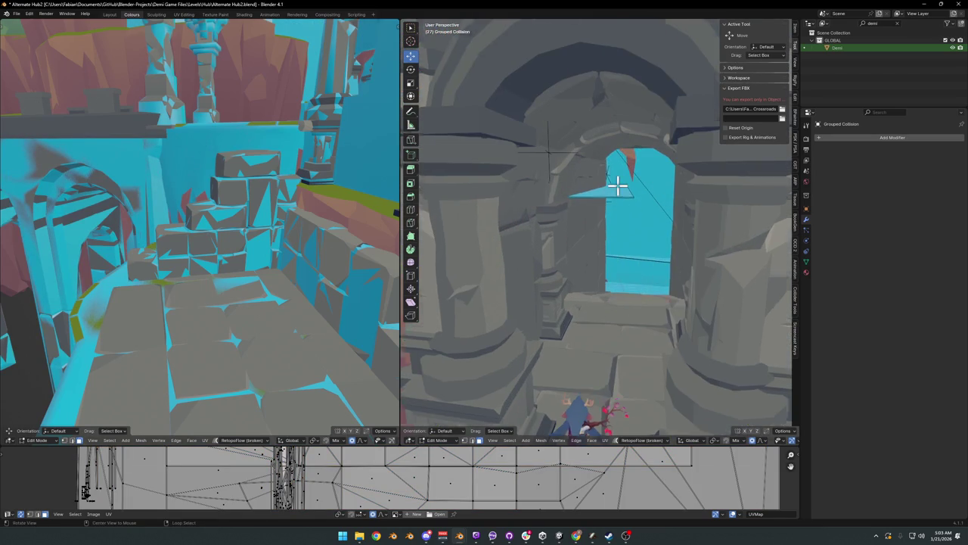
pyautogui.keyDown('ctrl'); pyautogui.moveTo(618, 186); pyautogui.dragTo(605, 263, button='middle'); pyautogui.keyUp('ctrl')
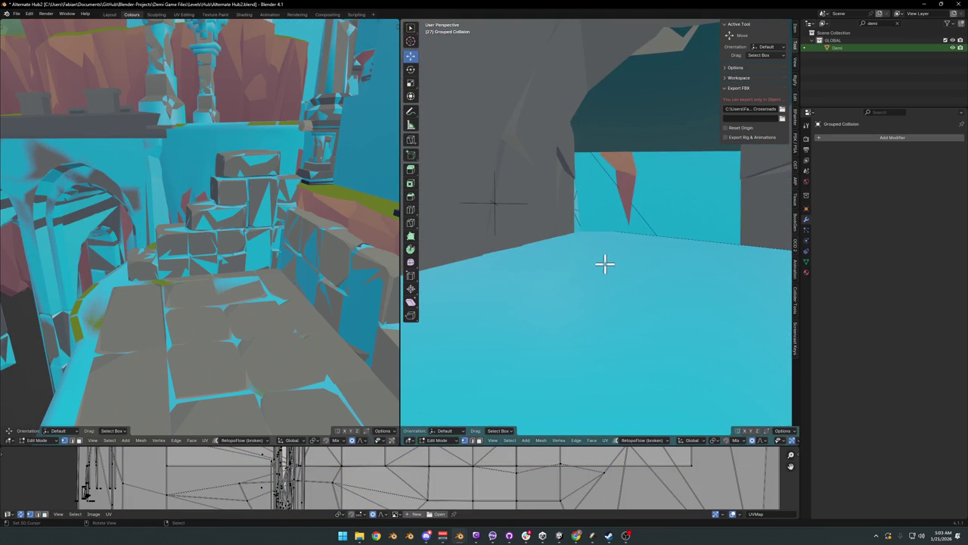
pyautogui.scroll(-4, 604, 267)
pyautogui.moveTo(622, 239); pyautogui.dragTo(652, 279, button='middle')
pyautogui.keyDown('shift'); pyautogui.click(671, 281); pyautogui.keyUp('shift')
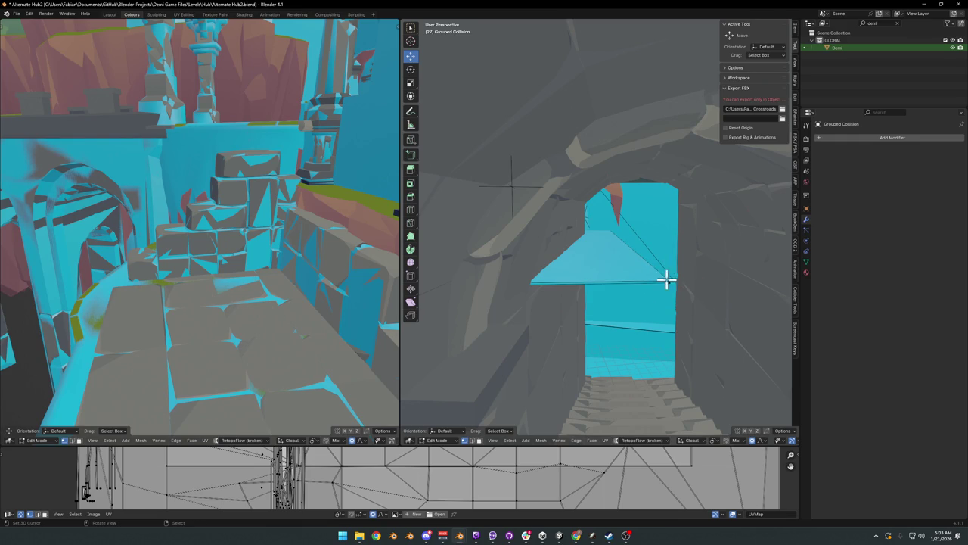
pyautogui.hotkey('ctrl', 'l')
pyautogui.scroll(-5, 673, 279)
pyautogui.moveTo(674, 276)
pyautogui.mouseDown(button='middle')
pyautogui.moveTo(597, 281)
pyautogui.moveTo(632, 282)
pyautogui.mouseUp(button='middle')
pyautogui.scroll(3, 632, 281)
pyautogui.press('x')
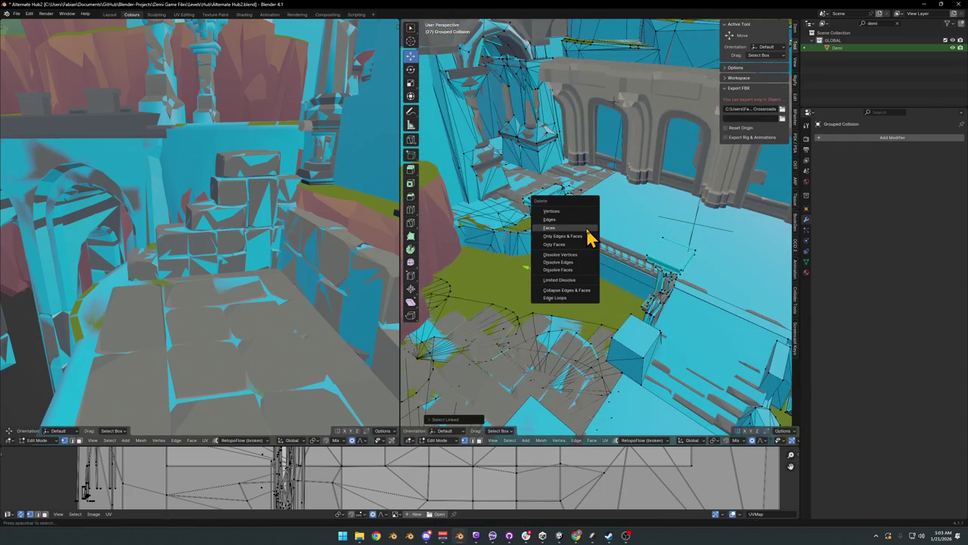
pyautogui.click(577, 227)
pyautogui.moveTo(575, 231)
pyautogui.mouseDown(button='middle')
pyautogui.moveTo(560, 274)
pyautogui.moveTo(522, 291)
pyautogui.moveTo(546, 287)
pyautogui.mouseUp(button='middle')
pyautogui.press('Tab')
# Step: Add a mesh collider to DK_Terrain_03.029, decimated to 0.760
pyautogui.click(522, 292)
pyautogui.hotkey('shift', 'c')
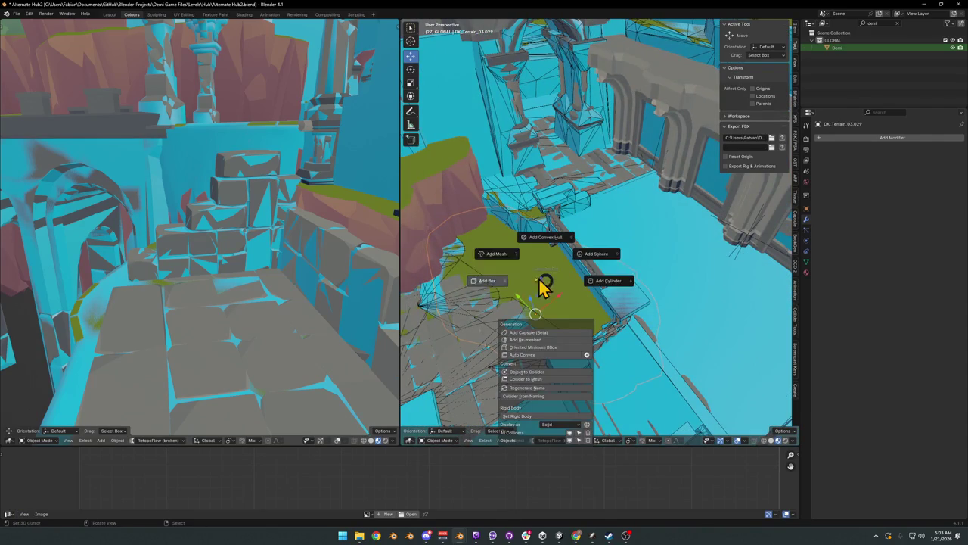
pyautogui.click(532, 261)
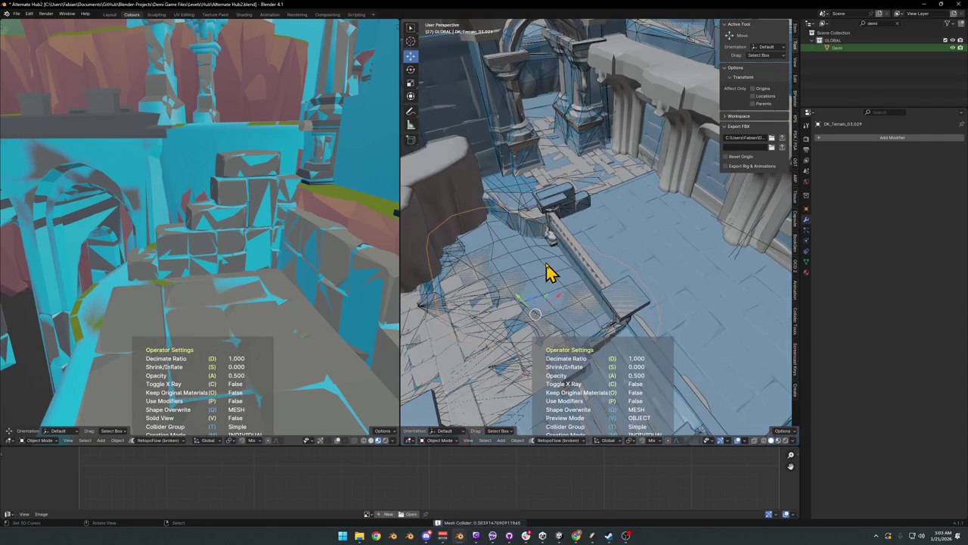
pyautogui.click(601, 264)
pyautogui.moveTo(598, 264)
pyautogui.mouseDown(button='middle')
pyautogui.moveTo(638, 313)
pyautogui.moveTo(586, 286)
pyautogui.moveTo(588, 272)
pyautogui.mouseUp(button='middle')
pyautogui.scroll(5, 620, 264)
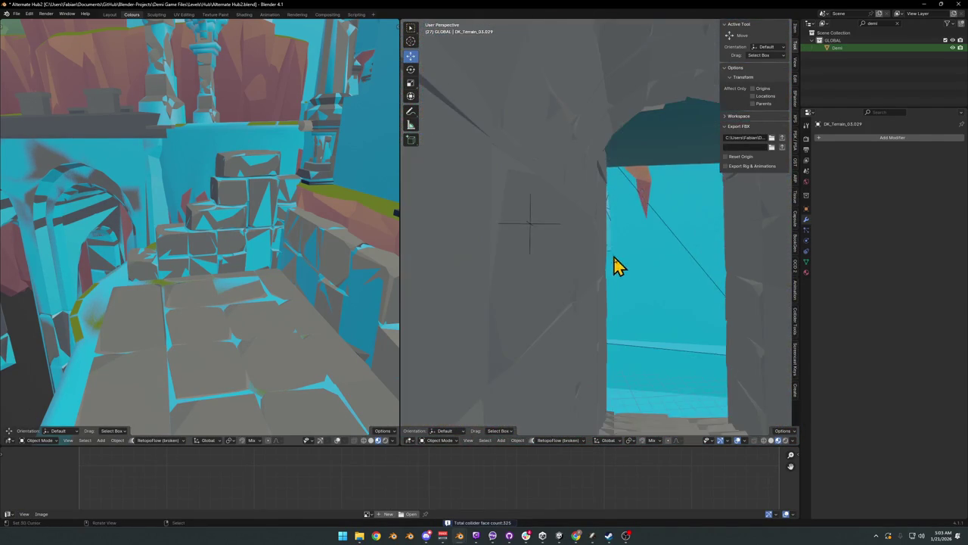
pyautogui.hotkey('shift', '`')
pyautogui.press('s')
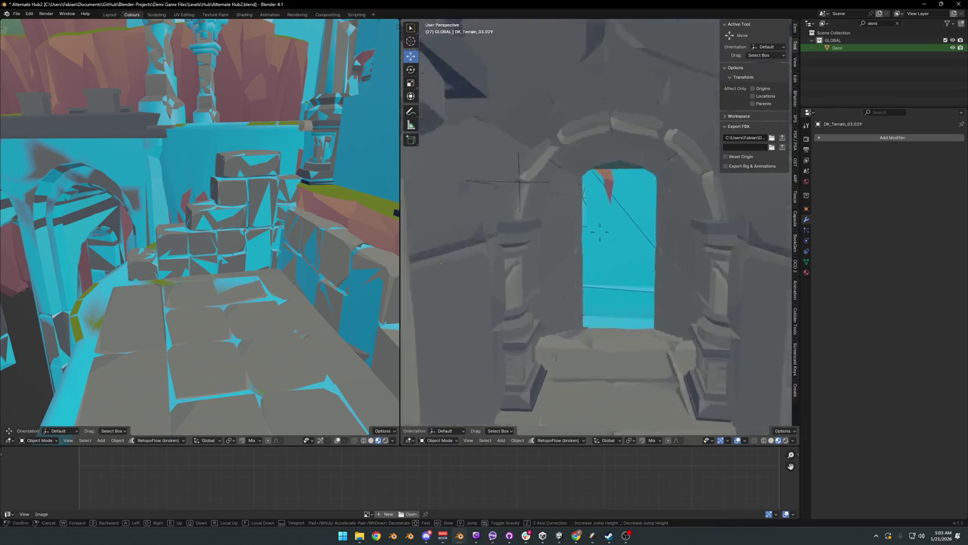
pyautogui.press('w')
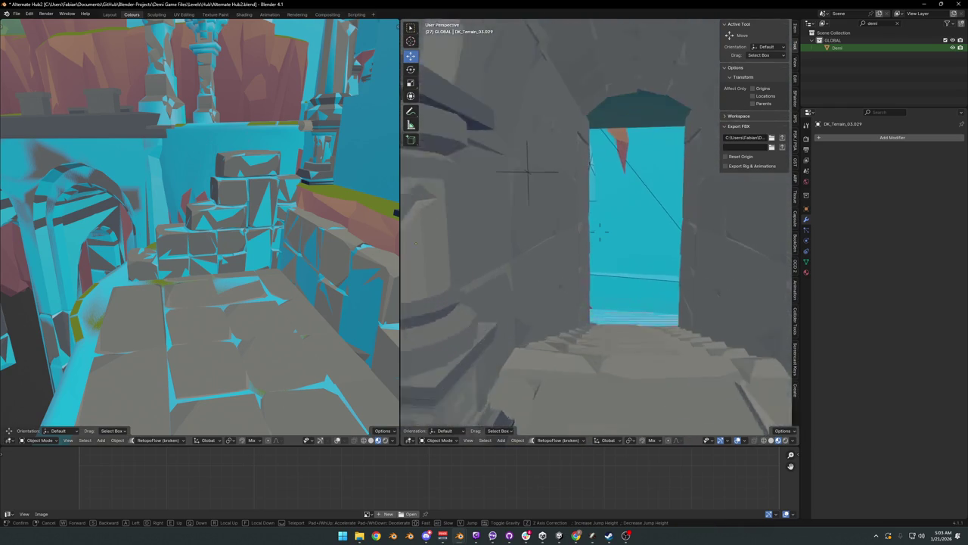
pyautogui.press('s')
pyautogui.press('w')
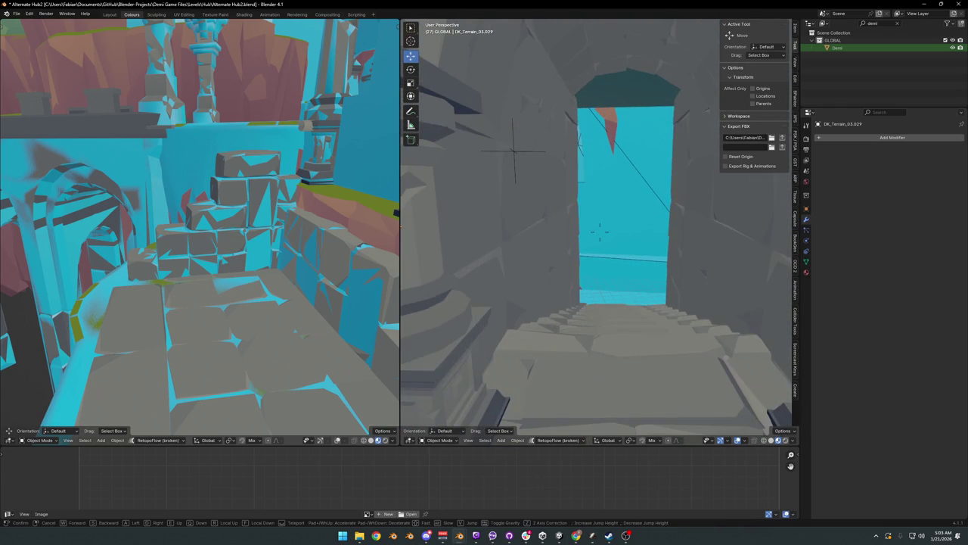
pyautogui.press('s')
pyautogui.click(608, 280)
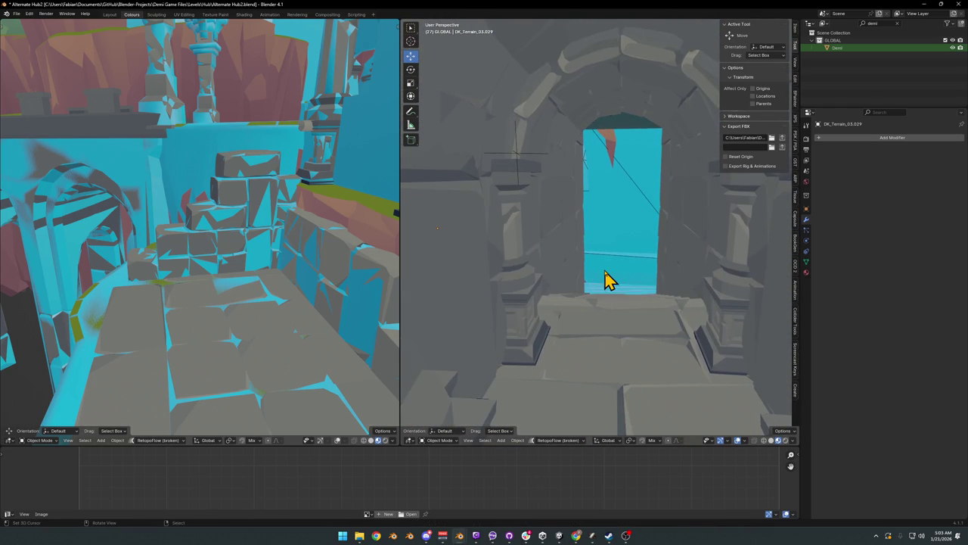
pyautogui.hotkey('ctrl', 's')
pyautogui.hotkey('shift', '`')
pyautogui.press('s')
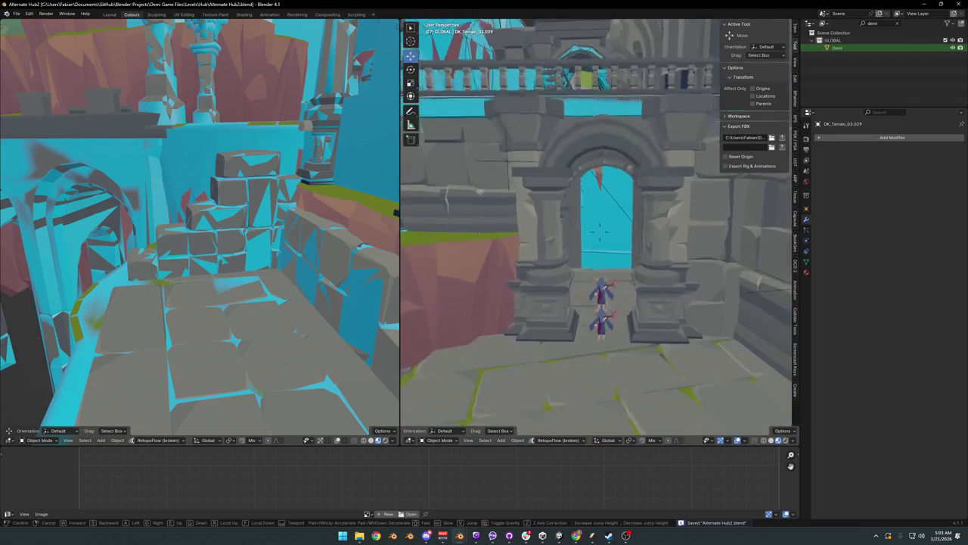
pyautogui.press('s')
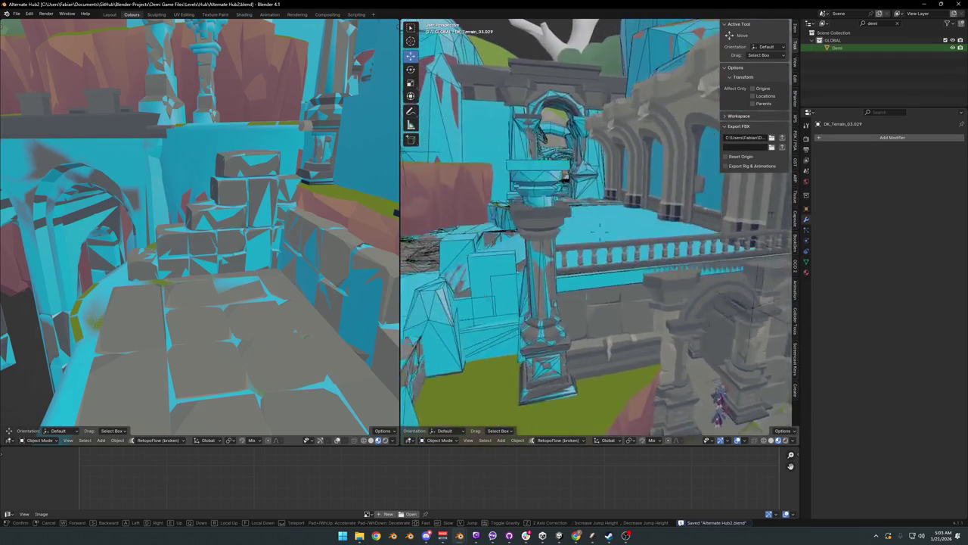
pyautogui.press('s')
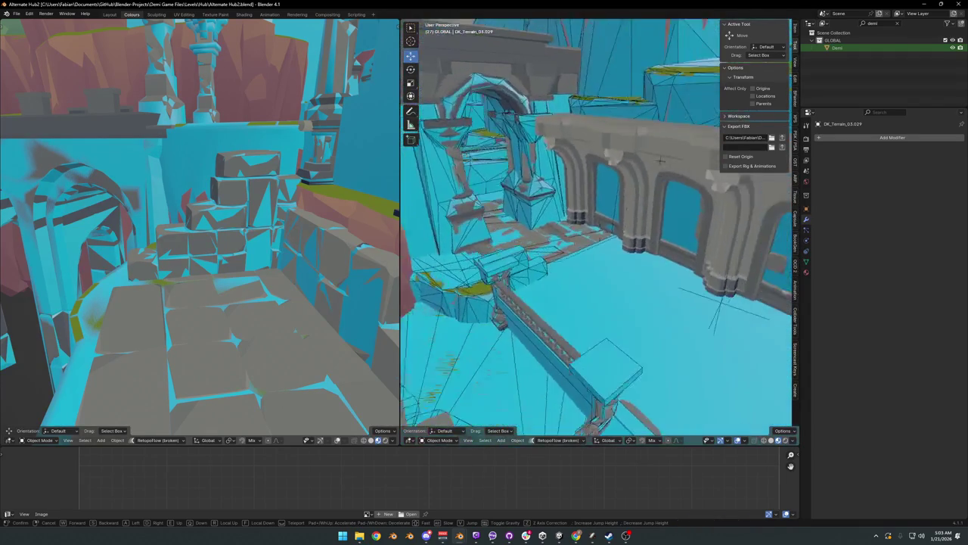
pyautogui.press('w')
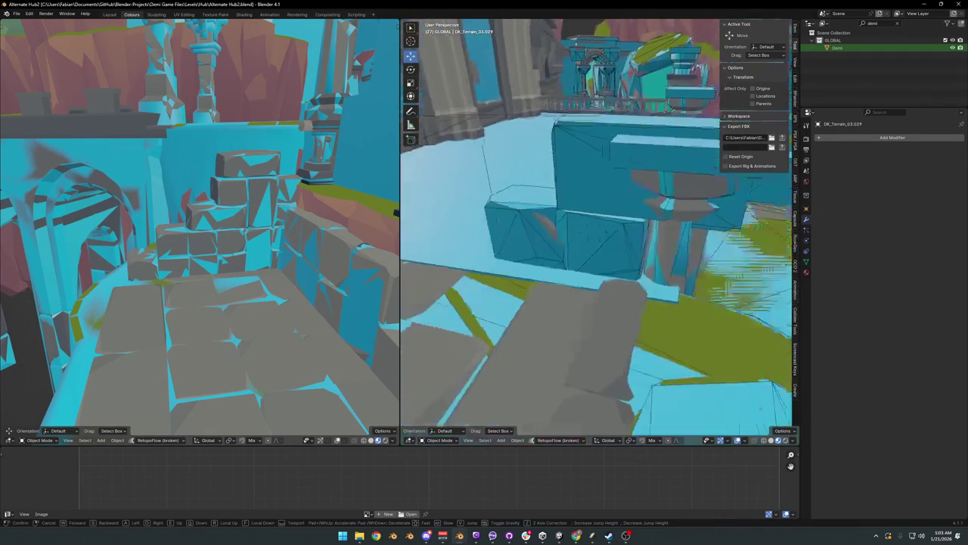
# Step: Select the cliff terrain DK_Terrain_03.192 and generate a mesh collider over it
pyautogui.click(538, 209)
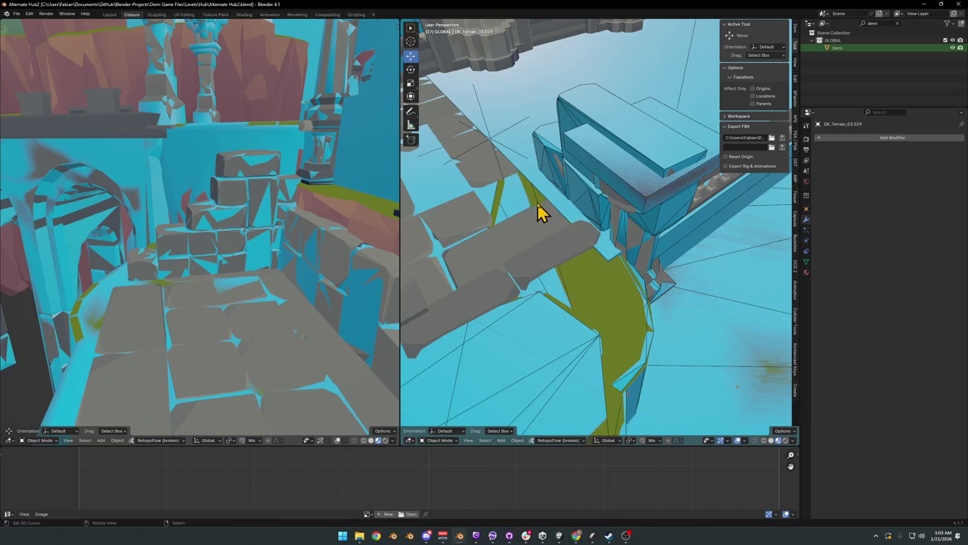
pyautogui.click(551, 223)
pyautogui.moveTo(590, 296); pyautogui.dragTo(585, 287)
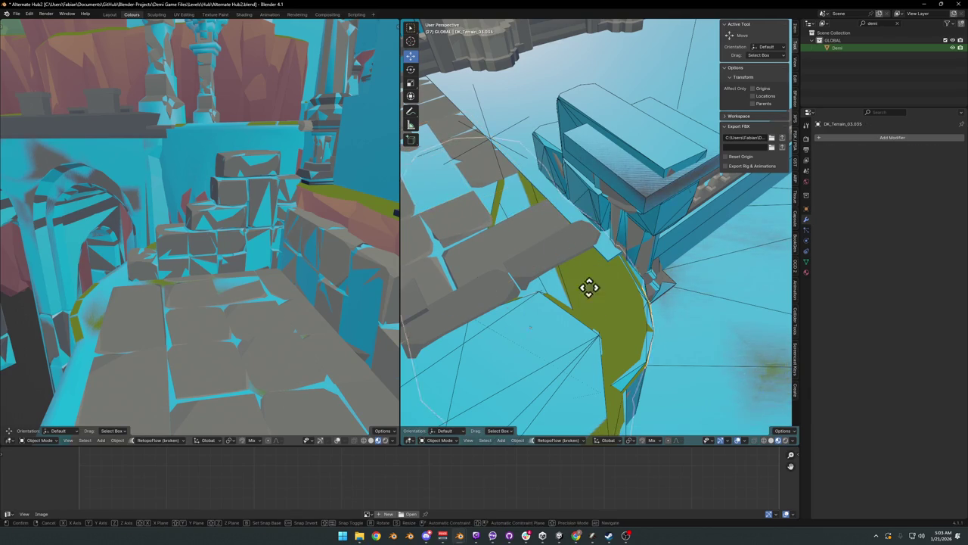
pyautogui.rightClick(664, 333)
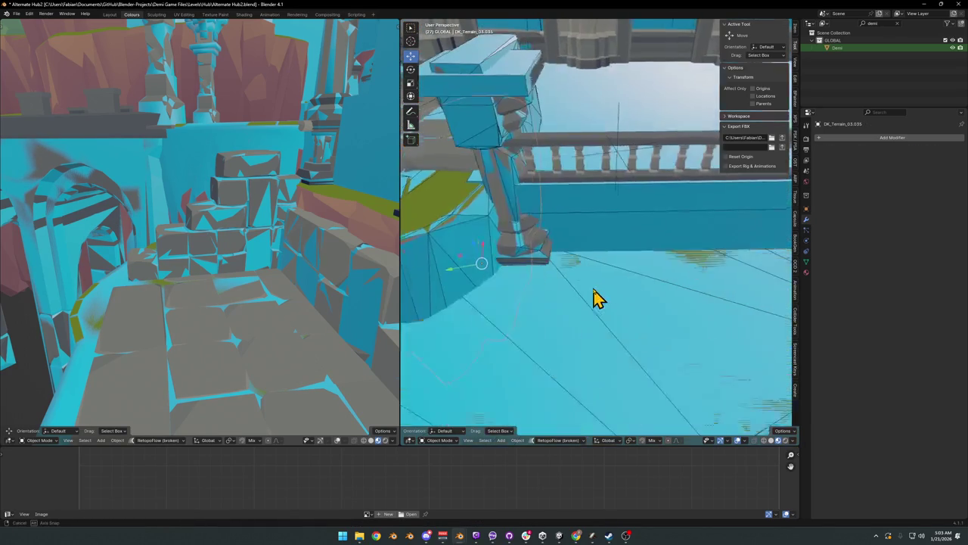
pyautogui.click(596, 251)
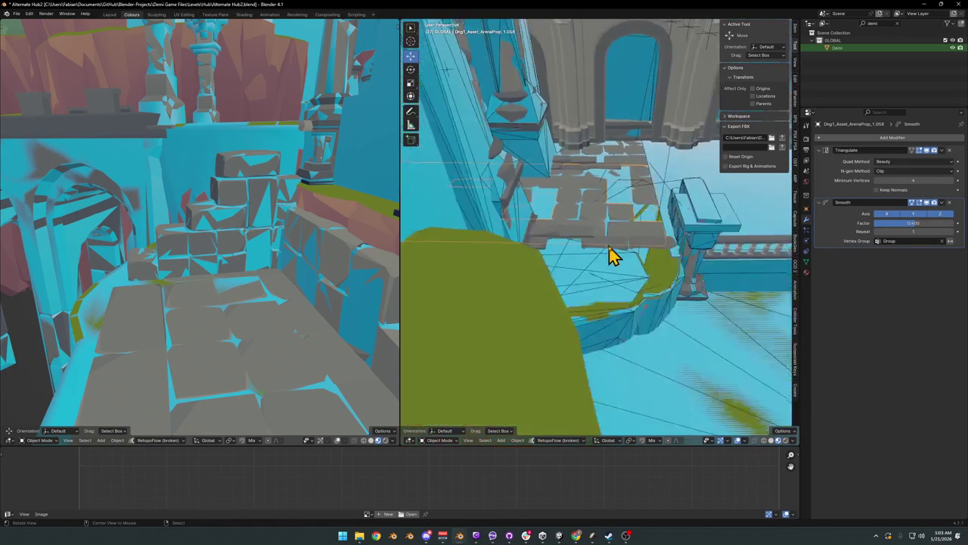
pyautogui.click(612, 256)
pyautogui.moveTo(601, 227); pyautogui.dragTo(605, 256, button='middle')
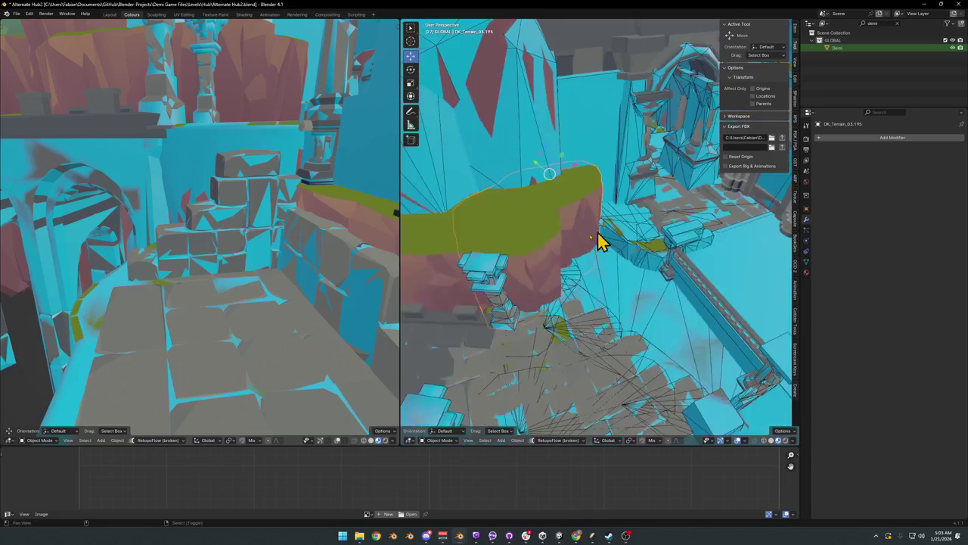
pyautogui.moveTo(532, 249)
pyautogui.mouseDown(button='middle')
pyautogui.moveTo(592, 220)
pyautogui.moveTo(640, 252)
pyautogui.moveTo(612, 270)
pyautogui.moveTo(637, 264)
pyautogui.moveTo(573, 260)
pyautogui.moveTo(616, 253)
pyautogui.moveTo(602, 263)
pyautogui.mouseUp(button='middle')
pyautogui.click(584, 241)
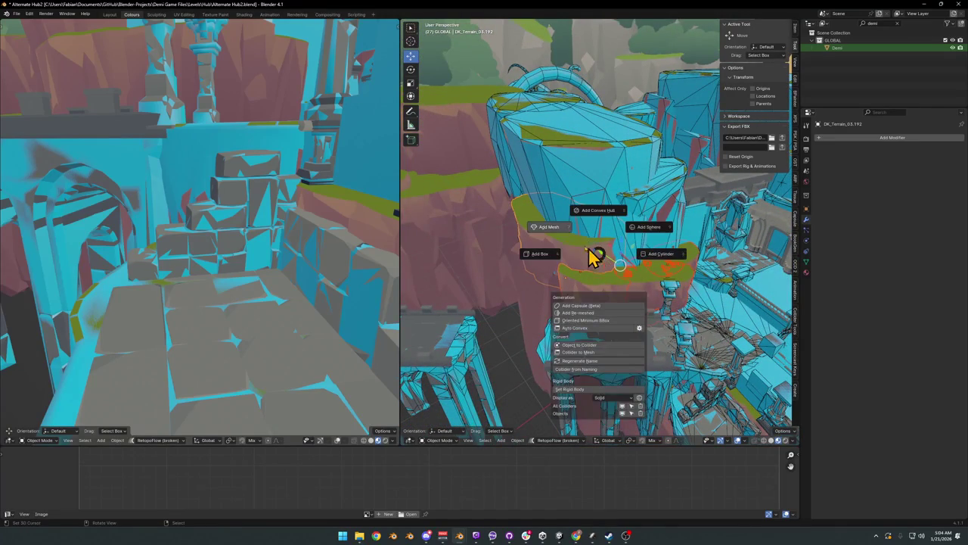
pyautogui.click(603, 253)
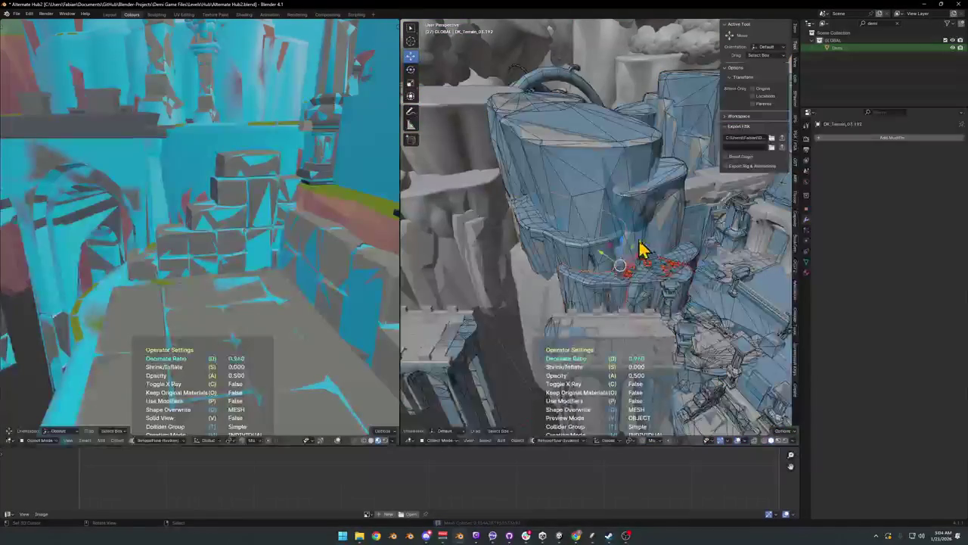
# Step: Add a mesh collider to the next cliff face
pyautogui.moveTo(690, 237)
pyautogui.mouseDown(button='middle')
pyautogui.moveTo(605, 264)
pyautogui.moveTo(603, 308)
pyautogui.moveTo(561, 282)
pyautogui.mouseUp(button='middle')
pyautogui.hotkey('shift', 'alt', 'c')
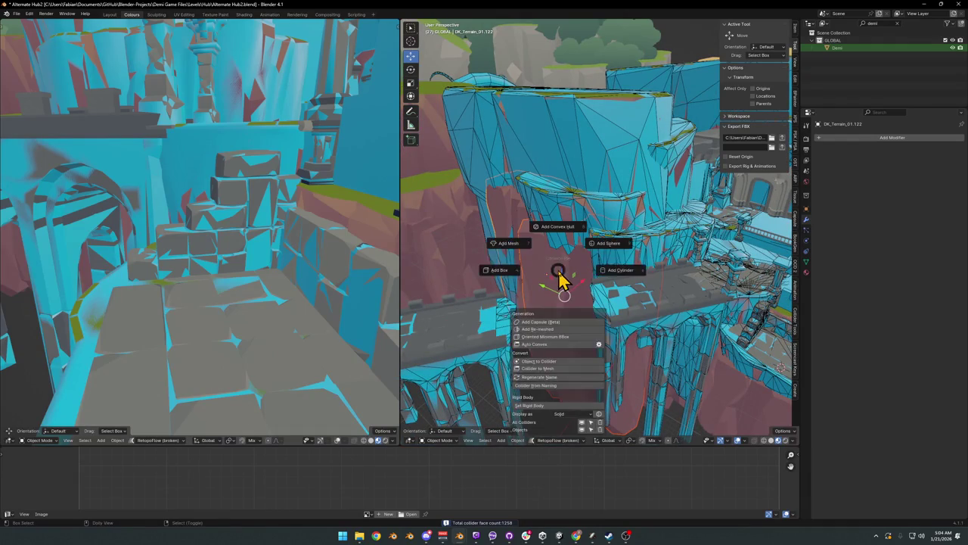
pyautogui.click(535, 252)
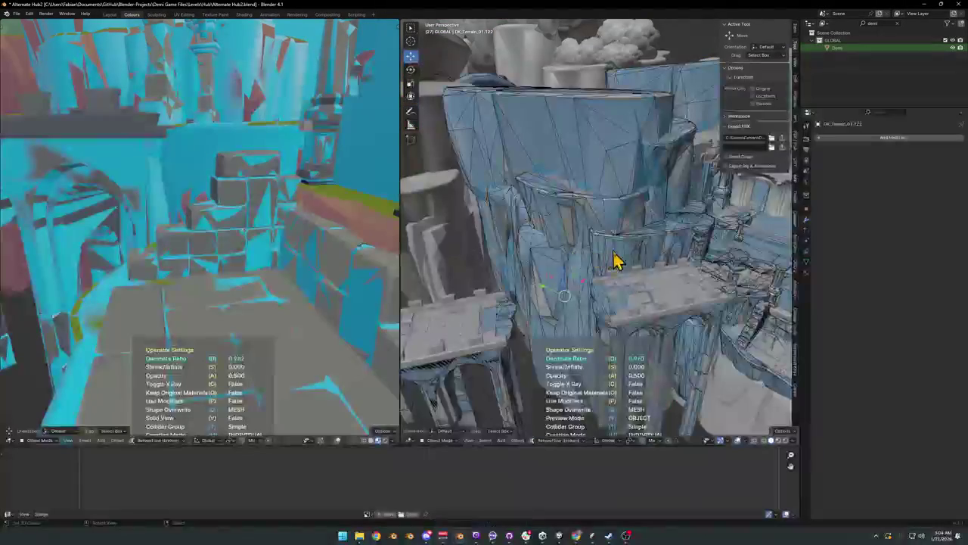
pyautogui.click(658, 252)
# Step: Add a mesh collider to the red terrain wall
pyautogui.moveTo(676, 305)
pyautogui.mouseDown(button='middle')
pyautogui.moveTo(575, 264)
pyautogui.moveTo(609, 294)
pyautogui.moveTo(598, 279)
pyautogui.moveTo(596, 313)
pyautogui.moveTo(642, 320)
pyautogui.mouseUp(button='middle')
pyautogui.click(597, 295)
pyautogui.hotkey('shift', 'alt', 'c')
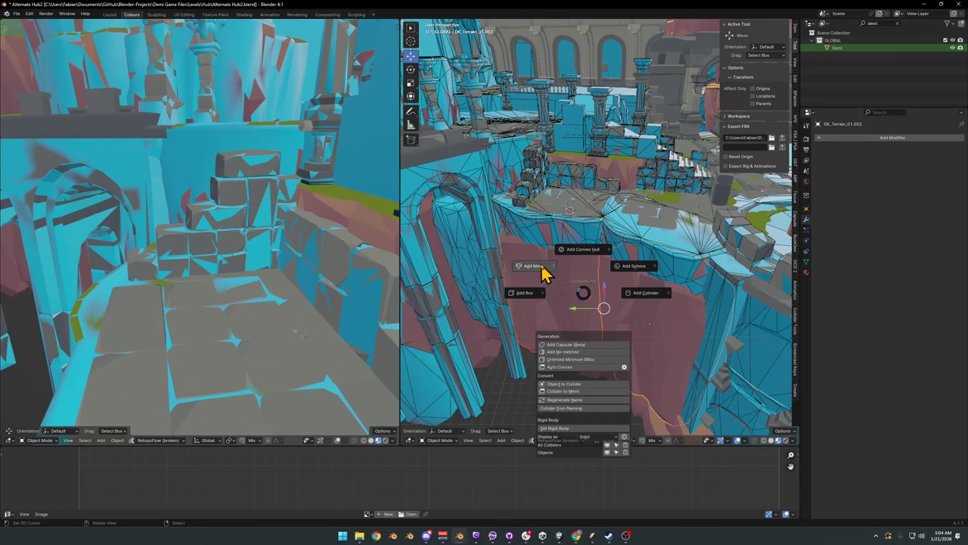
pyautogui.click(548, 272)
pyautogui.click(616, 275)
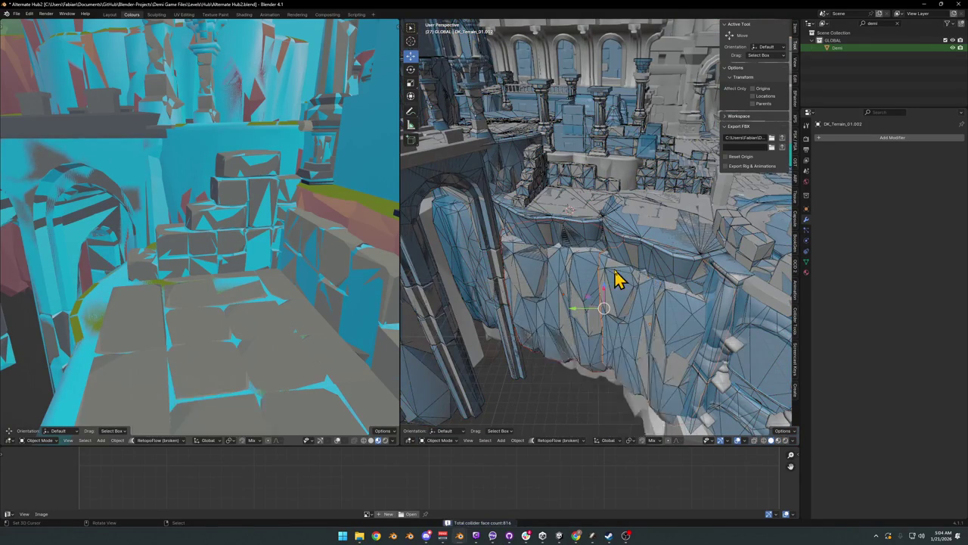
# Step: Return to solid shading and add a mesh collider to the terrain beside the columns
pyautogui.press('z')
pyautogui.click(590, 299)
pyautogui.moveTo(590, 299)
pyautogui.mouseDown(button='middle')
pyautogui.moveTo(545, 307)
pyautogui.moveTo(563, 340)
pyautogui.moveTo(596, 244)
pyautogui.moveTo(627, 227)
pyautogui.mouseUp(button='middle')
pyautogui.click(628, 227)
pyautogui.press('KP_Decimal')
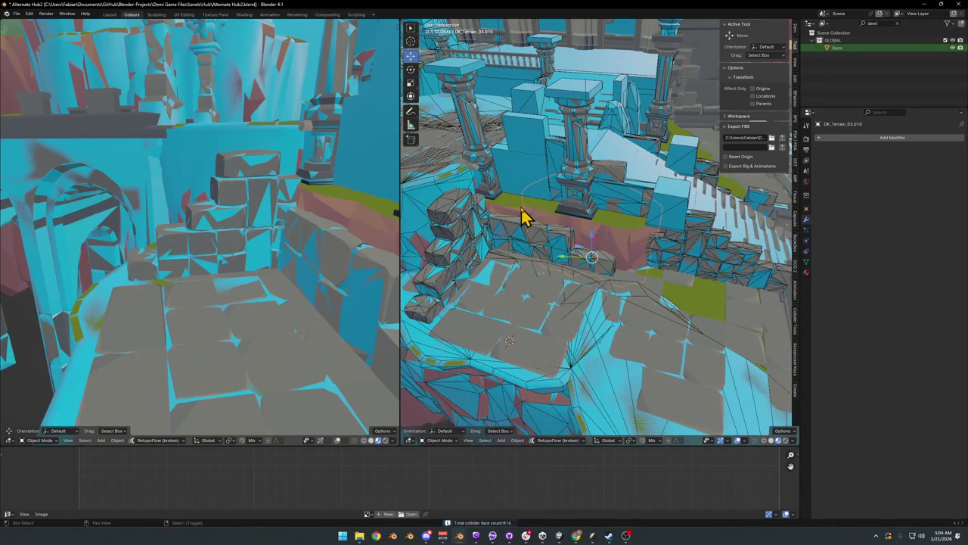
pyautogui.hotkey('shift', 'alt', 'c')
pyautogui.click(508, 202)
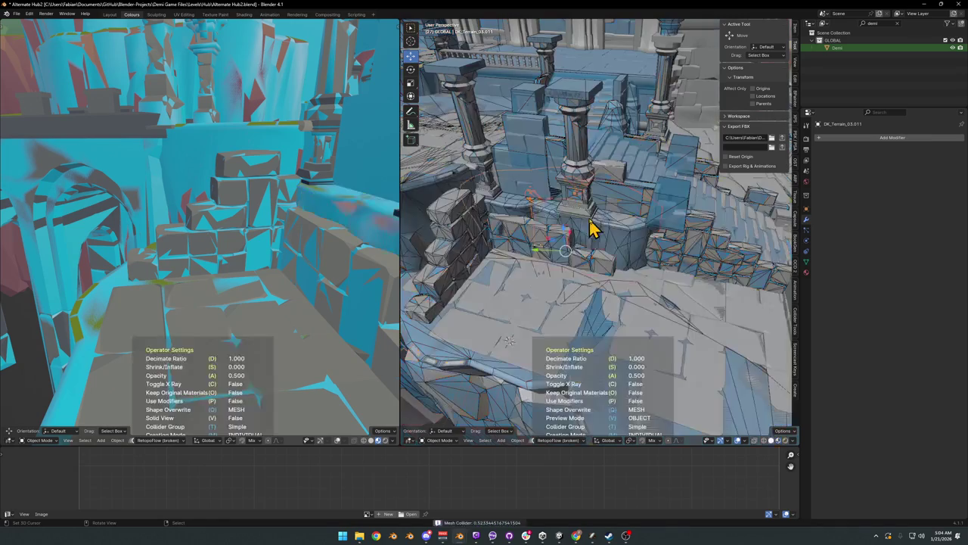
pyautogui.moveTo(628, 234)
pyautogui.mouseDown(button='middle')
pyautogui.moveTo(601, 298)
pyautogui.moveTo(539, 318)
pyautogui.moveTo(580, 242)
pyautogui.moveTo(595, 244)
pyautogui.moveTo(492, 237)
pyautogui.moveTo(556, 278)
pyautogui.moveTo(556, 238)
pyautogui.moveTo(567, 250)
pyautogui.mouseUp(button='middle')
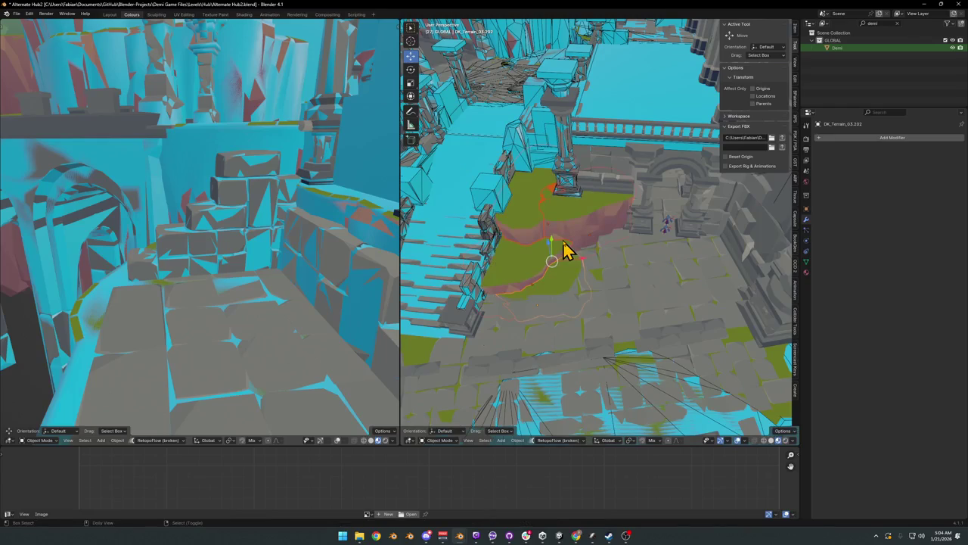
# Step: Add a reduced-detail mesh collider to the grassy patch by the stairs, decimated to 0.680
pyautogui.hotkey('shift', 'c')
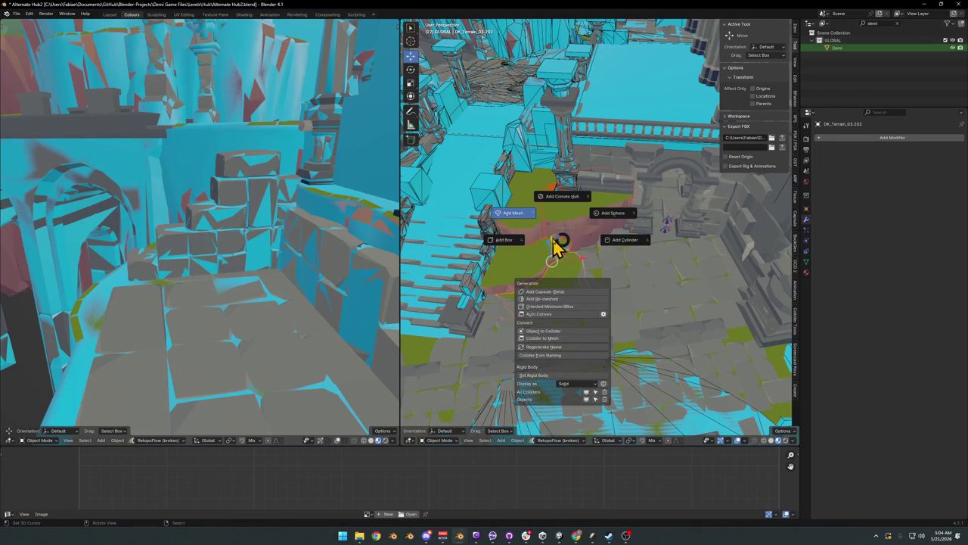
pyautogui.click(569, 254)
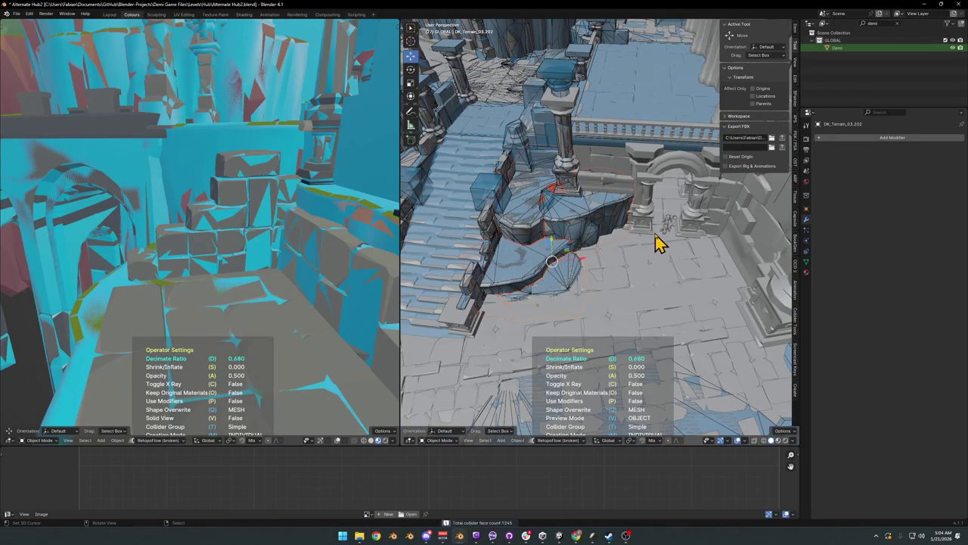
pyautogui.click(628, 245)
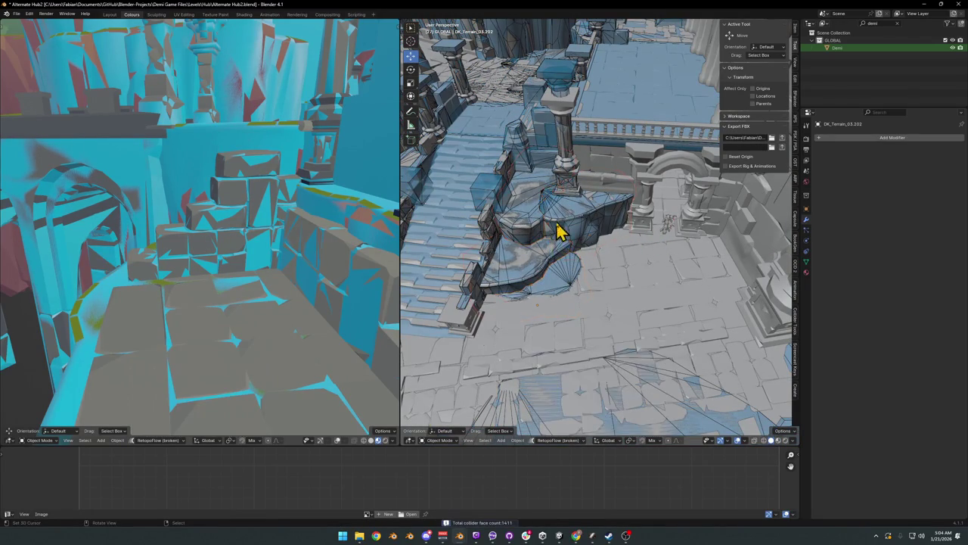
pyautogui.moveTo(573, 273)
pyautogui.mouseDown(button='middle')
pyautogui.moveTo(560, 264)
pyautogui.moveTo(620, 283)
pyautogui.moveTo(572, 280)
pyautogui.moveTo(609, 278)
pyautogui.mouseUp(button='middle')
# Step: Apply the floor arena prop's modifiers and give it convex hull colliders
pyautogui.click(588, 275)
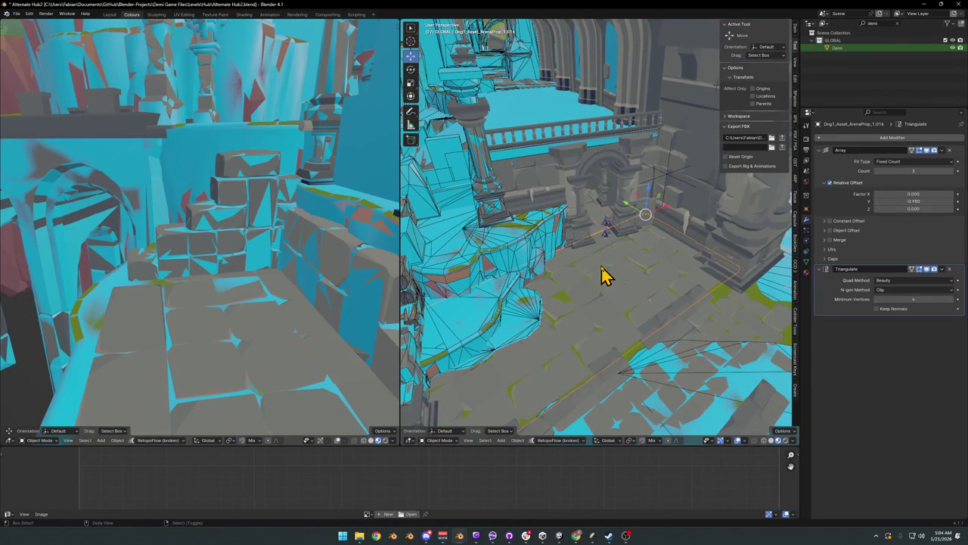
pyautogui.hotkey('shift', 'alt', 'c')
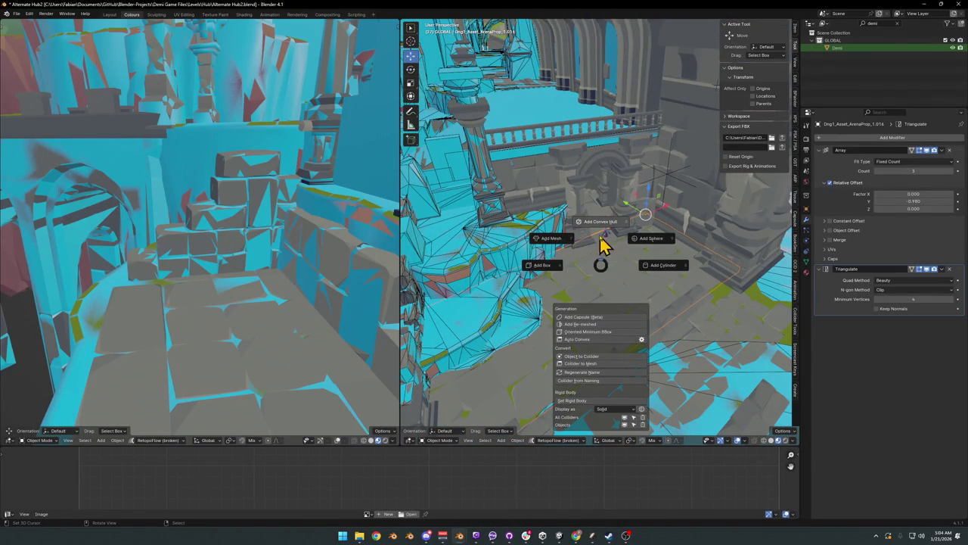
pyautogui.click(601, 222)
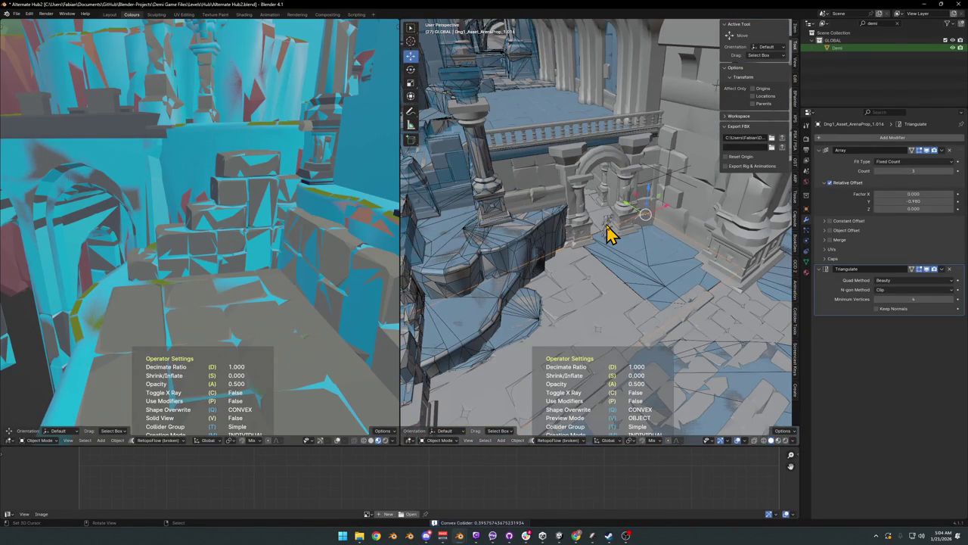
pyautogui.click(611, 235)
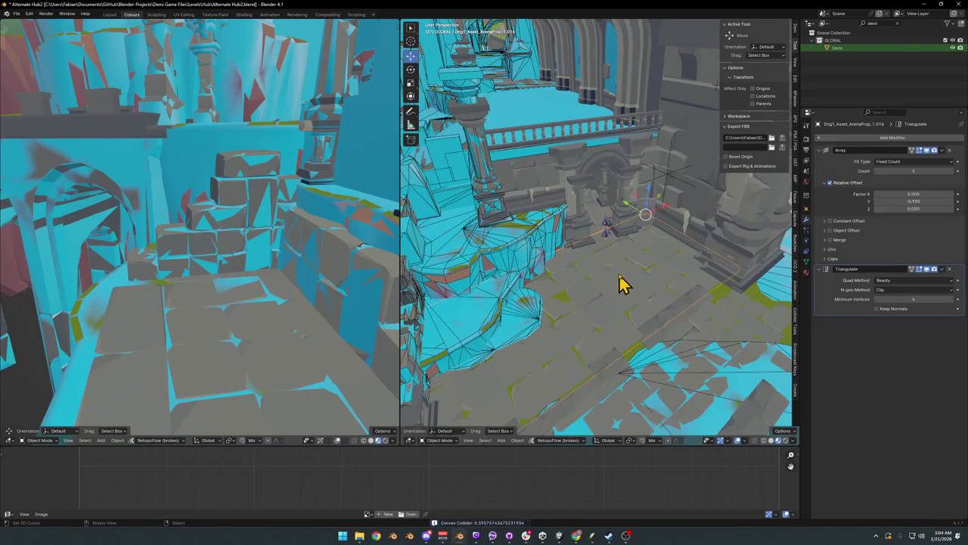
pyautogui.hotkey('ctrl', 'a')
pyautogui.hotkey('ctrl', 'a')
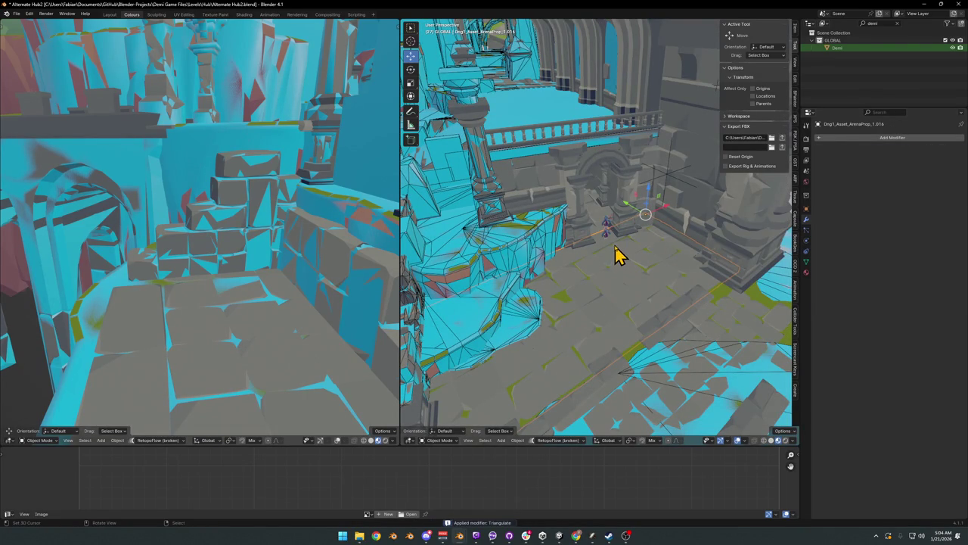
pyautogui.hotkey('shift', 'c')
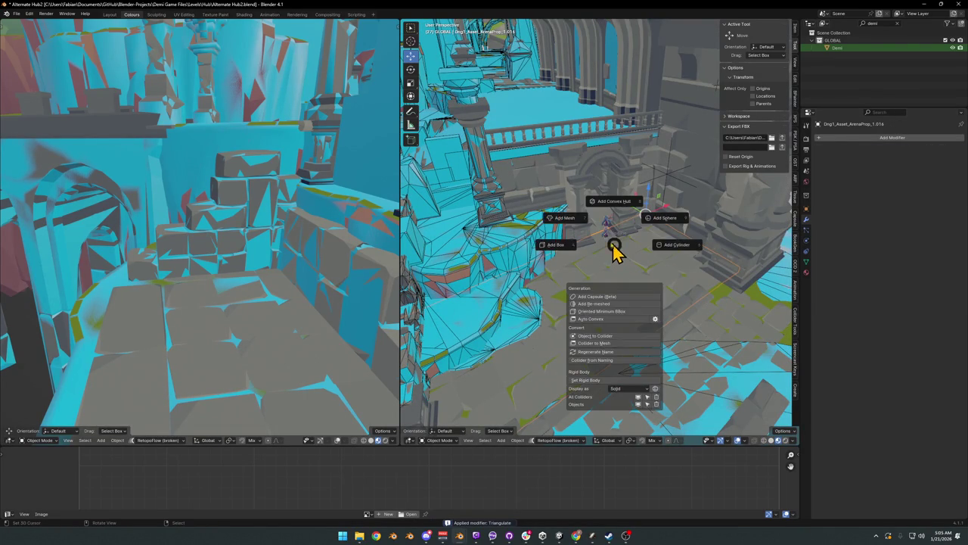
pyautogui.click(579, 218)
pyautogui.hotkey('shift', 'c')
pyautogui.click(581, 180)
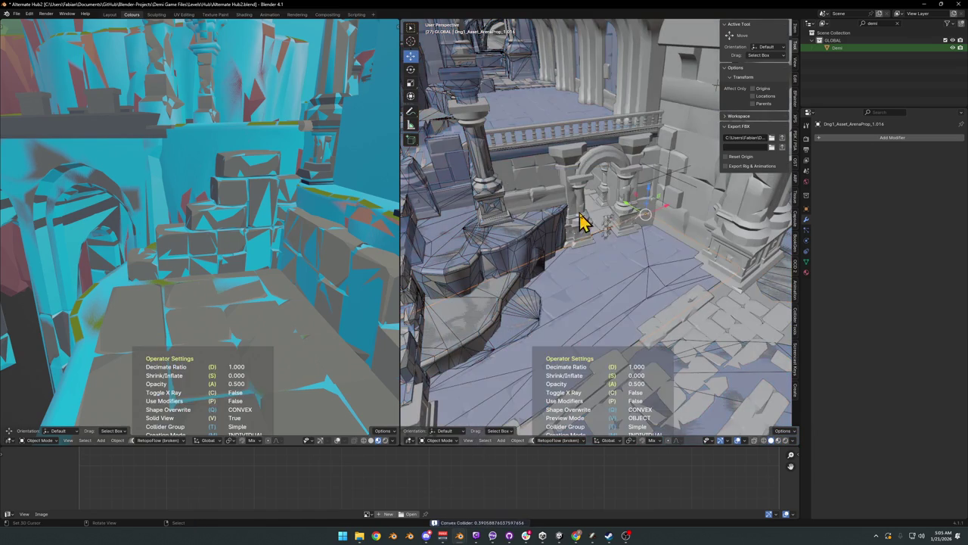
# Step: Switch to see-through shading over the stairs and hide the walkway tile
pyautogui.scroll(2, 623, 246)
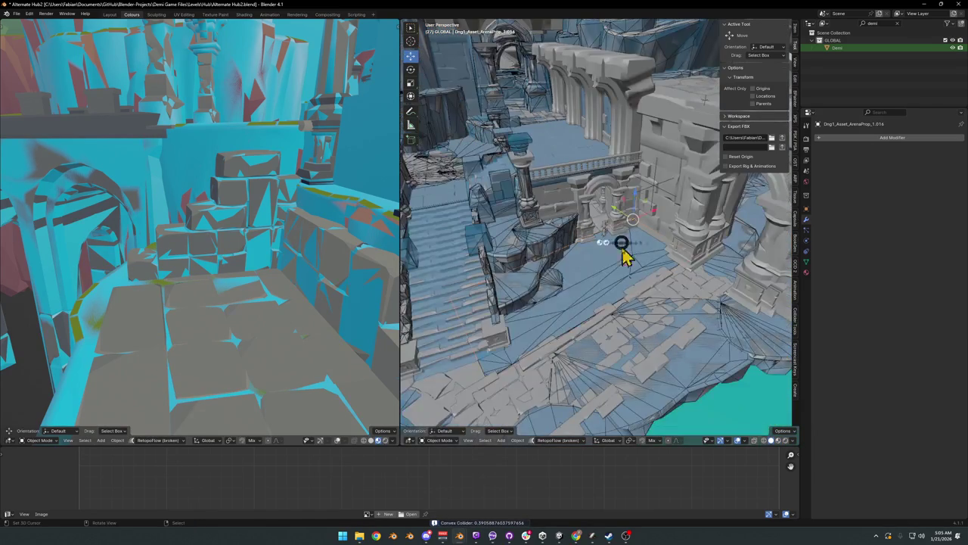
pyautogui.scroll(2, 583, 294)
pyautogui.scroll(2, 641, 263)
pyautogui.moveTo(642, 263)
pyautogui.mouseDown(button='middle')
pyautogui.moveTo(583, 276)
pyautogui.moveTo(620, 257)
pyautogui.moveTo(629, 312)
pyautogui.moveTo(600, 262)
pyautogui.moveTo(636, 253)
pyautogui.moveTo(444, 201)
pyautogui.mouseUp(button='middle')
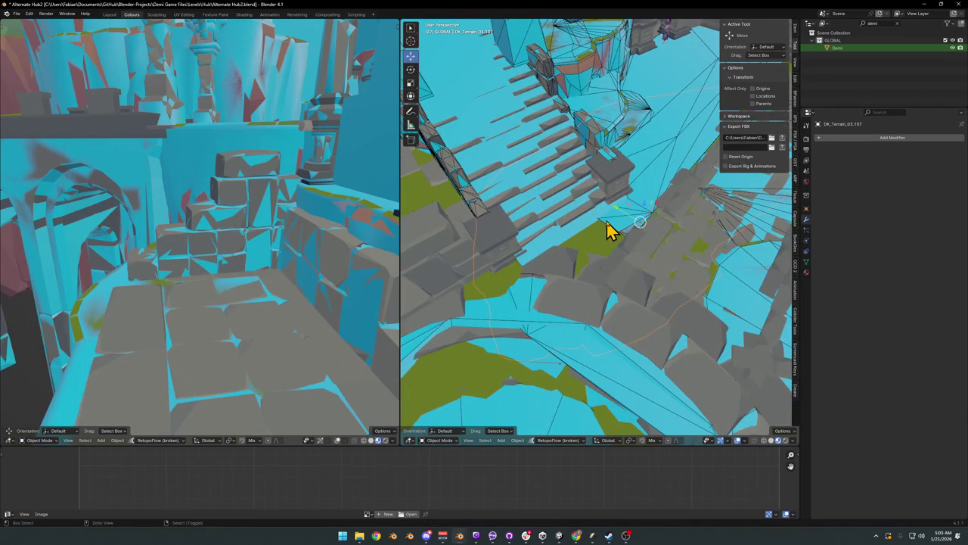
pyautogui.press('z')
pyautogui.click(573, 216)
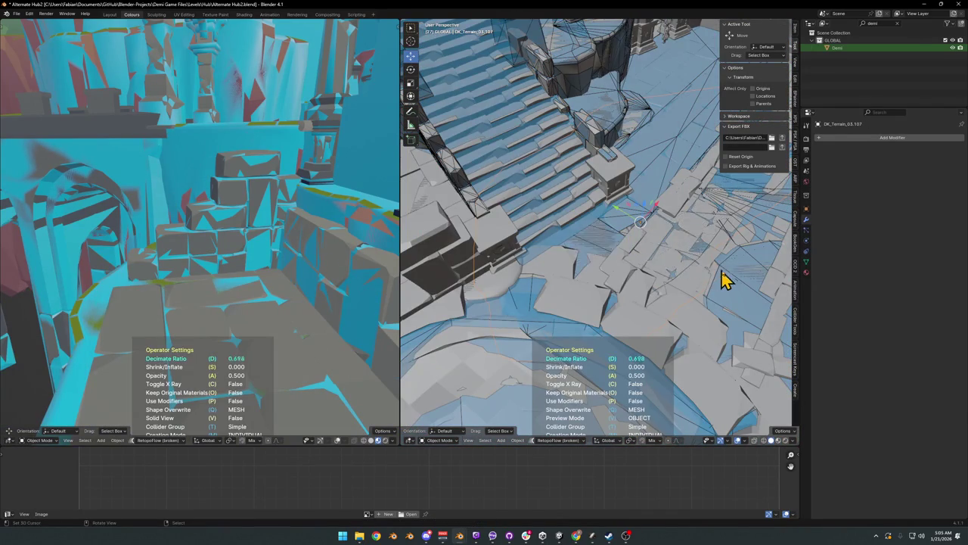
pyautogui.moveTo(700, 274)
pyautogui.mouseDown(button='middle')
pyautogui.moveTo(625, 225)
pyautogui.moveTo(644, 209)
pyautogui.moveTo(638, 243)
pyautogui.moveTo(698, 253)
pyautogui.moveTo(623, 262)
pyautogui.mouseUp(button='middle')
pyautogui.moveTo(563, 257)
pyautogui.mouseDown(button='middle')
pyautogui.moveTo(644, 249)
pyautogui.moveTo(603, 275)
pyautogui.mouseUp(button='middle')
pyautogui.click(599, 274)
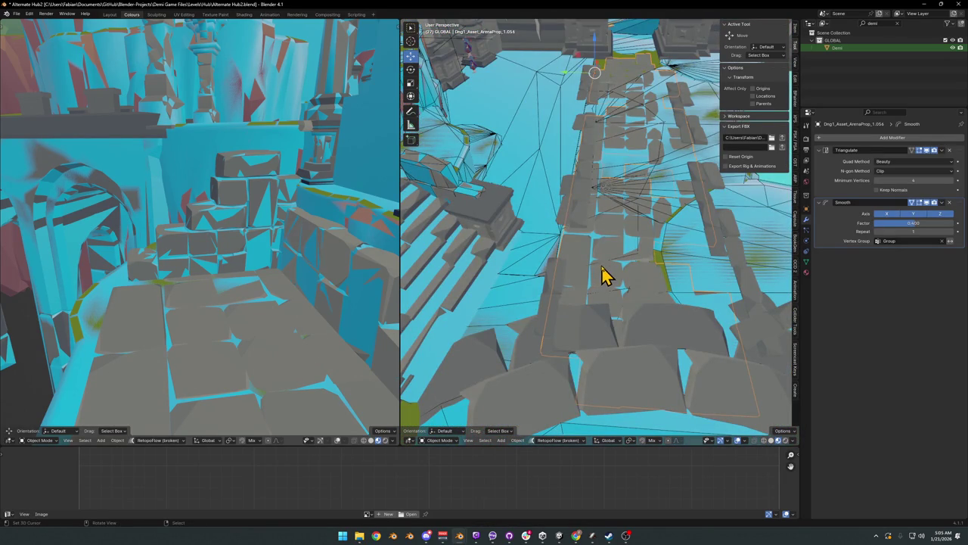
pyautogui.press('h')
# Step: Generate convex hull colliders for the selected walkway objects
pyautogui.moveTo(657, 265)
pyautogui.mouseDown(button='middle')
pyautogui.moveTo(623, 265)
pyautogui.moveTo(674, 255)
pyautogui.moveTo(677, 274)
pyautogui.moveTo(575, 231)
pyautogui.moveTo(659, 264)
pyautogui.moveTo(655, 281)
pyautogui.moveTo(602, 234)
pyautogui.mouseUp(button='middle')
pyautogui.hotkey('shift', 'c')
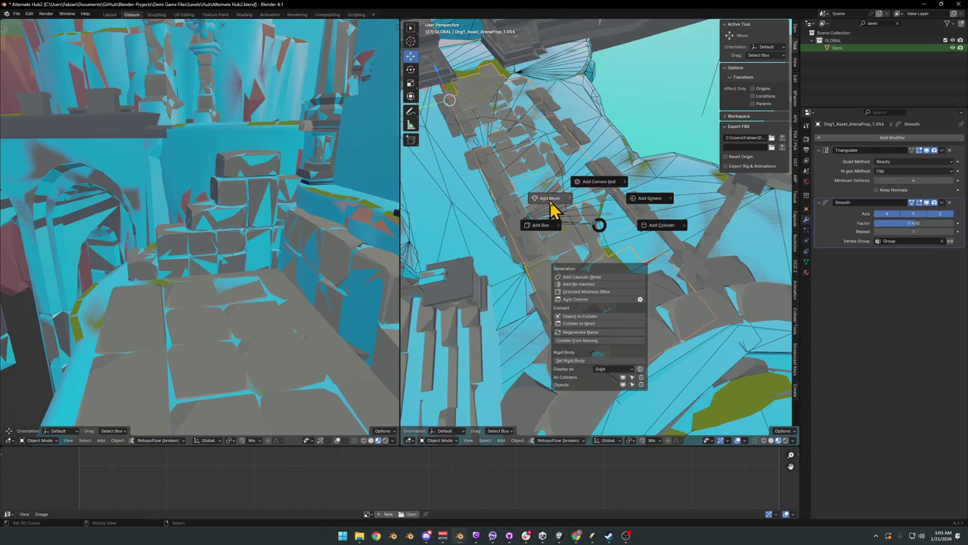
pyautogui.click(609, 193)
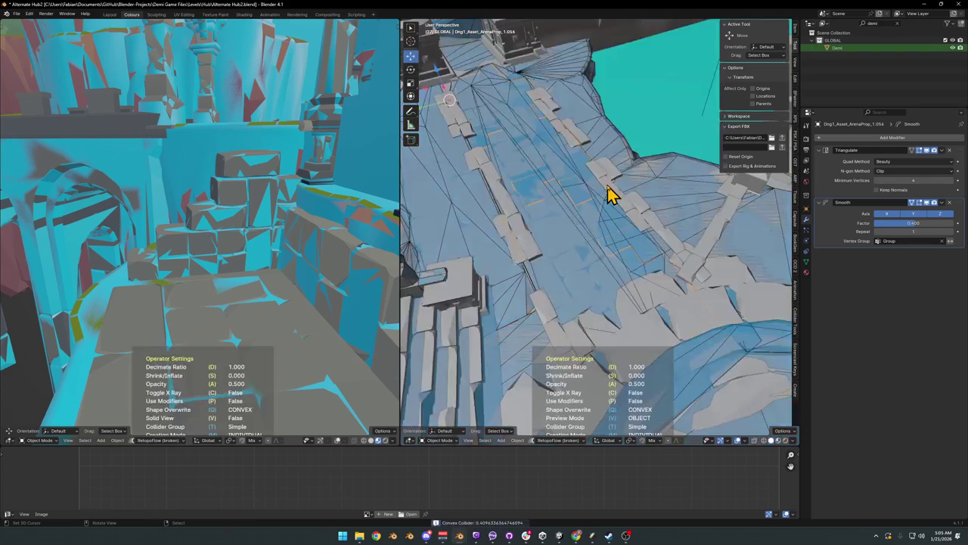
pyautogui.click(594, 198)
# Step: Give the left stone pillar a re-meshed collider with a lowered decimate ratio
pyautogui.moveTo(611, 251)
pyautogui.mouseDown(button='middle')
pyautogui.moveTo(594, 250)
pyautogui.moveTo(581, 291)
pyautogui.mouseUp(button='middle')
pyautogui.moveTo(643, 253)
pyautogui.mouseDown(button='middle')
pyautogui.moveTo(702, 270)
pyautogui.moveTo(553, 292)
pyautogui.moveTo(541, 232)
pyautogui.moveTo(620, 270)
pyautogui.moveTo(617, 250)
pyautogui.mouseUp(button='middle')
pyautogui.click(546, 231)
pyautogui.hotkey('shift', 'c')
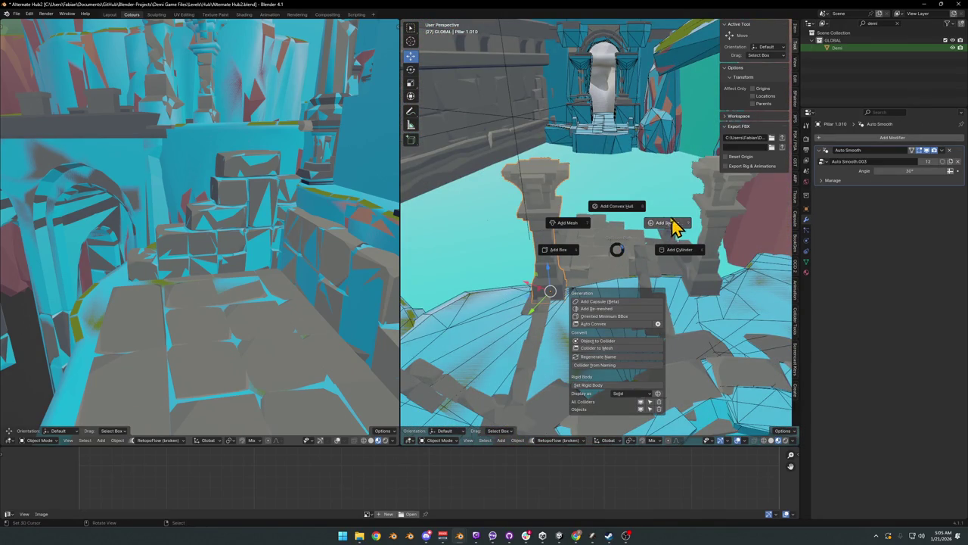
pyautogui.click(685, 252)
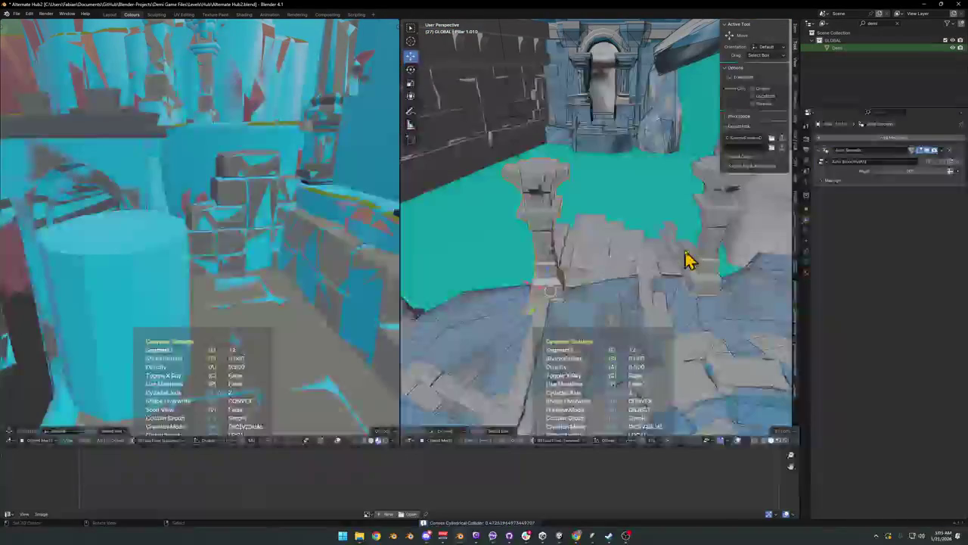
pyautogui.moveTo(609, 259); pyautogui.dragTo(588, 288, button='middle')
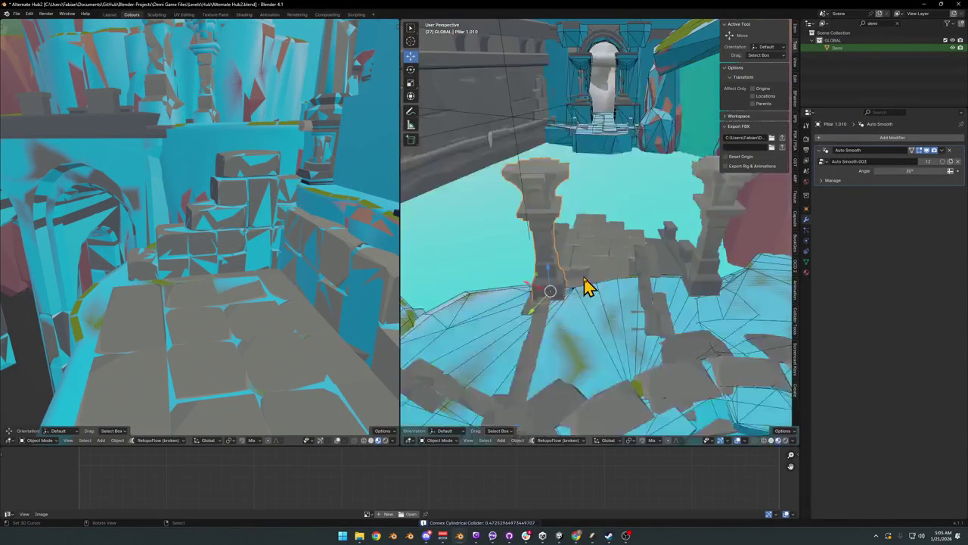
pyautogui.hotkey('shift', 'c')
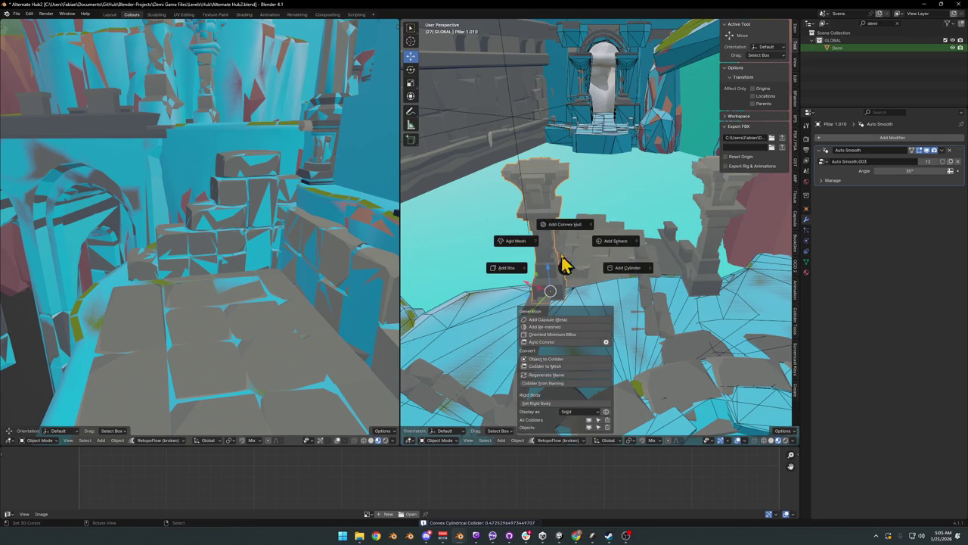
pyautogui.click(569, 234)
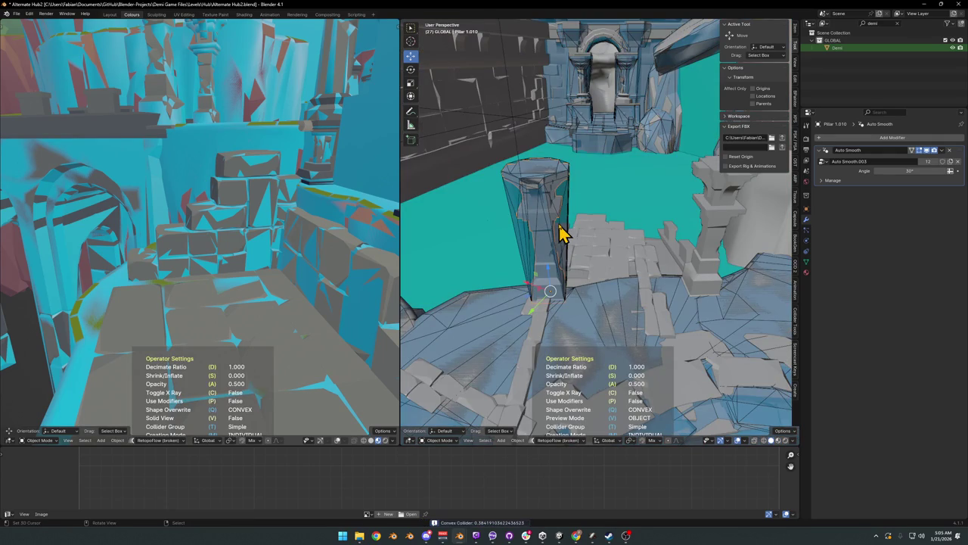
pyautogui.press('Escape')
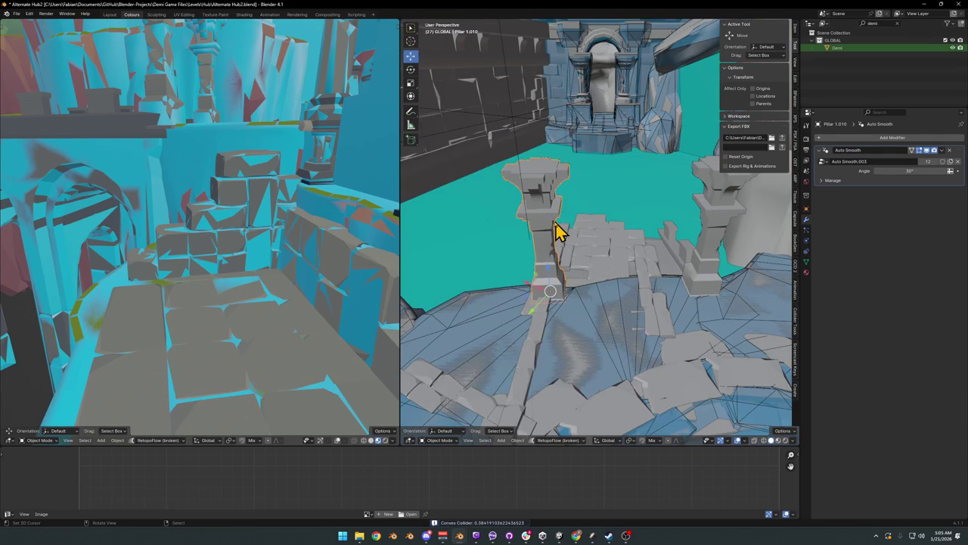
pyautogui.hotkey('alt', 'shift', 'c')
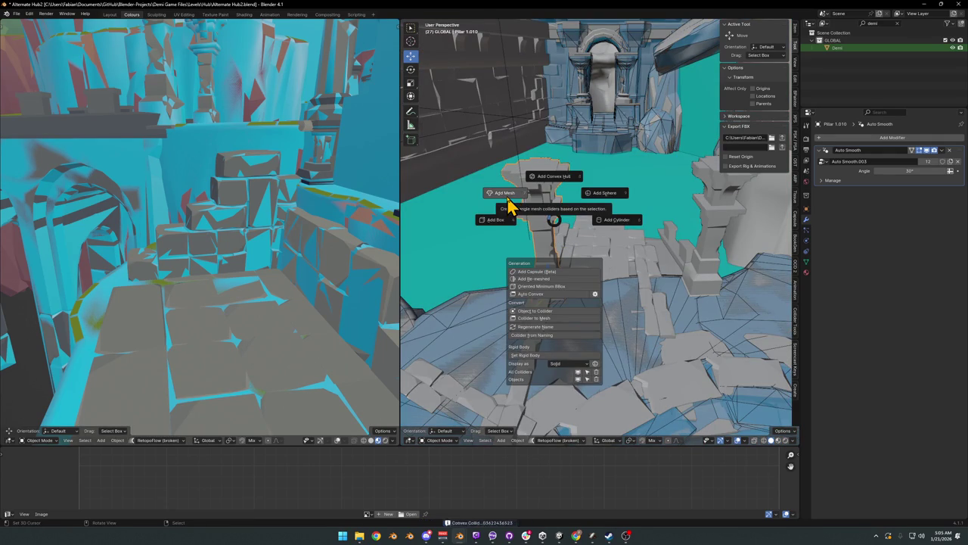
pyautogui.click(541, 284)
pyautogui.press('d')
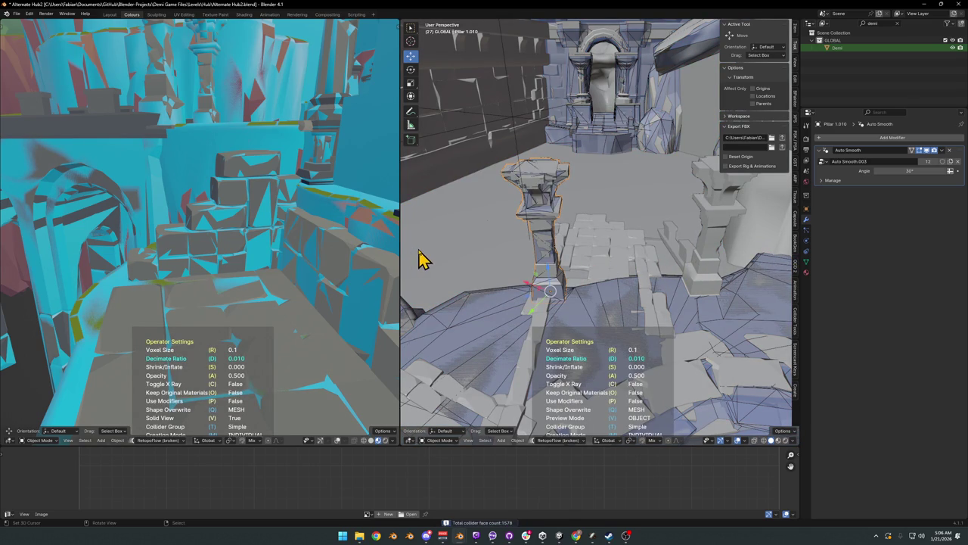
pyautogui.click(605, 235)
# Step: Add a re-meshed collider to the right stone pillar
pyautogui.moveTo(663, 232); pyautogui.dragTo(676, 238, button='middle')
pyautogui.click(649, 227)
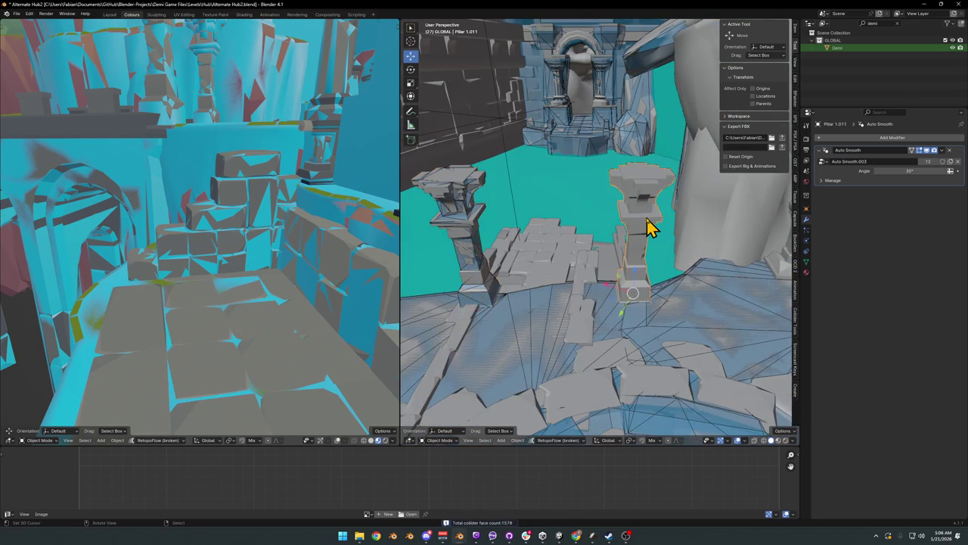
pyautogui.hotkey('shift', 'c')
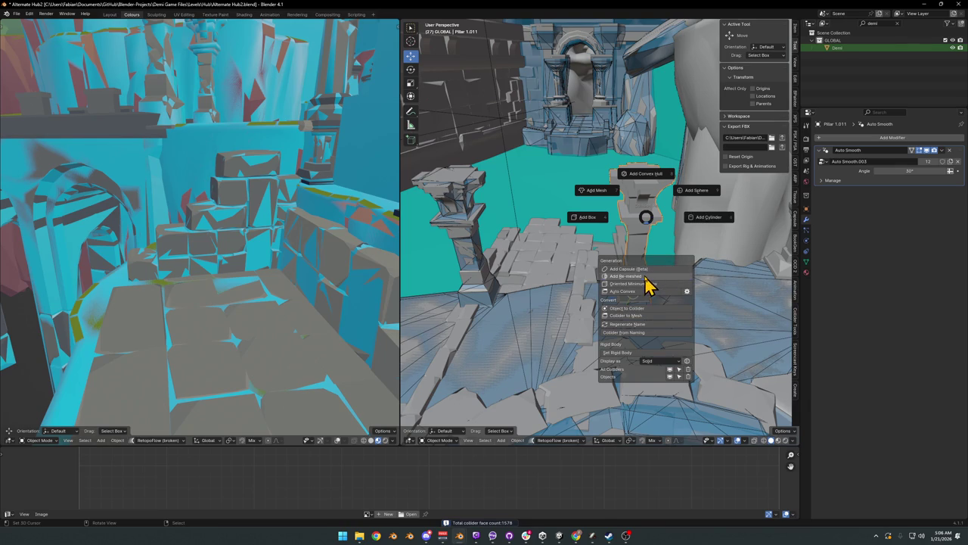
pyautogui.click(617, 275)
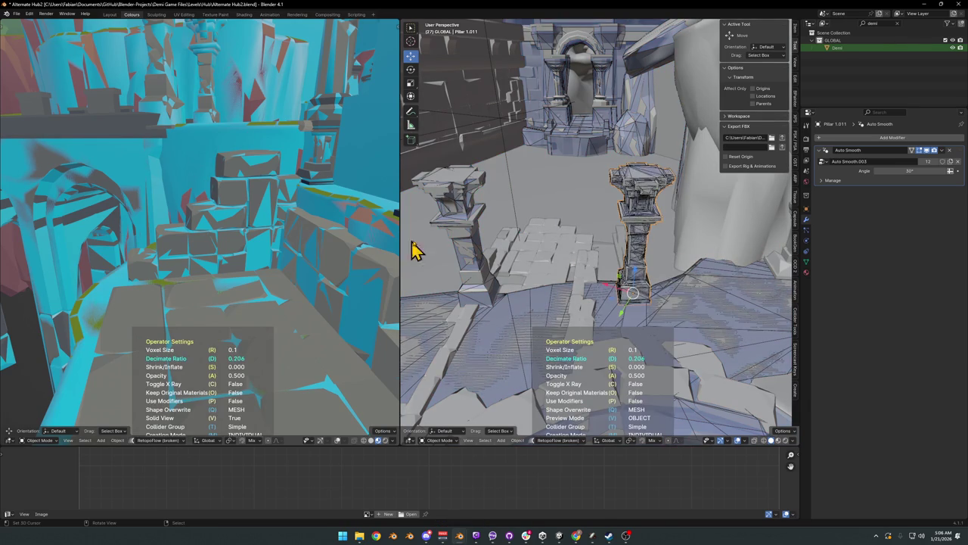
pyautogui.click(553, 239)
# Step: Select the stone floor prop, then the terrain collision mesh near the well
pyautogui.moveTo(534, 261)
pyautogui.mouseDown(button='middle')
pyautogui.moveTo(625, 292)
pyautogui.moveTo(670, 276)
pyautogui.moveTo(679, 296)
pyautogui.mouseUp(button='middle')
pyautogui.click(671, 326)
pyautogui.moveTo(670, 329)
pyautogui.mouseDown(button='middle')
pyautogui.moveTo(655, 314)
pyautogui.moveTo(642, 320)
pyautogui.moveTo(673, 328)
pyautogui.moveTo(631, 302)
pyautogui.moveTo(698, 282)
pyautogui.moveTo(638, 296)
pyautogui.moveTo(605, 284)
pyautogui.mouseUp(button='middle')
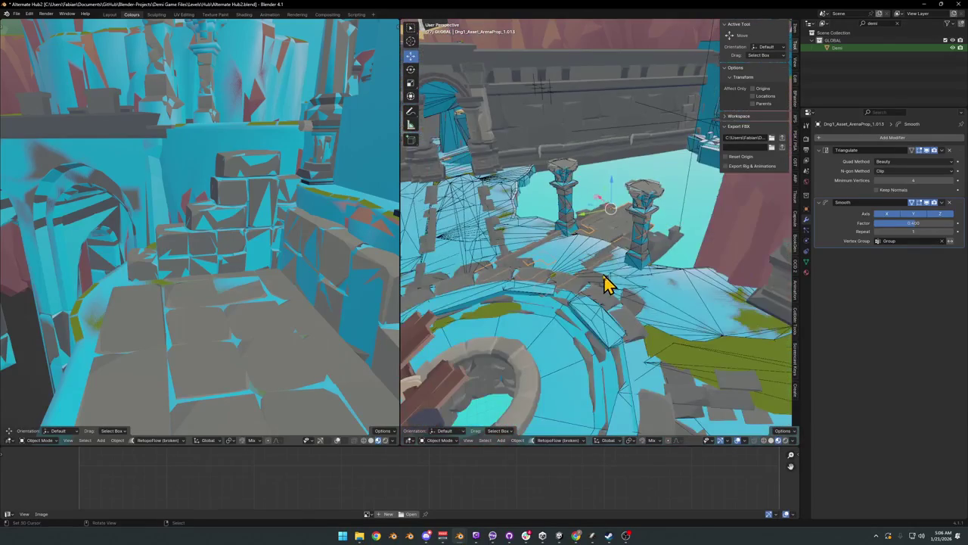
pyautogui.rightClick(679, 289)
# Step: Select all terrain collision meshes linked to the collider and hide them
pyautogui.rightClick(684, 319)
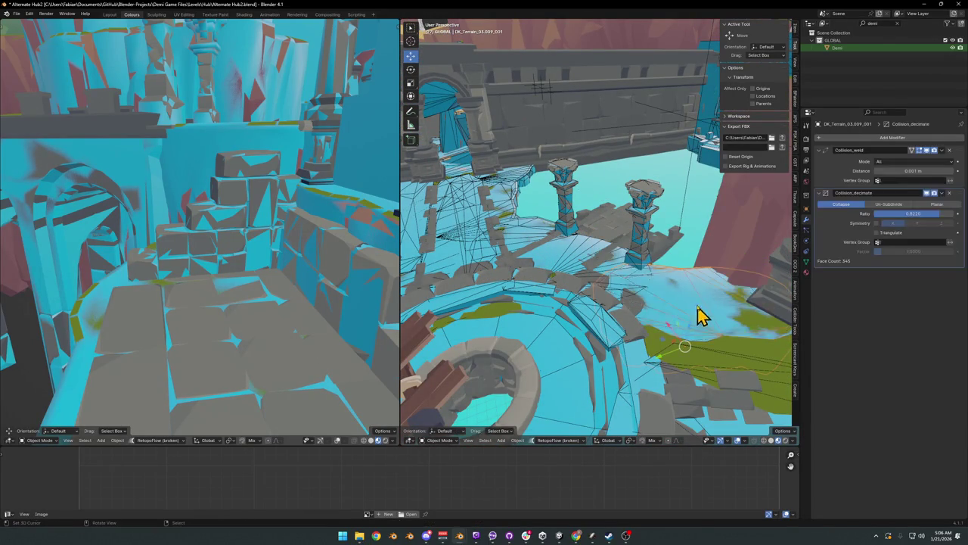
pyautogui.press('w')
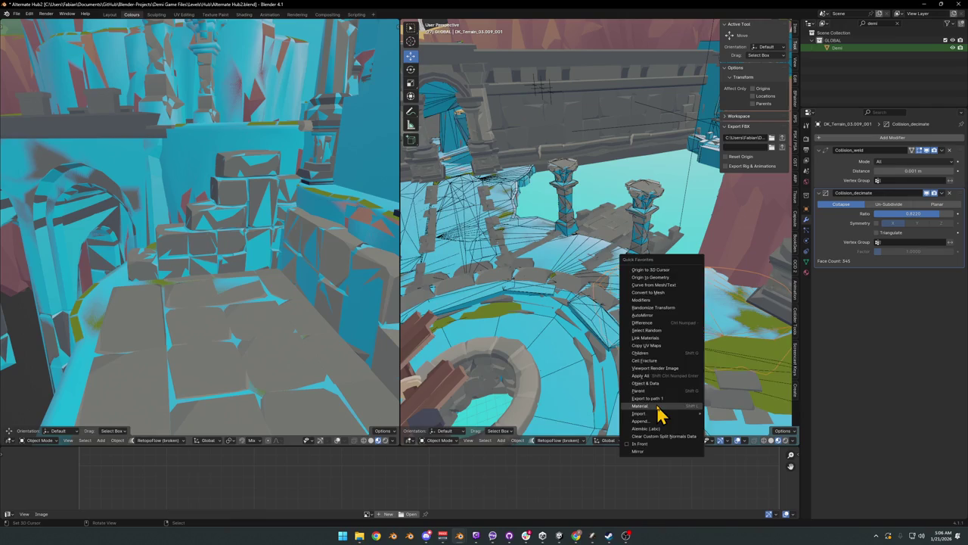
pyautogui.click(660, 404)
pyautogui.press('h')
# Step: Lift the stone floor prop along Z and rotate it around the vertical axis
pyautogui.moveTo(571, 243)
pyautogui.mouseDown(button='middle')
pyautogui.moveTo(593, 279)
pyautogui.moveTo(670, 302)
pyautogui.moveTo(651, 280)
pyautogui.mouseUp(button='middle')
pyautogui.click(664, 273)
pyautogui.click(661, 242)
pyautogui.press('r')
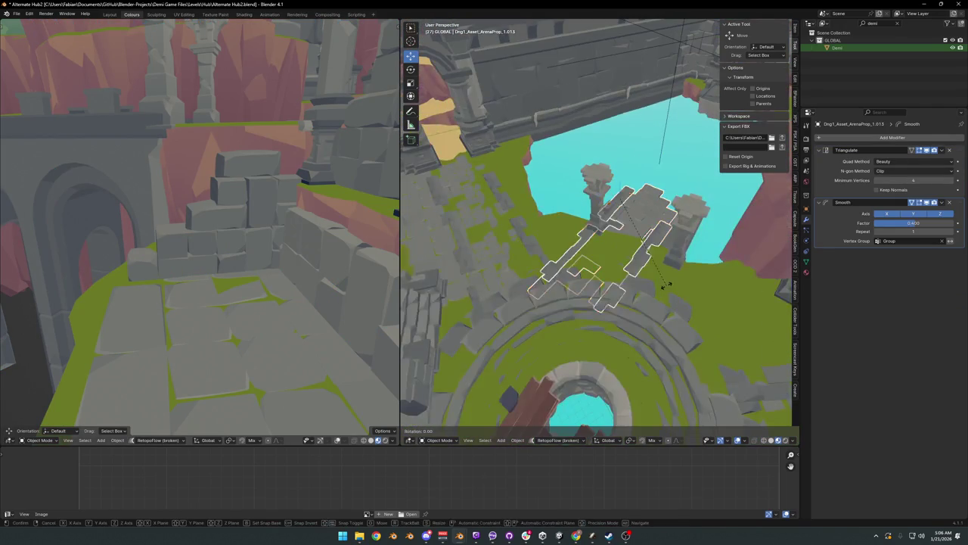
pyautogui.click(657, 265)
pyautogui.press('g')
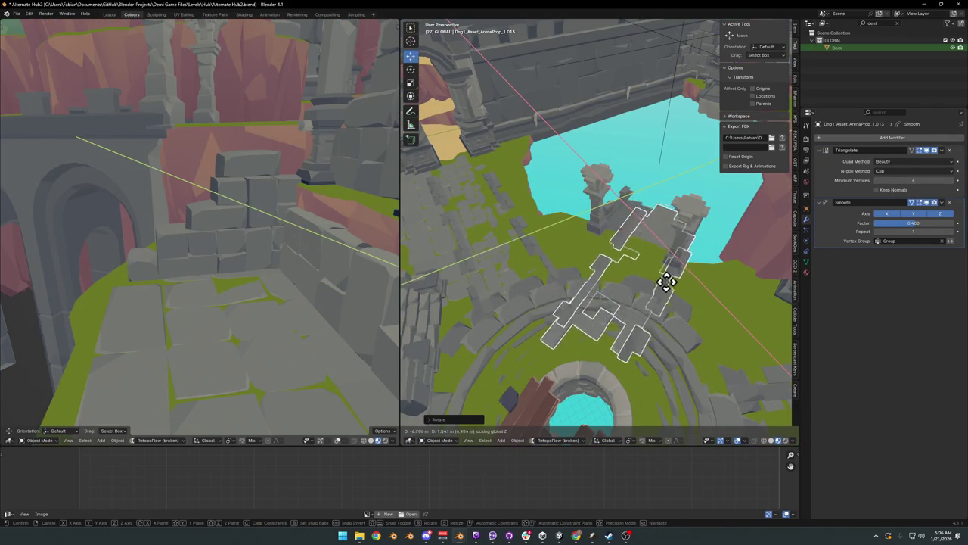
pyautogui.press('z')
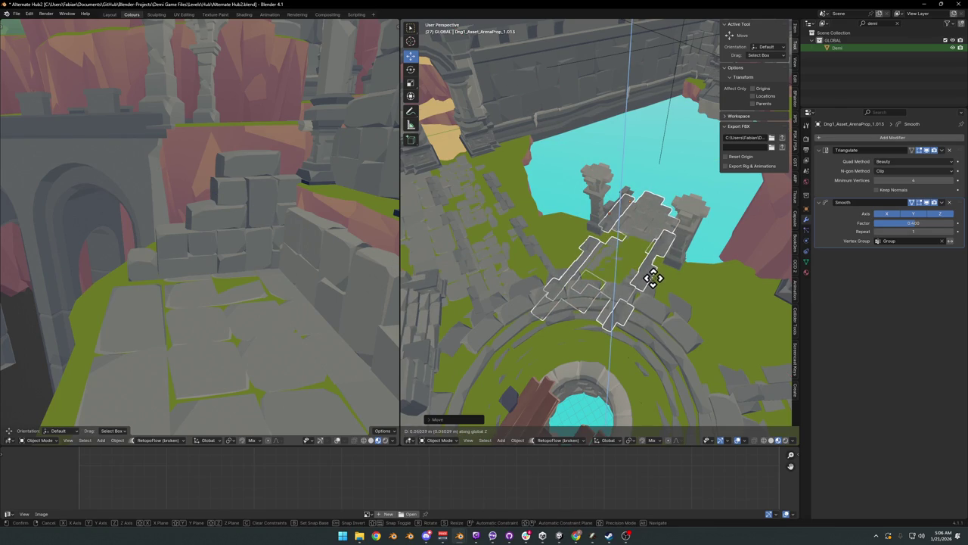
pyautogui.click(647, 274)
pyautogui.press('KP_Decimal')
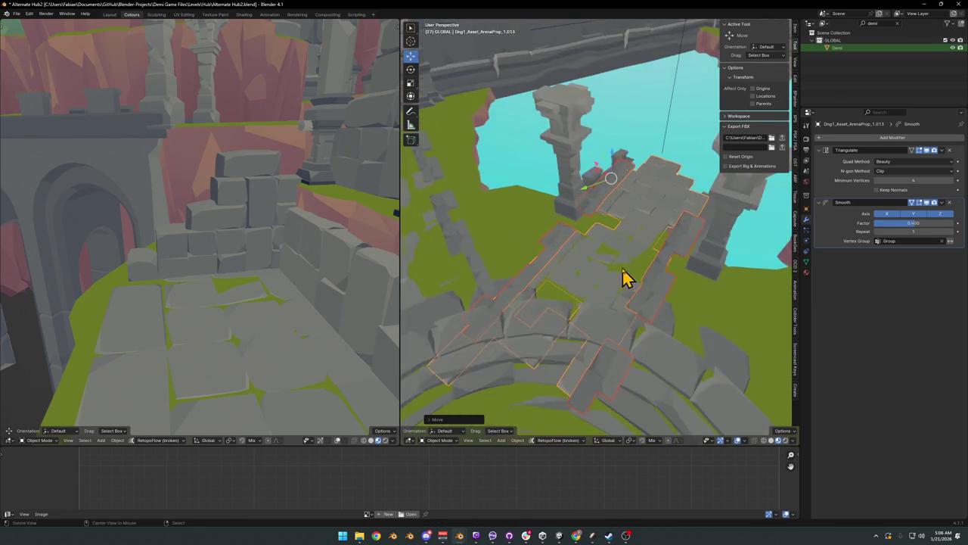
pyautogui.press('r')
pyautogui.press('z')
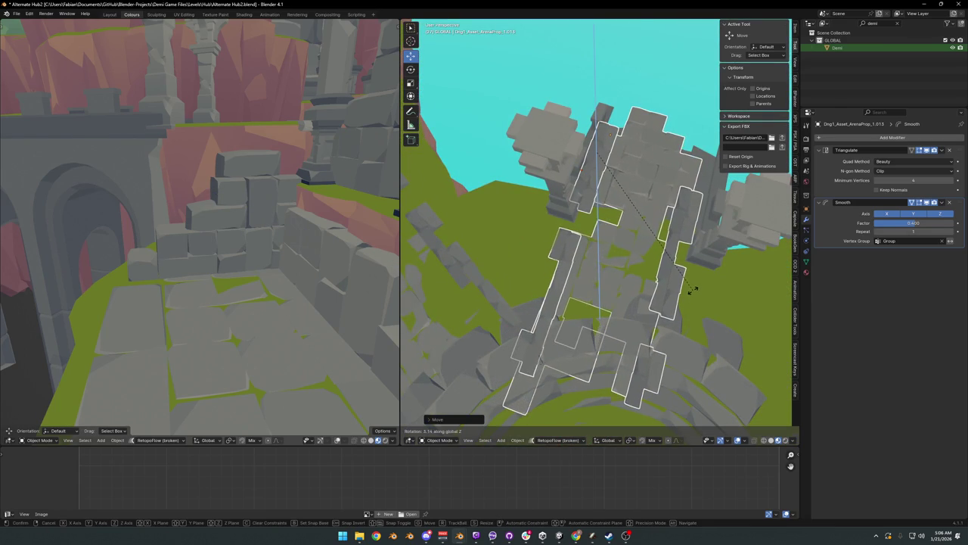
pyautogui.click(691, 283)
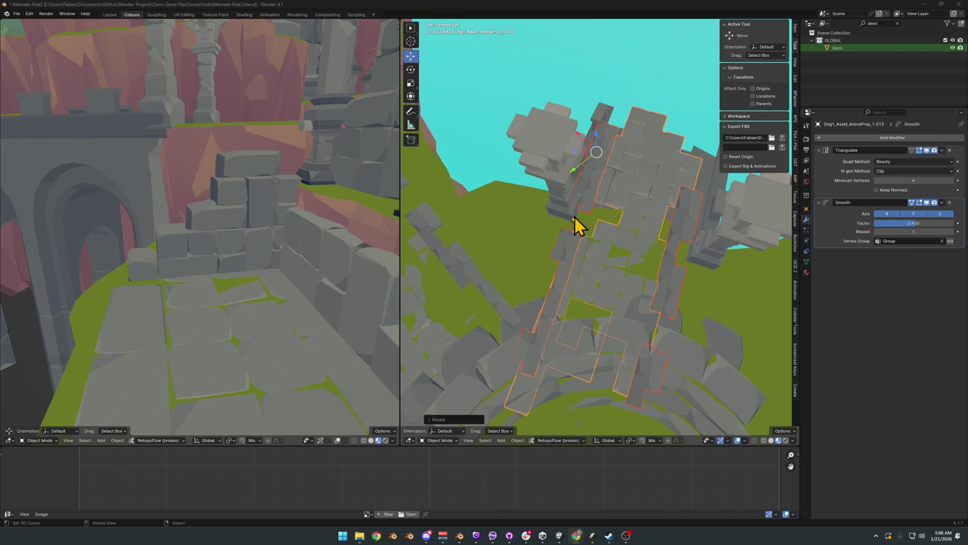
# Step: Raise the bridge piece vertically and rotate it around the Z axis
pyautogui.moveTo(628, 244)
pyautogui.mouseDown(button='middle')
pyautogui.moveTo(588, 270)
pyautogui.moveTo(568, 259)
pyautogui.moveTo(608, 264)
pyautogui.moveTo(568, 212)
pyautogui.moveTo(594, 249)
pyautogui.mouseUp(button='middle')
pyautogui.click(613, 250)
pyautogui.press('g')
pyautogui.hotkey('shift', 'z')
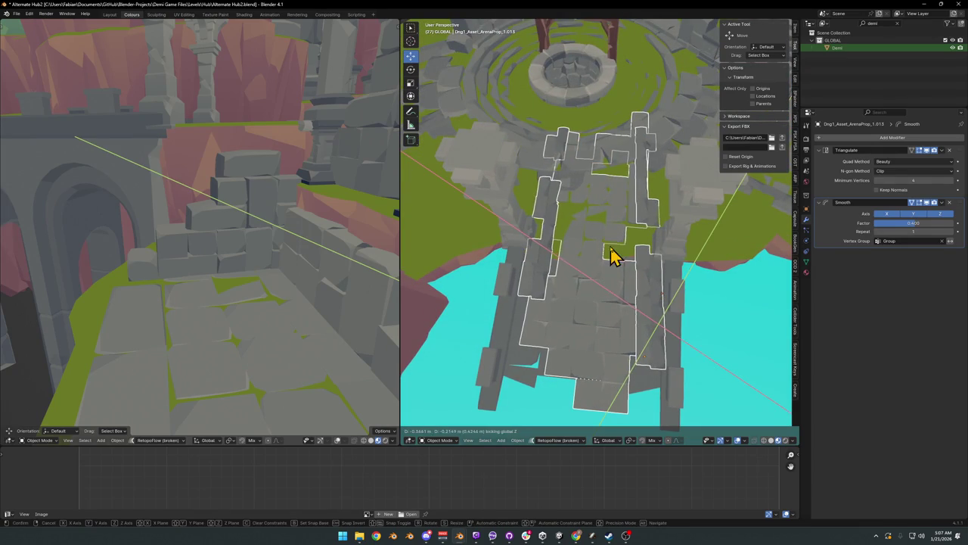
pyautogui.click(610, 245)
pyautogui.press('r')
pyautogui.click(653, 323)
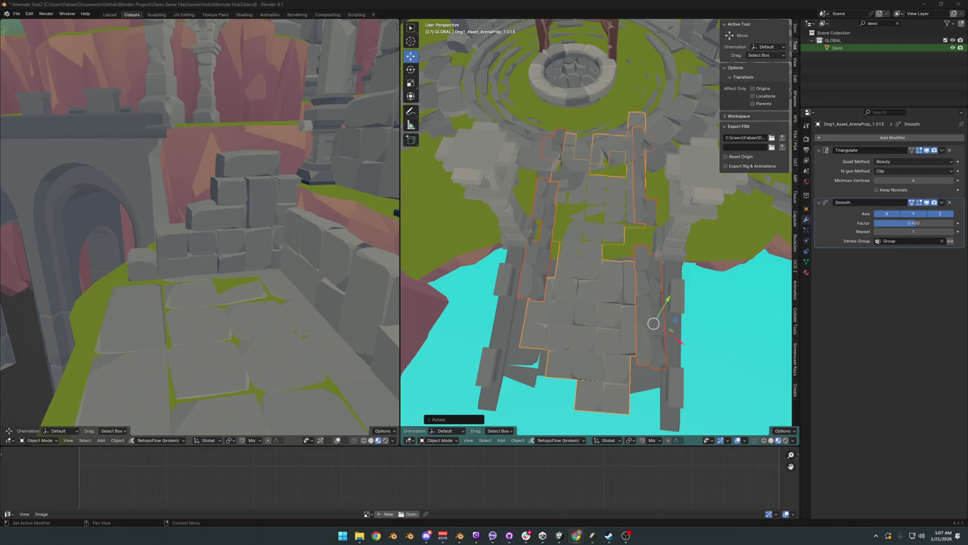
pyautogui.press('r')
pyautogui.press('z')
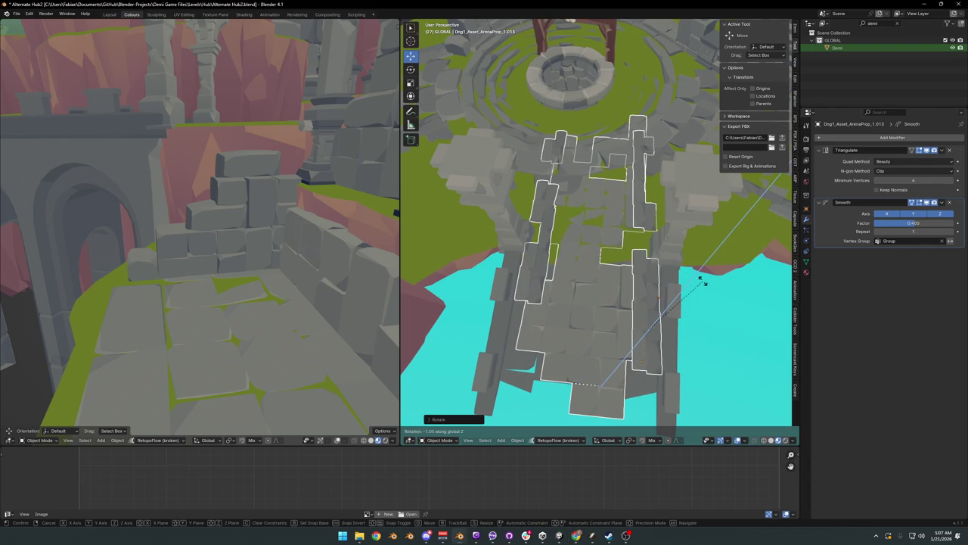
pyautogui.click(703, 276)
# Step: Enter Edit Mode on the arena floor prop and select stray faces on the arch
pyautogui.moveTo(544, 255)
pyautogui.mouseDown(button='middle')
pyautogui.moveTo(692, 244)
pyautogui.moveTo(643, 244)
pyautogui.moveTo(598, 307)
pyautogui.moveTo(613, 279)
pyautogui.moveTo(512, 301)
pyautogui.mouseUp(button='middle')
pyautogui.press('Tab')
pyautogui.click(516, 288)
# Step: Hide several groups of plank faces on the arch collider, then leave Edit Mode
pyautogui.press('h')
pyautogui.click(575, 264)
pyautogui.press('h')
pyautogui.click(614, 275)
pyautogui.press('h')
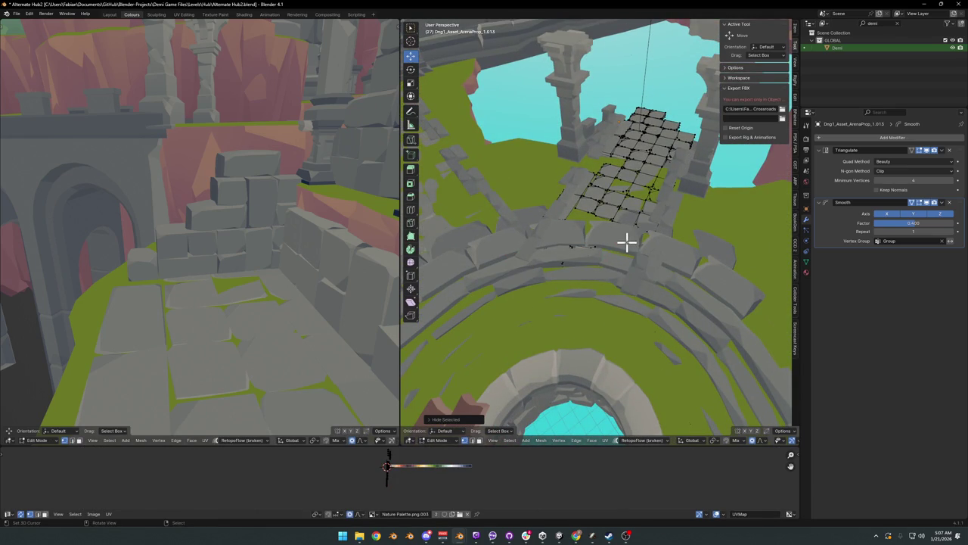
pyautogui.moveTo(581, 256)
pyautogui.mouseDown(button='middle')
pyautogui.moveTo(620, 283)
pyautogui.moveTo(659, 292)
pyautogui.mouseUp(button='middle')
pyautogui.rightClick(621, 283)
pyautogui.press('Escape')
pyautogui.press('Tab')
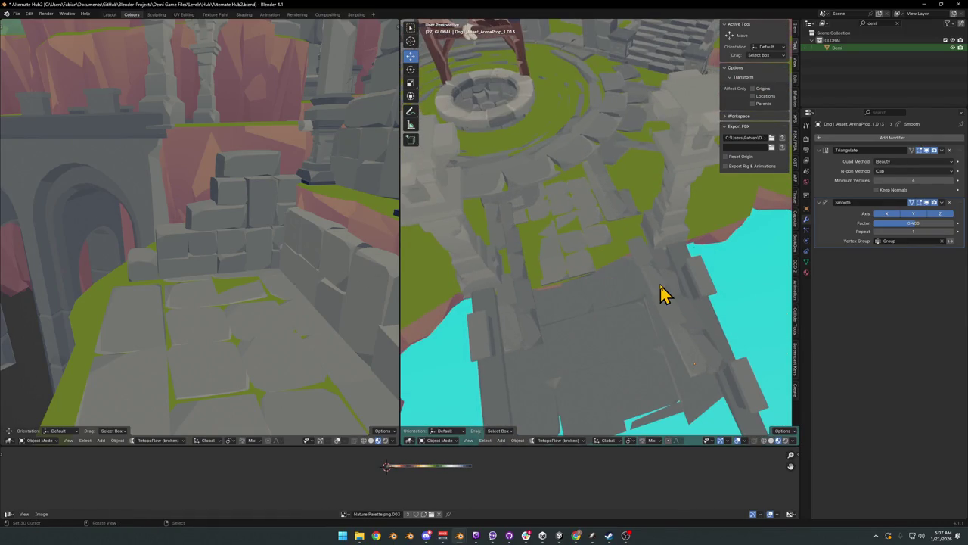
# Step: In the plank path mesh Cube.049, hide the faces of the left and right plank strips
pyautogui.click(661, 293)
pyautogui.press('Tab')
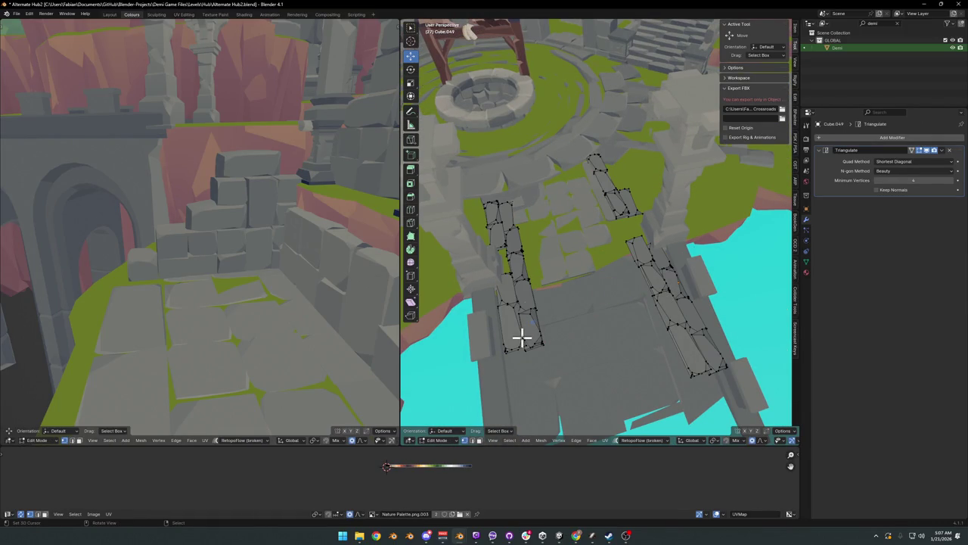
pyautogui.press('h')
pyautogui.press('l')
pyautogui.press('h')
pyautogui.press('l')
pyautogui.press('h')
pyautogui.press('l')
pyautogui.press('h')
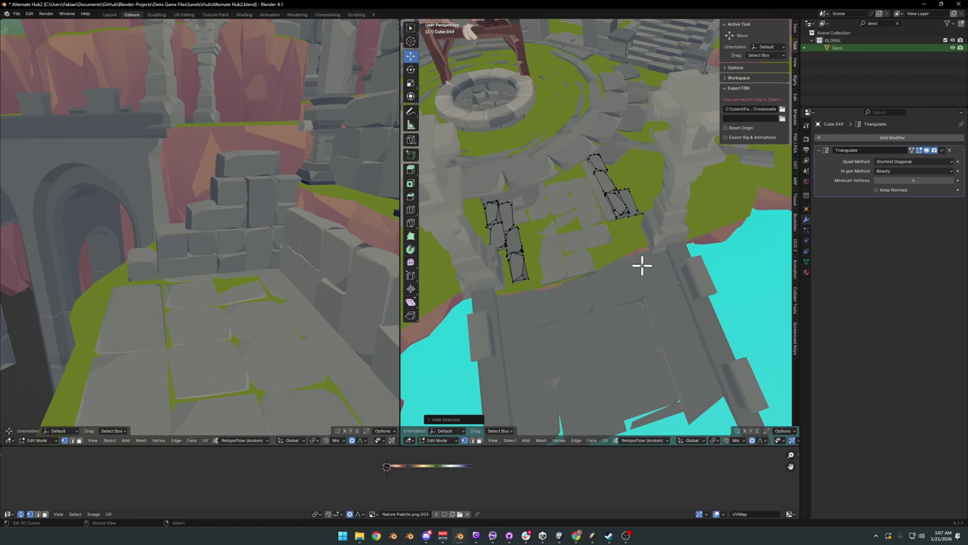
# Step: Reveal the hidden plank faces, delete them, and return to Object Mode
pyautogui.hotkey('alt', 'h')
pyautogui.press('x')
pyautogui.click(639, 268)
pyautogui.press('Tab')
# Step: Hide the selected faces of the arena floor prop and return to Object Mode
pyautogui.moveTo(599, 277)
pyautogui.mouseDown(button='middle')
pyautogui.moveTo(585, 277)
pyautogui.moveTo(650, 276)
pyautogui.moveTo(562, 346)
pyautogui.mouseUp(button='middle')
pyautogui.click(584, 308)
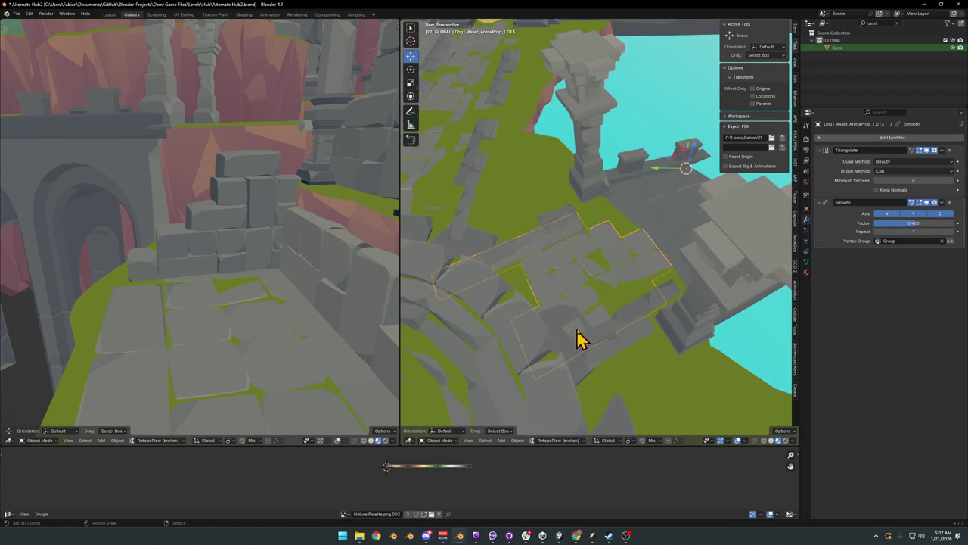
pyautogui.press('Tab')
pyautogui.press('h')
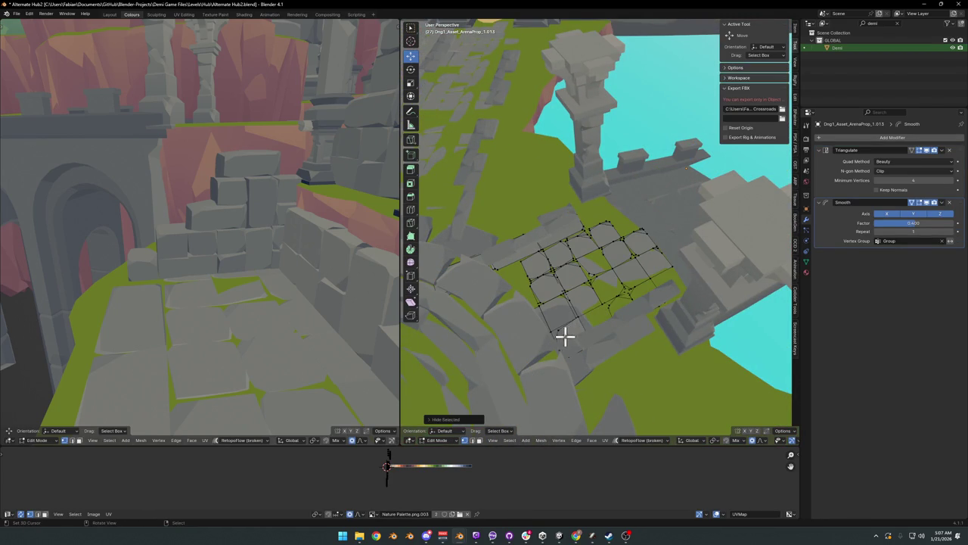
pyautogui.rightClick(583, 344)
pyautogui.click(586, 356)
pyautogui.moveTo(598, 321)
pyautogui.mouseDown(button='middle')
pyautogui.moveTo(642, 288)
pyautogui.moveTo(670, 283)
pyautogui.moveTo(614, 326)
pyautogui.moveTo(594, 298)
pyautogui.moveTo(594, 309)
pyautogui.moveTo(598, 296)
pyautogui.moveTo(577, 335)
pyautogui.moveTo(625, 345)
pyautogui.moveTo(643, 309)
pyautogui.moveTo(606, 328)
pyautogui.moveTo(580, 227)
pyautogui.mouseUp(button='middle')
# Step: Save the file, unhide all collision meshes, and select the bridge wall SD_Wall_08.007
pyautogui.hotkey('ctrl', 's')
pyautogui.hotkey('alt', 'h')
pyautogui.click(625, 312)
pyautogui.scroll(3, 575, 177)
pyautogui.click(635, 212)
# Step: Orbit and zoom the view from the bridge wall over toward the well
pyautogui.moveTo(635, 212)
pyautogui.mouseDown(button='middle')
pyautogui.moveTo(610, 264)
pyautogui.moveTo(612, 233)
pyautogui.moveTo(681, 254)
pyautogui.moveTo(627, 244)
pyautogui.mouseUp(button='middle')
pyautogui.moveTo(577, 271)
pyautogui.mouseDown(button='middle')
pyautogui.moveTo(575, 251)
pyautogui.moveTo(567, 260)
pyautogui.mouseUp(button='middle')
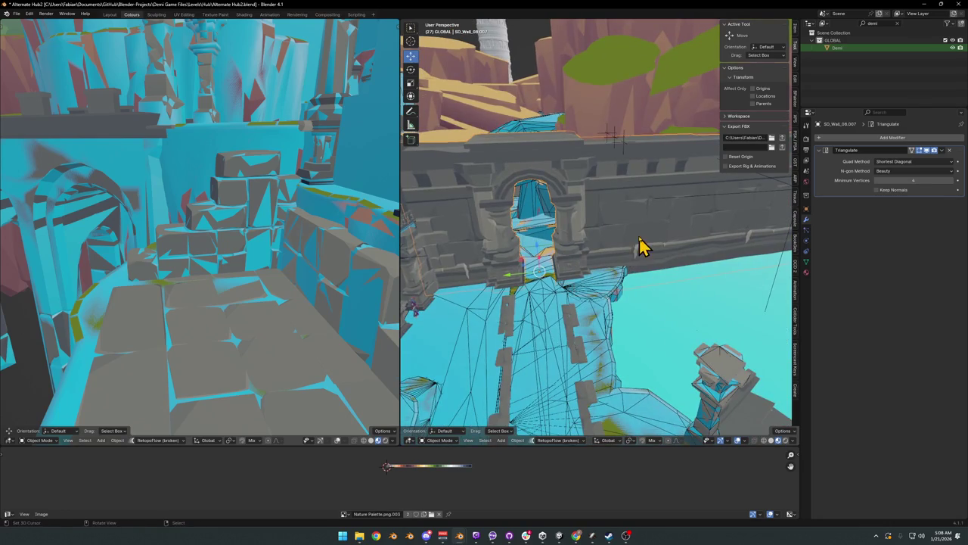
pyautogui.scroll(-3, 640, 244)
pyautogui.scroll(-2, 629, 265)
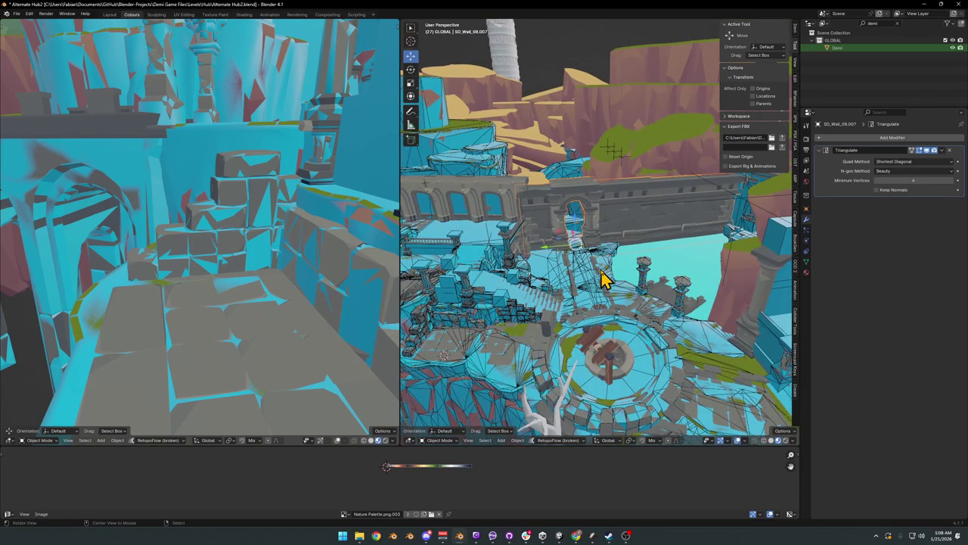
pyautogui.scroll(2, 628, 269)
pyautogui.scroll(2, 601, 264)
pyautogui.scroll(1, 600, 264)
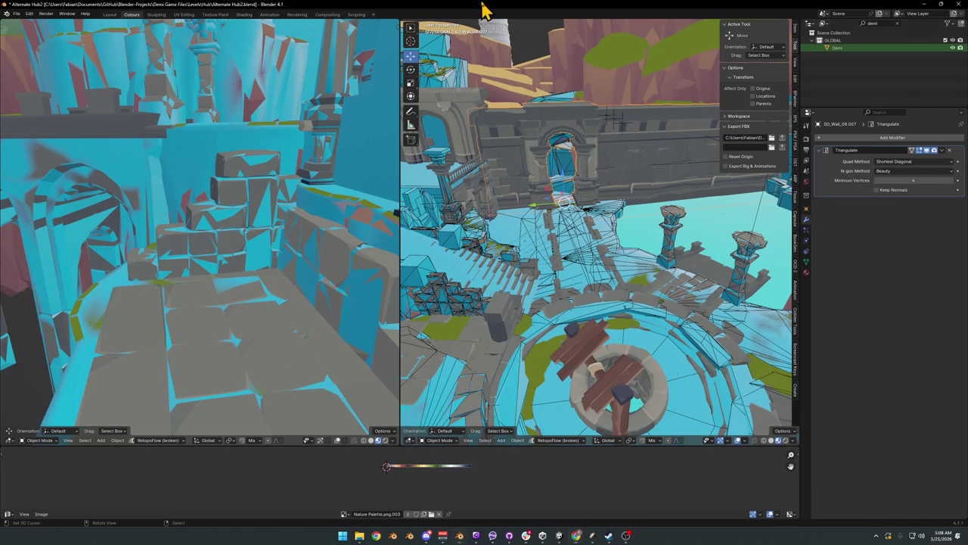
pyautogui.scroll(-2, 651, 314)
pyautogui.scroll(-2, 673, 313)
pyautogui.scroll(3, 658, 295)
pyautogui.scroll(3, 627, 291)
pyautogui.scroll(2, 605, 286)
# Step: Select the well's inner shaft, orbit around it, and save the level file
pyautogui.click(597, 280)
pyautogui.moveTo(597, 279)
pyautogui.mouseDown(button='middle')
pyautogui.moveTo(612, 280)
pyautogui.moveTo(601, 275)
pyautogui.moveTo(610, 252)
pyautogui.moveTo(603, 279)
pyautogui.moveTo(583, 272)
pyautogui.moveTo(629, 273)
pyautogui.mouseUp(button='middle')
pyautogui.hotkey('ctrl', 's')
pyautogui.click(627, 264)
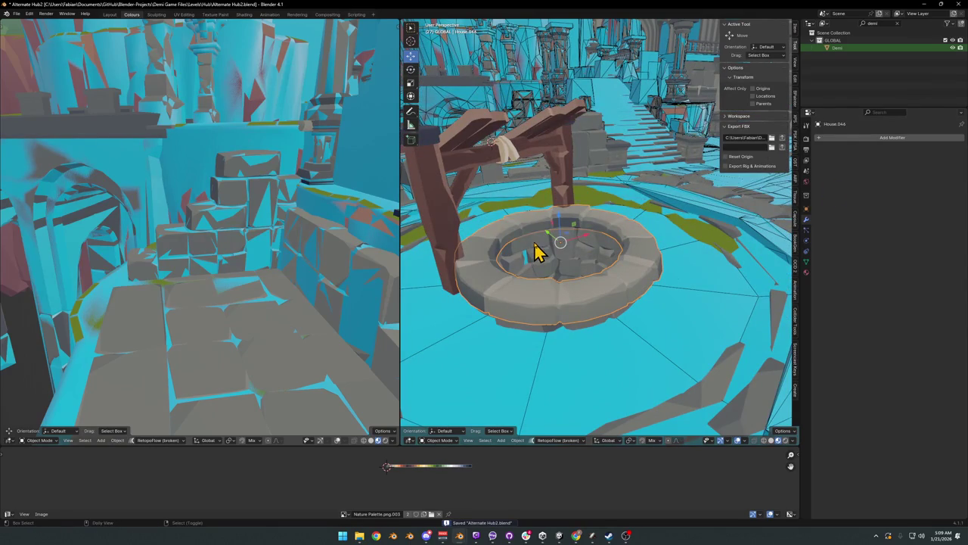
# Step: Add a re-meshed collider to the stone ring at decimate ratio 0.700 (584 faces)
pyautogui.hotkey('shift', 'c')
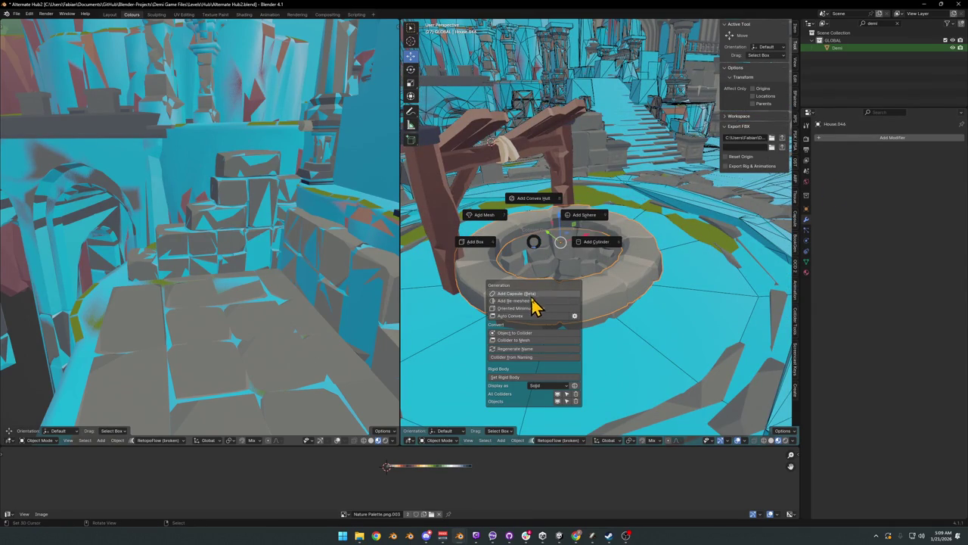
pyautogui.click(609, 272)
pyautogui.press('d')
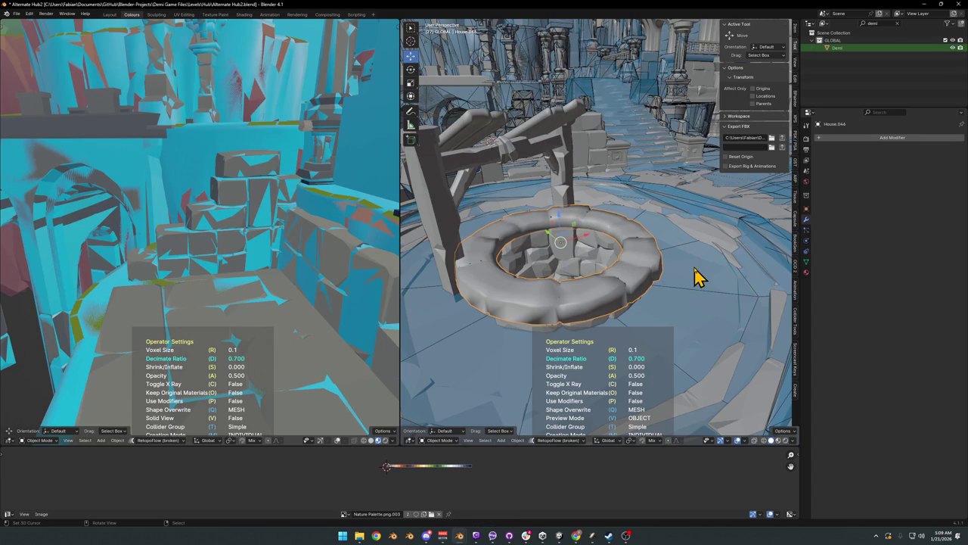
pyautogui.click(699, 277)
# Step: Apply rotation and scale to the stone ring and shade it smooth
pyautogui.hotkey('ctrl', 'a')
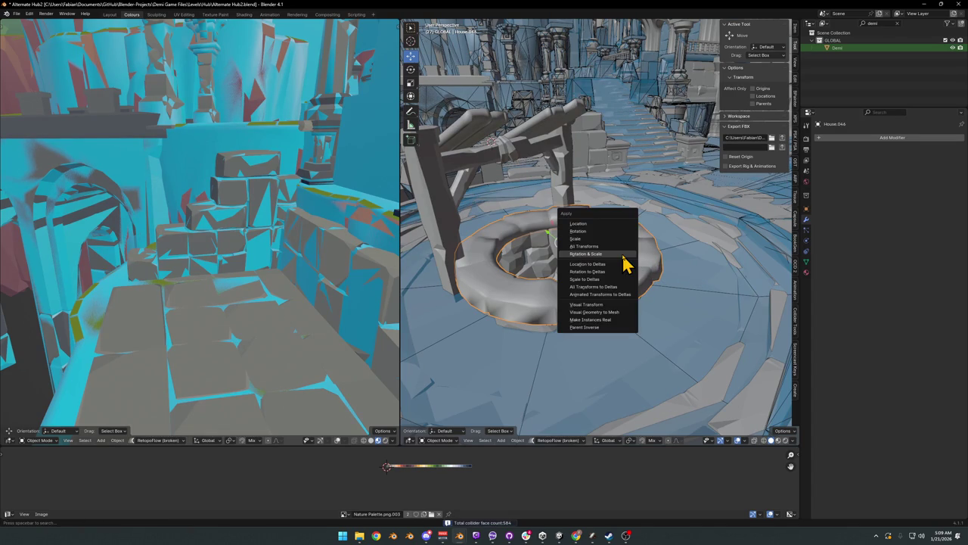
pyautogui.click(624, 256)
pyautogui.rightClick(634, 261)
pyautogui.click(636, 260)
# Step: Generate a new re-meshed ring collider at about 0.738 decimation, 394 faces
pyautogui.hotkey('shift', 'alt', 'c')
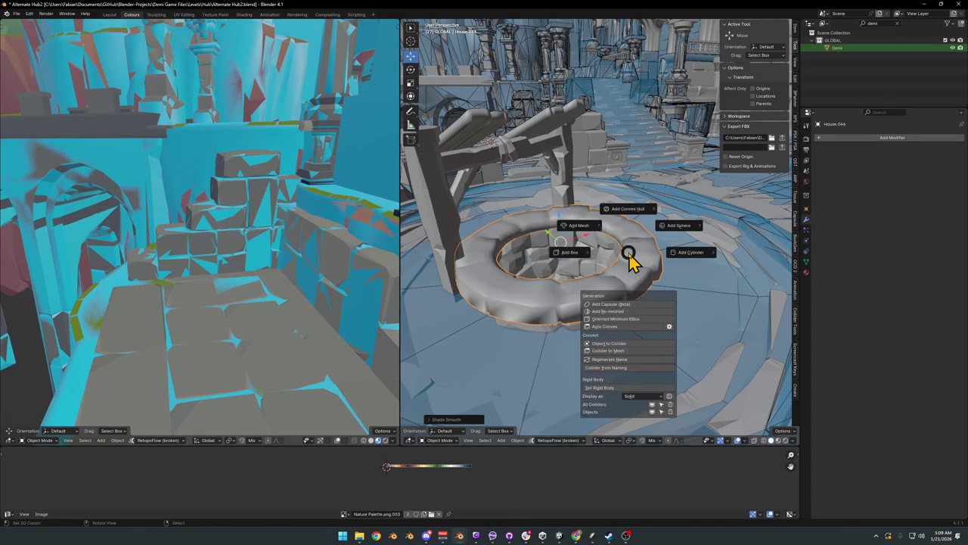
pyautogui.click(626, 312)
pyautogui.press('Escape')
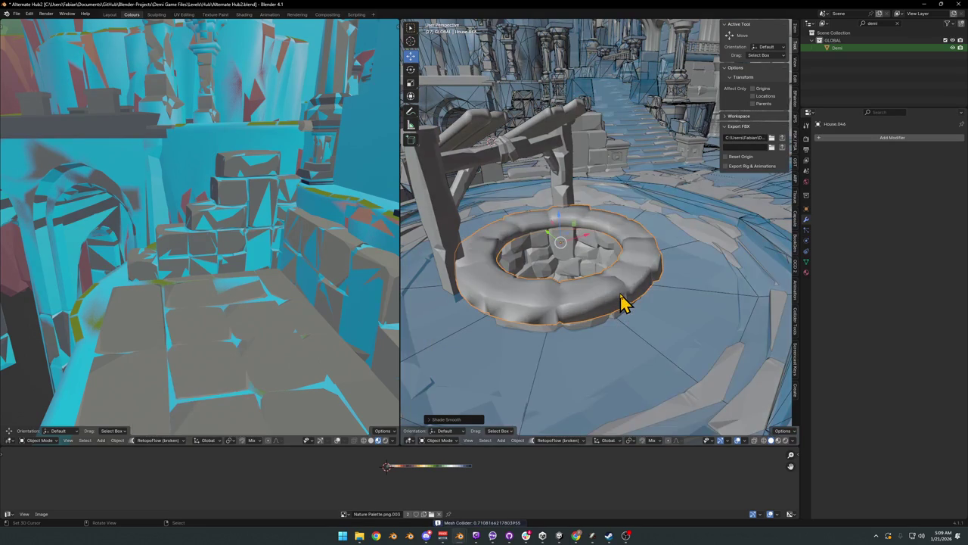
pyautogui.hotkey('shift', 'alt', 'c')
pyautogui.press('Escape')
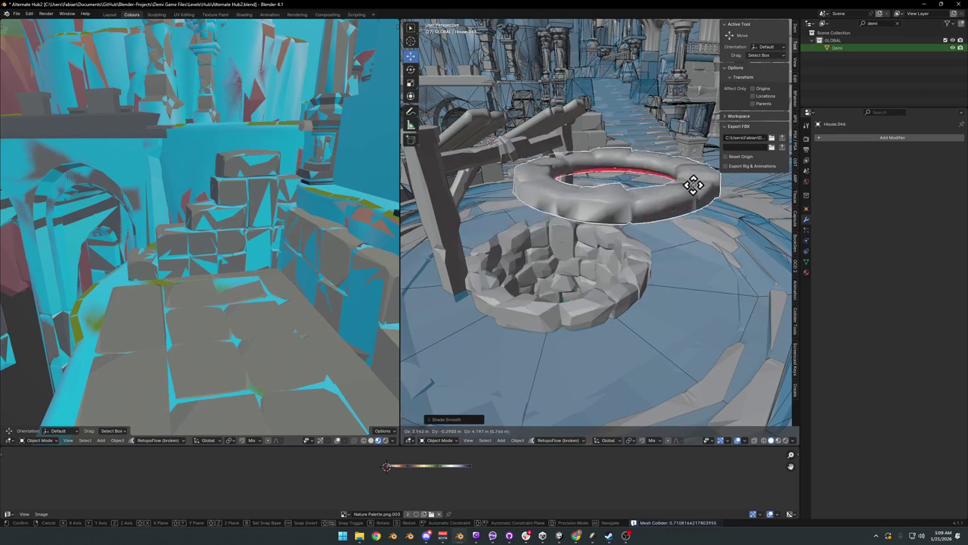
pyautogui.hotkey('shift', 'alt', 'c')
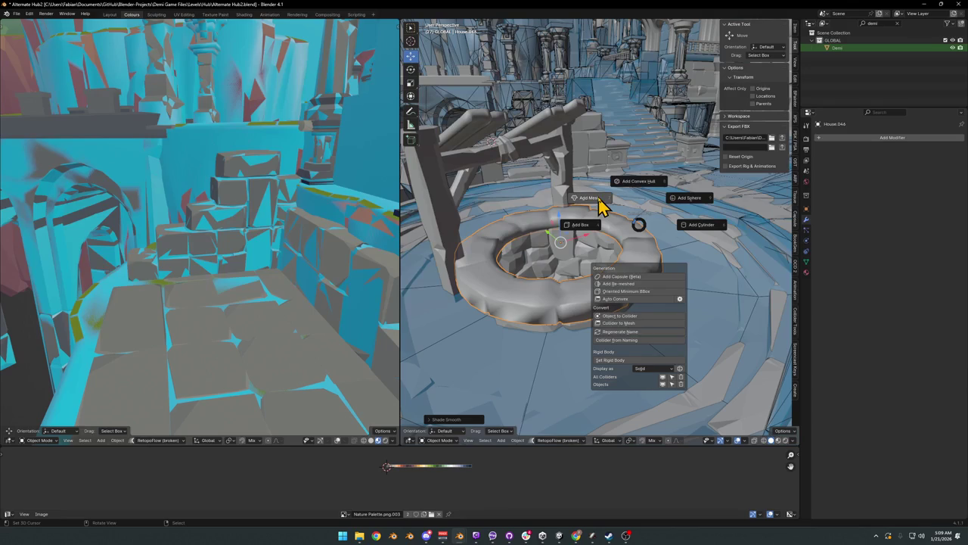
pyautogui.click(599, 201)
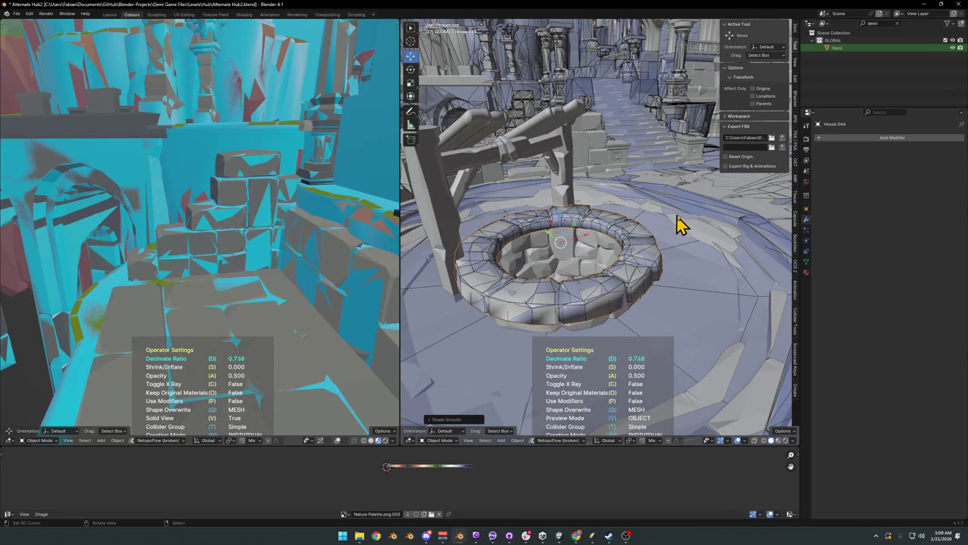
pyautogui.click(688, 223)
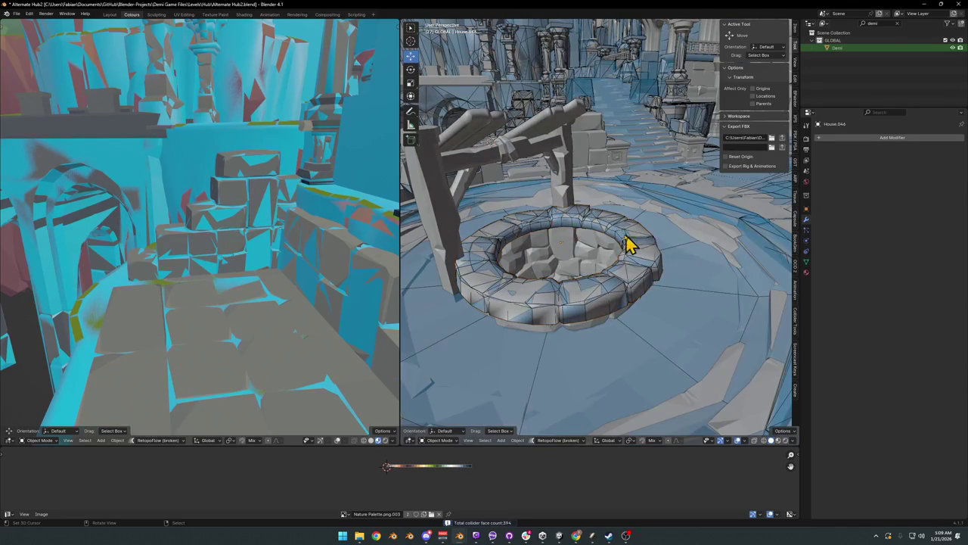
# Step: Lift the ring collider to inspect it, set it back, and select the inner shaft
pyautogui.moveTo(575, 298); pyautogui.dragTo(616, 325, button='middle')
pyautogui.moveTo(619, 324)
pyautogui.mouseDown()
pyautogui.moveTo(646, 258)
pyautogui.moveTo(575, 335)
pyautogui.mouseUp()
pyautogui.moveTo(587, 361); pyautogui.dragTo(612, 299, button='middle')
pyautogui.click(587, 261)
pyautogui.scroll(3, 587, 260)
pyautogui.hotkey('shift', 'alt', 'c')
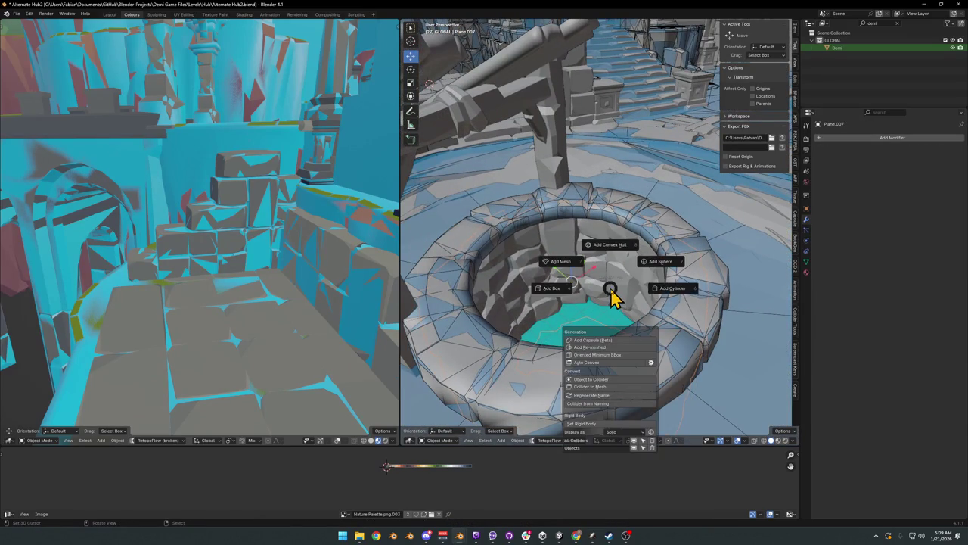
# Step: Try Auto Convex, then add a convex hull collider to the well's inner shaft
pyautogui.click(597, 363)
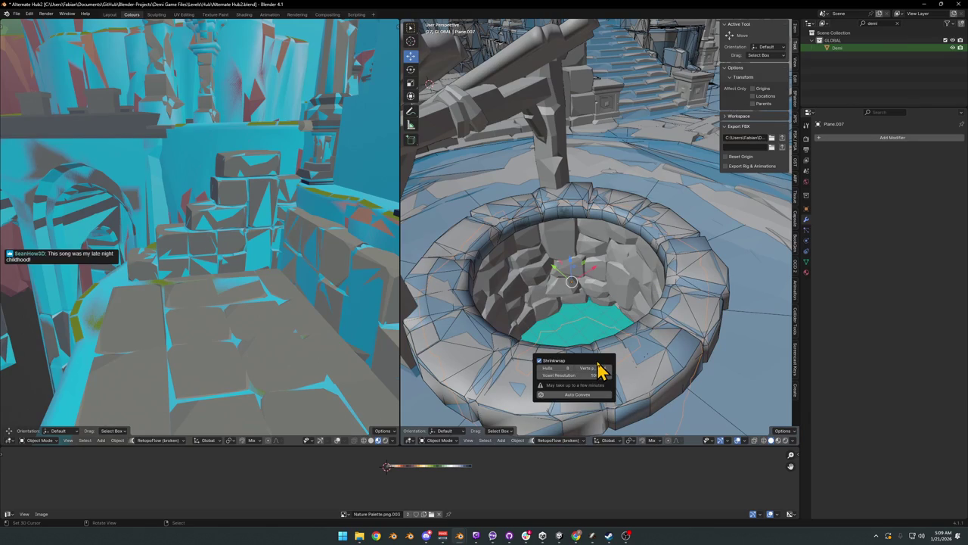
pyautogui.press('Escape')
pyautogui.hotkey('shift', 'alt', 'c')
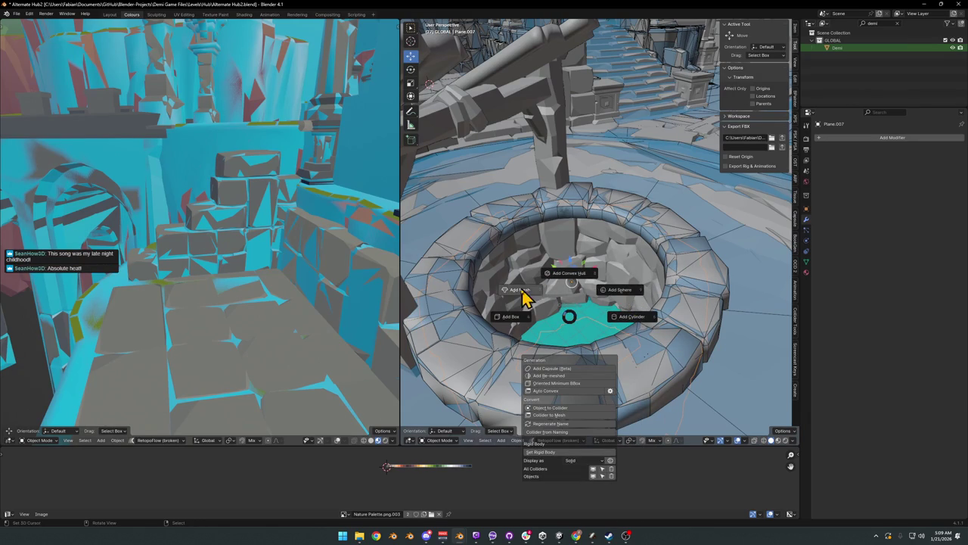
pyautogui.click(569, 282)
pyautogui.click(564, 285)
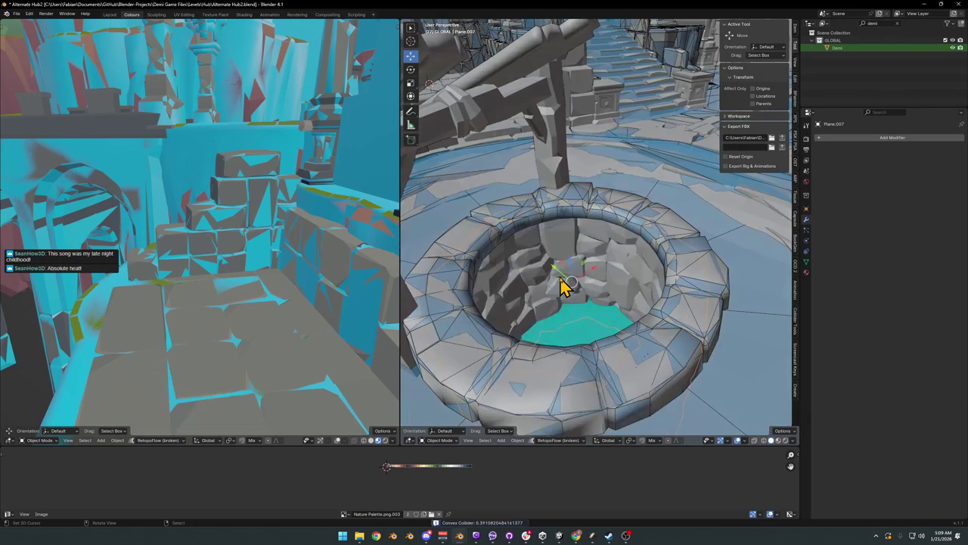
# Step: Add a re-meshed collider to the shaft with decimate ratio 0.010
pyautogui.hotkey('shift', 'alt', 'c')
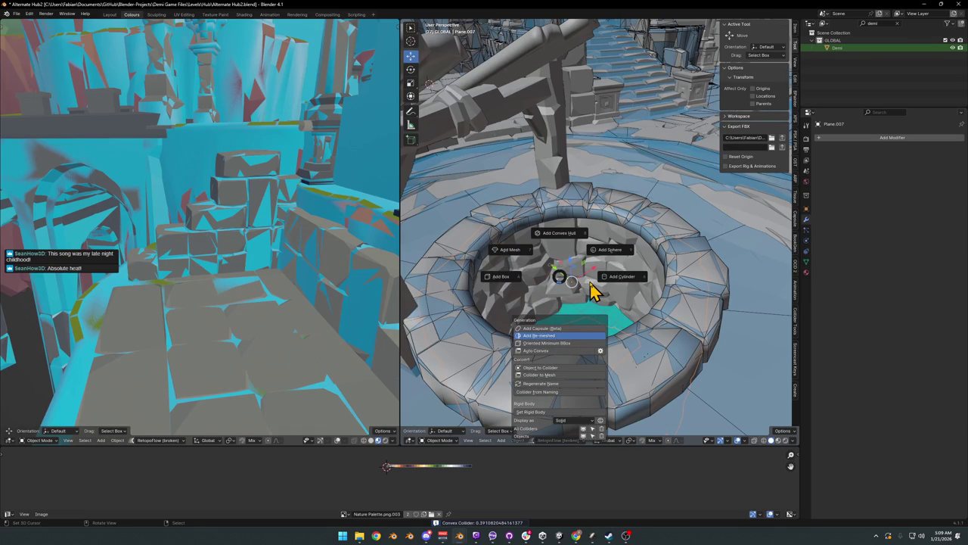
pyautogui.press('Return')
pyautogui.press('d')
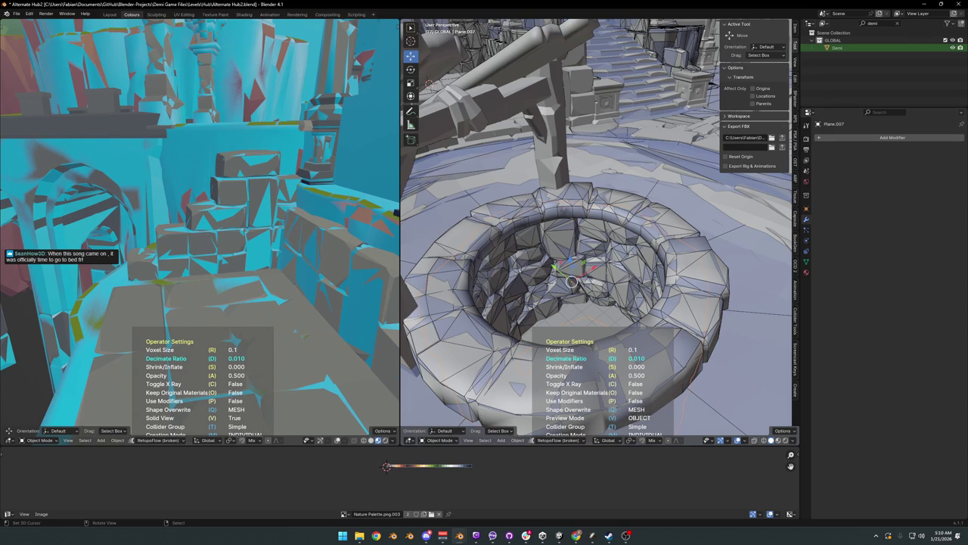
pyautogui.press('Return')
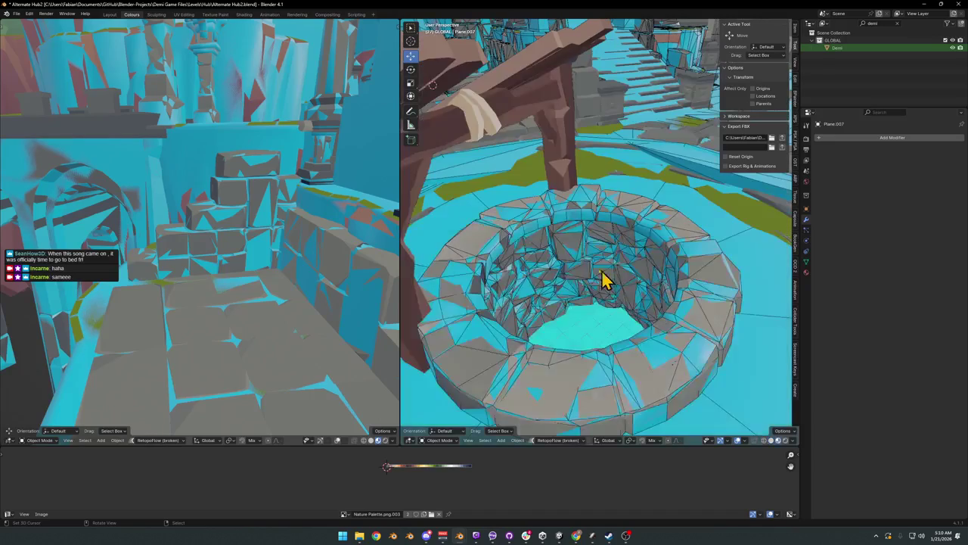
pyautogui.hotkey('shift', 'd')
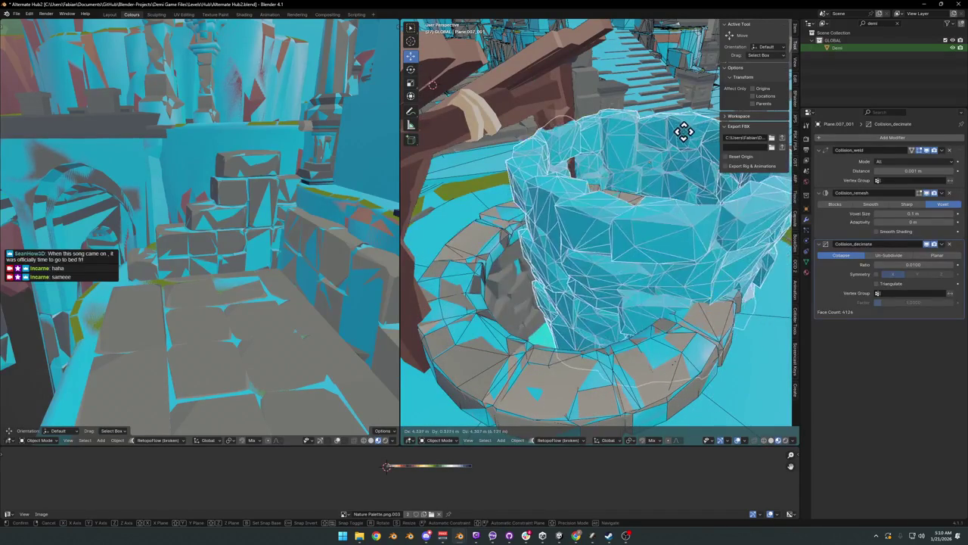
# Step: Cancel the duplicate's move and delete the stray collider Plane.007_001
pyautogui.rightClick(601, 234)
pyautogui.scroll(2, 600, 254)
pyautogui.scroll(1, 598, 257)
pyautogui.scroll(2, 602, 261)
pyautogui.scroll(2, 593, 265)
pyautogui.moveTo(593, 261)
pyautogui.mouseDown(button='middle')
pyautogui.moveTo(643, 242)
pyautogui.moveTo(605, 277)
pyautogui.moveTo(692, 253)
pyautogui.moveTo(620, 265)
pyautogui.moveTo(572, 257)
pyautogui.moveTo(622, 223)
pyautogui.moveTo(629, 237)
pyautogui.moveTo(653, 238)
pyautogui.moveTo(619, 280)
pyautogui.mouseUp(button='middle')
pyautogui.scroll(-5, 642, 242)
pyautogui.press('Delete')
# Step: Orbit toward the stairs and select the ruined stair block DK_Ruins_00.013
pyautogui.scroll(3, 575, 213)
pyautogui.moveTo(575, 213)
pyautogui.mouseDown(button='middle')
pyautogui.moveTo(654, 263)
pyautogui.moveTo(648, 202)
pyautogui.mouseUp(button='middle')
pyautogui.click(622, 246)
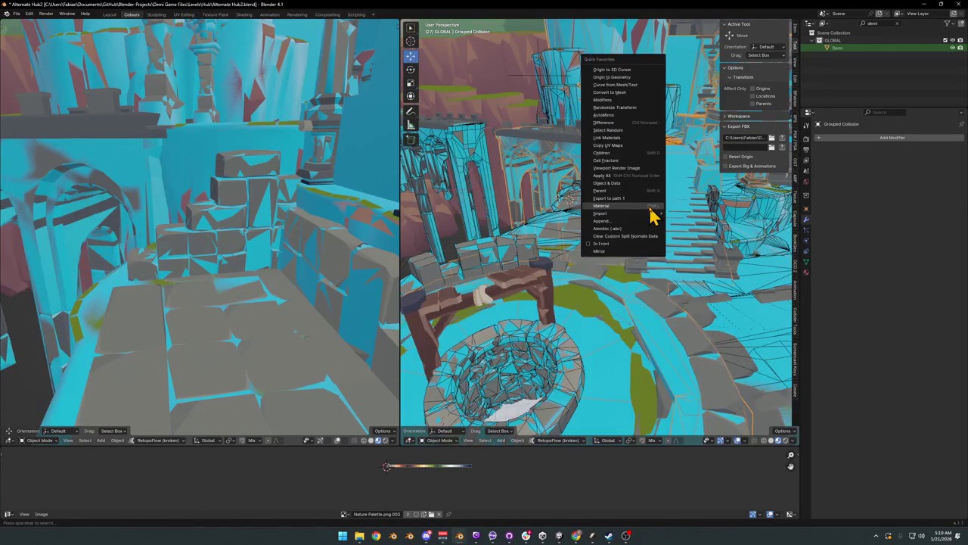
# Step: Hide the collider display and orbit around the well to the walled floor
pyautogui.click(653, 215)
pyautogui.moveTo(641, 238)
pyautogui.mouseDown(button='middle')
pyautogui.moveTo(623, 242)
pyautogui.moveTo(621, 276)
pyautogui.moveTo(713, 249)
pyautogui.moveTo(690, 268)
pyautogui.moveTo(590, 252)
pyautogui.mouseUp(button='middle')
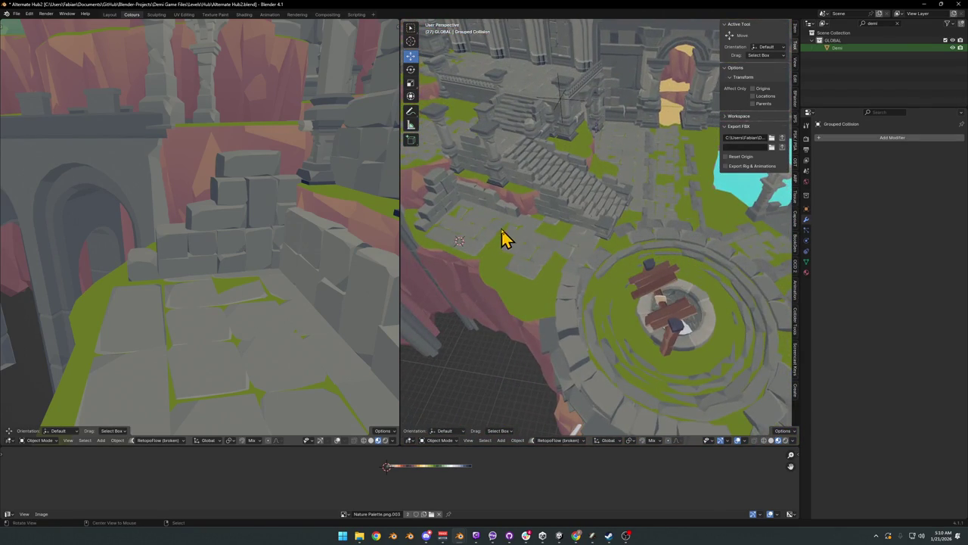
pyautogui.scroll(3, 506, 239)
pyautogui.scroll(2, 627, 268)
pyautogui.scroll(2, 656, 255)
pyautogui.keyDown('shift'); pyautogui.scroll(1, 655, 257); pyautogui.keyUp('shift')
pyautogui.scroll(3, 639, 257)
pyautogui.moveTo(635, 262); pyautogui.dragTo(600, 251, button='middle')
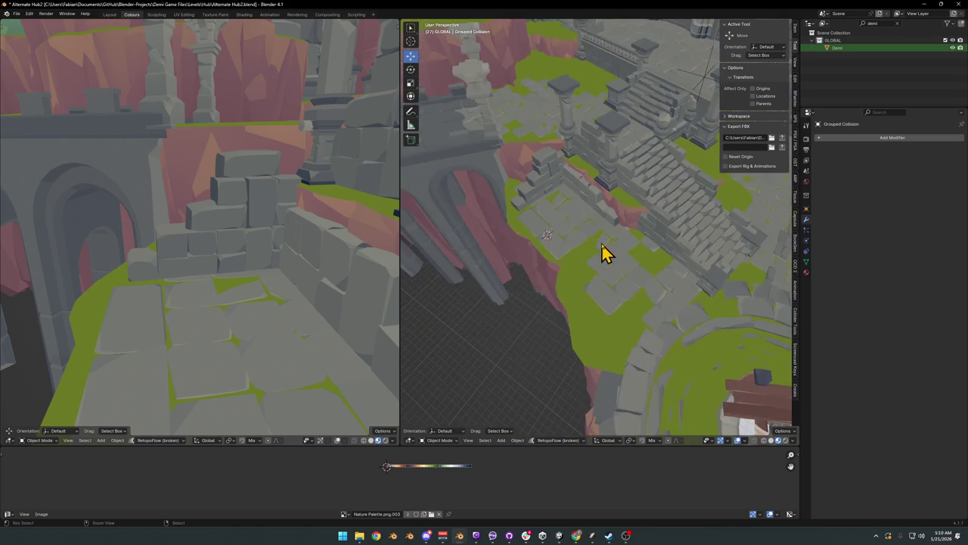
# Step: Show the collider display again and bring up collider options over DK_Ruins_00.013
pyautogui.press('a')
pyautogui.moveTo(715, 311)
pyautogui.mouseDown(button='middle')
pyautogui.moveTo(605, 251)
pyautogui.moveTo(572, 249)
pyautogui.moveTo(653, 252)
pyautogui.mouseUp(button='middle')
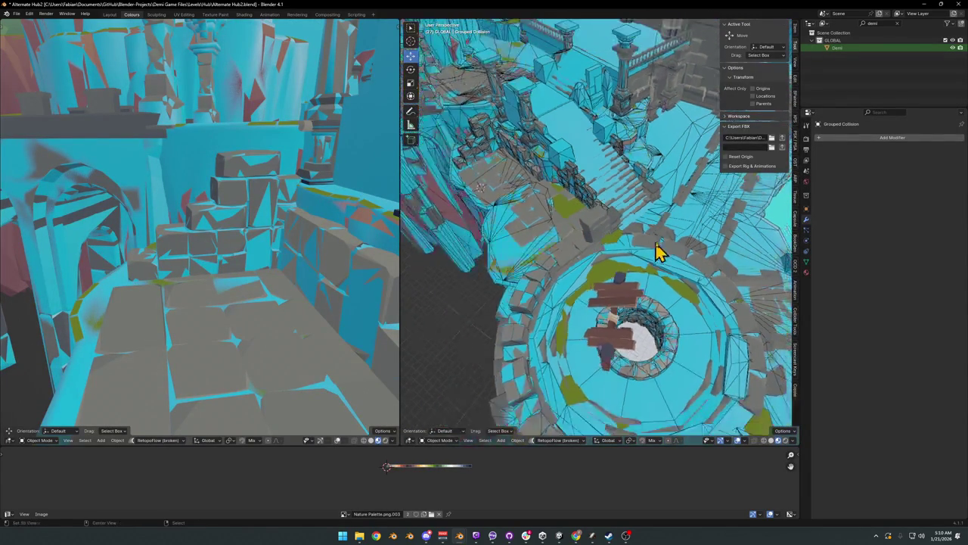
pyautogui.scroll(3, 611, 231)
pyautogui.hotkey('shift', 'c')
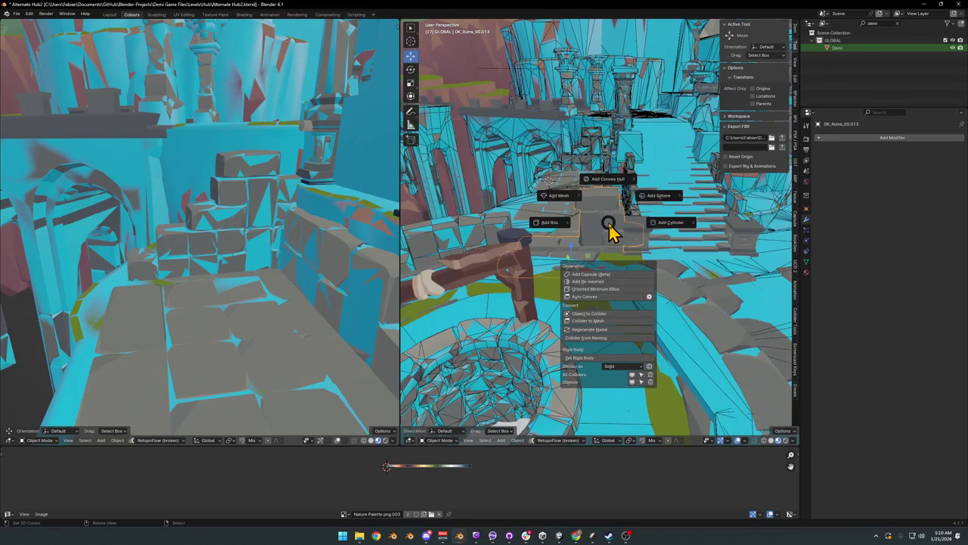
# Step: Add a re-meshed collider to the stair block at decimate ratio 0.970
pyautogui.click(611, 282)
pyautogui.press('d')
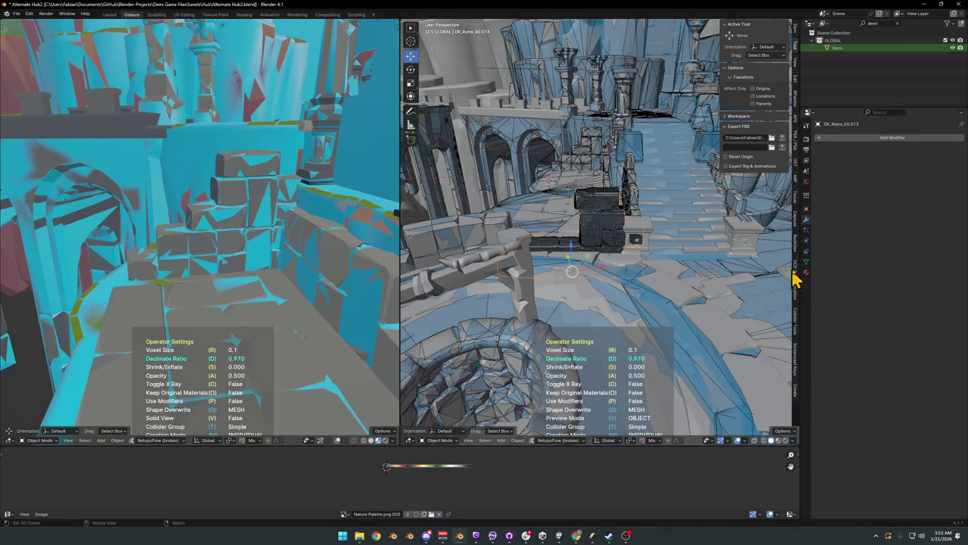
pyautogui.click(656, 279)
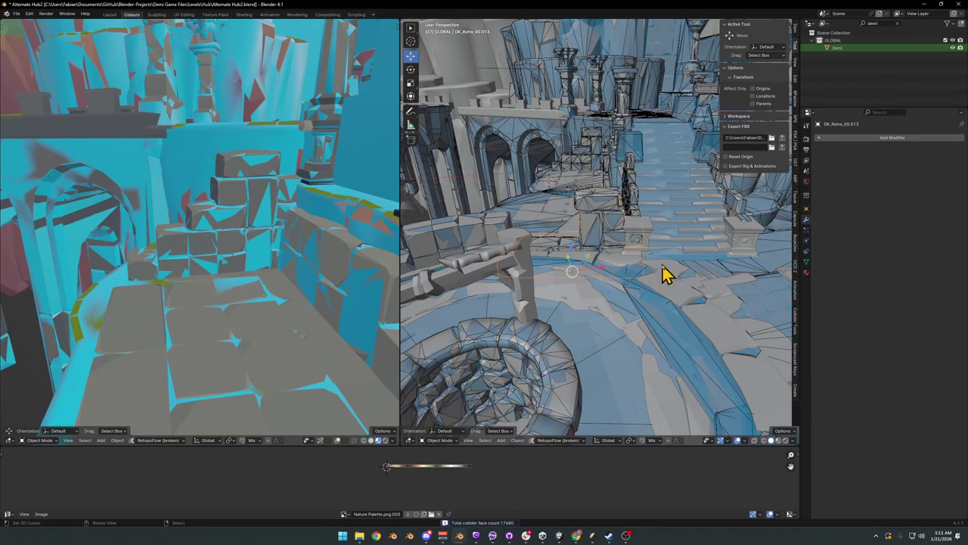
pyautogui.scroll(3, 645, 230)
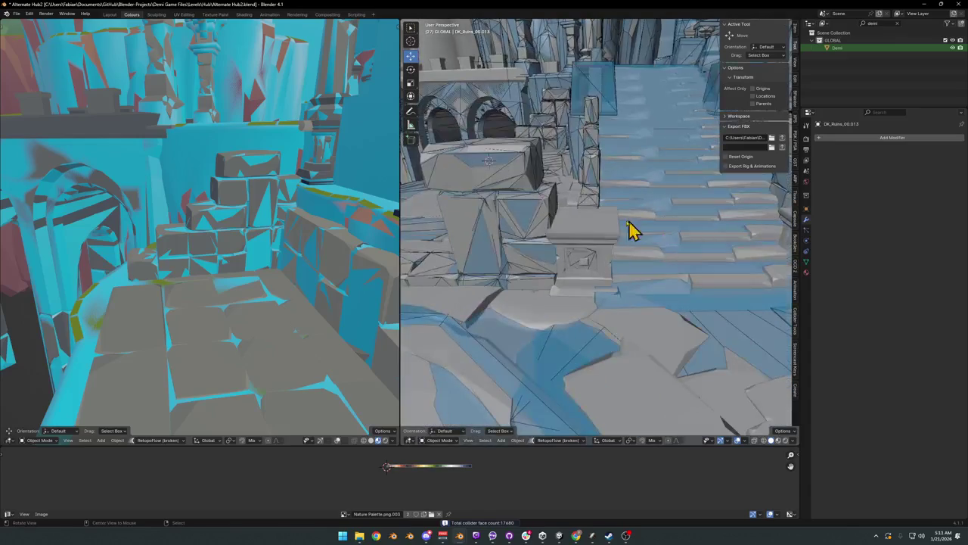
# Step: In the Grouped Collision mesh, move both stair-base box colliders along Y
pyautogui.click(612, 106)
pyautogui.scroll(2, 597, 278)
pyautogui.press('Tab')
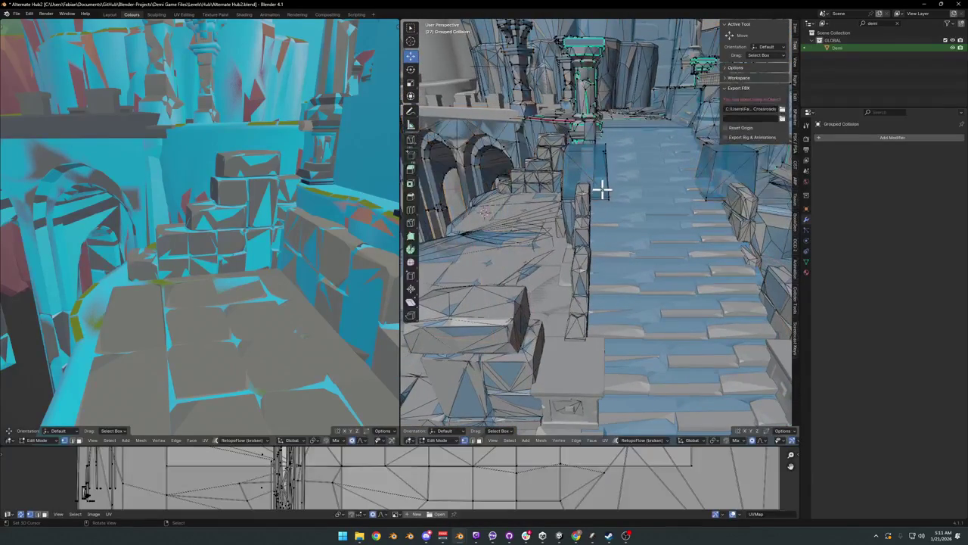
pyautogui.press('l')
pyautogui.press('l')
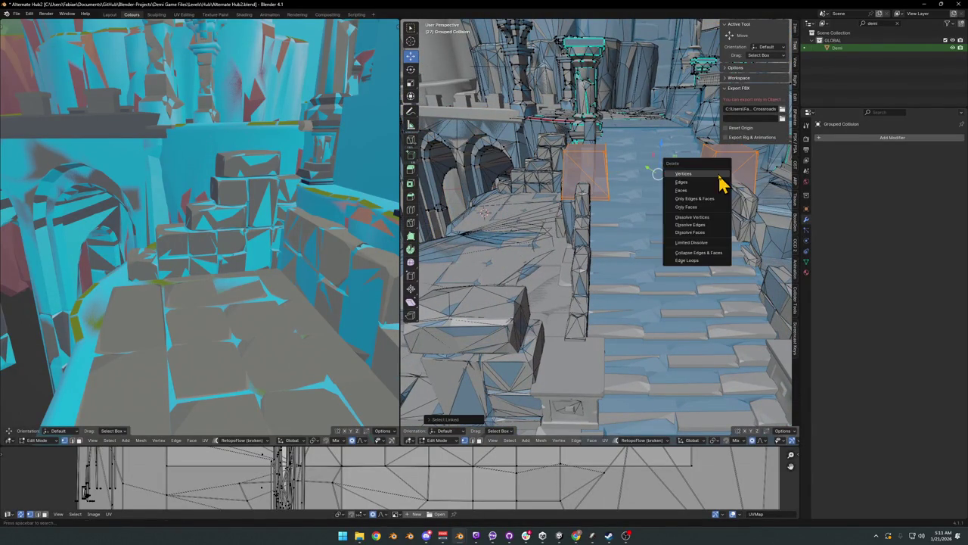
pyautogui.moveTo(662, 251)
pyautogui.mouseDown(button='middle')
pyautogui.moveTo(653, 266)
pyautogui.moveTo(612, 227)
pyautogui.moveTo(583, 250)
pyautogui.moveTo(609, 223)
pyautogui.moveTo(568, 214)
pyautogui.mouseUp(button='middle')
pyautogui.press('g')
pyautogui.press('y')
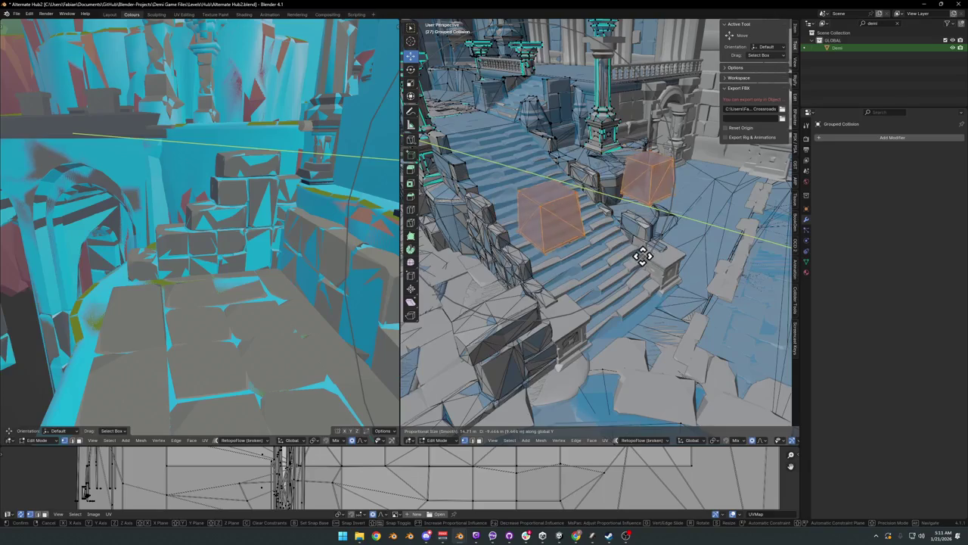
pyautogui.click(644, 325)
# Step: Slide the two boxes horizontally, keeping their height, into their final place
pyautogui.moveTo(644, 324); pyautogui.dragTo(626, 295, button='middle')
pyautogui.press('g')
pyautogui.hotkey('shift', 'z')
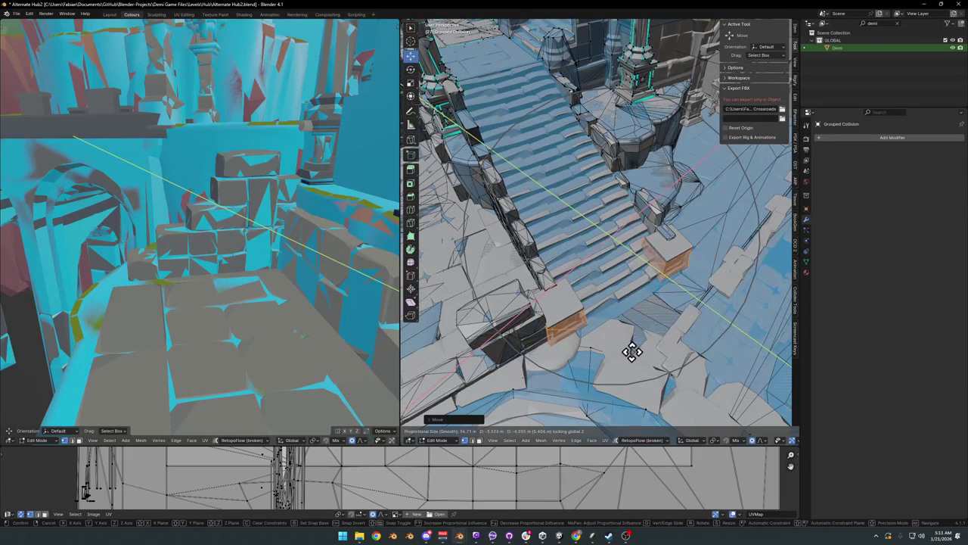
pyautogui.moveTo(632, 351)
pyautogui.mouseDown(button='middle')
pyautogui.moveTo(608, 266)
pyautogui.moveTo(651, 274)
pyautogui.moveTo(573, 264)
pyautogui.mouseUp(button='middle')
pyautogui.press('z')
pyautogui.hotkey('shift', 'z')
pyautogui.click(621, 327)
# Step: Leave Edit Mode and save Alternate Hub2
pyautogui.press('Tab')
pyautogui.hotkey('ctrl', 's')
pyautogui.click(552, 156)
# Step: Give the arched wall a re-meshed collider and save the file
pyautogui.press('KP_Decimal')
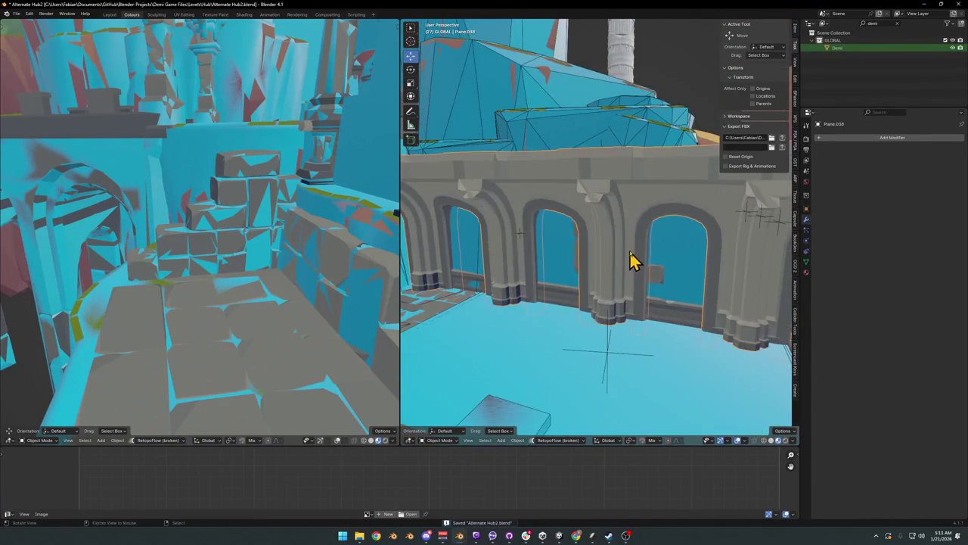
pyautogui.hotkey('shift', 'c')
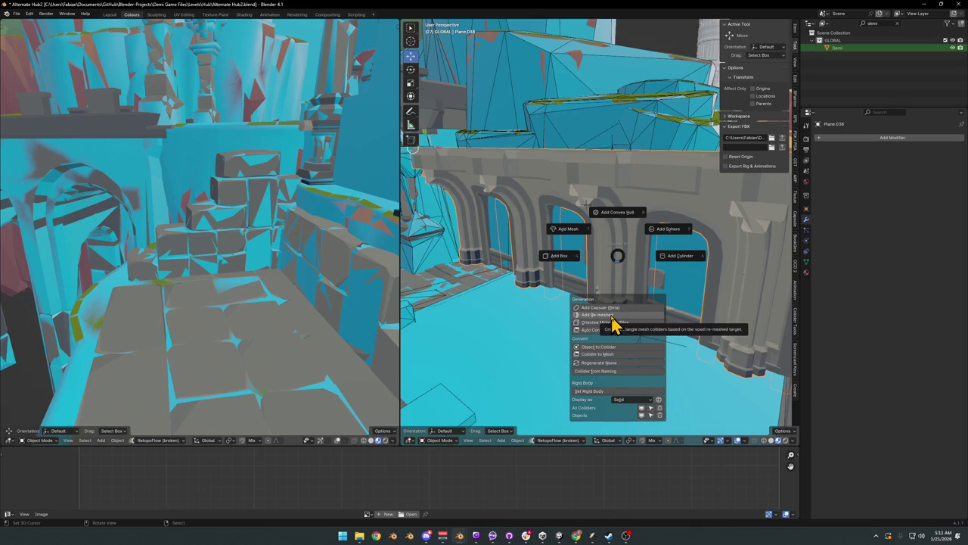
pyautogui.click(614, 315)
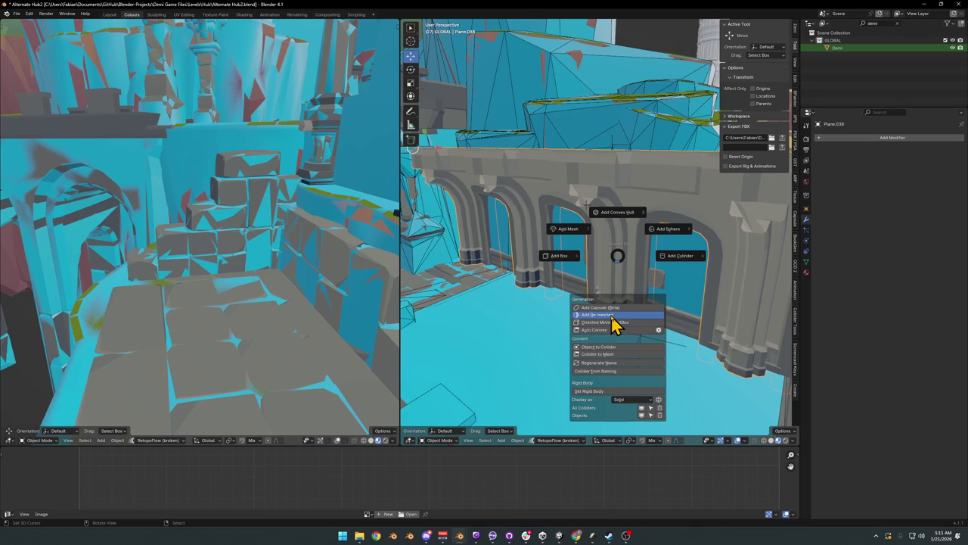
pyautogui.click(583, 290)
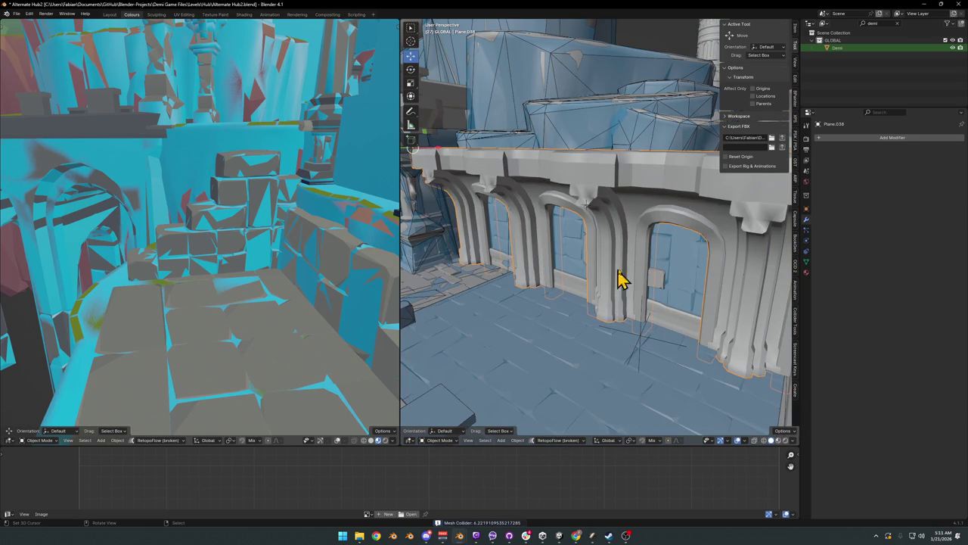
pyautogui.hotkey('ctrl', 's')
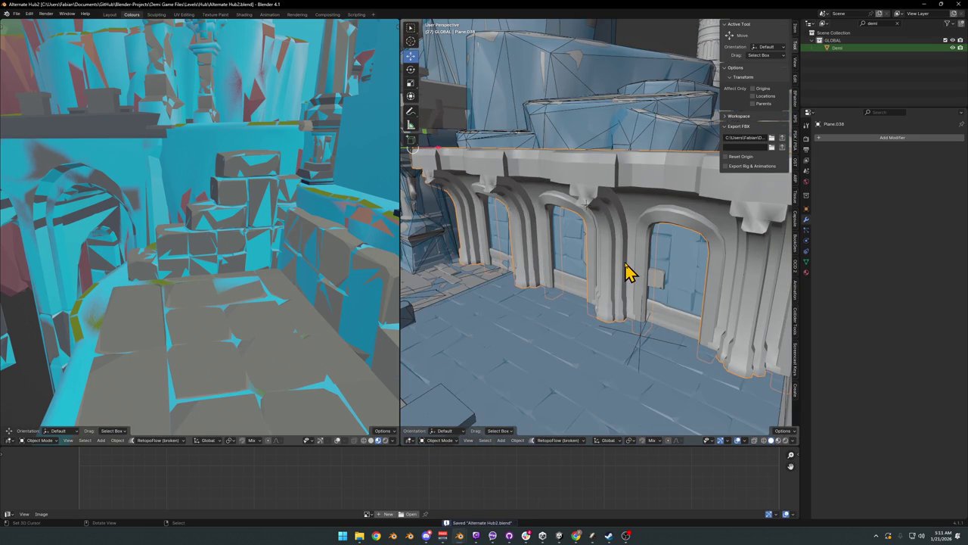
# Step: Add a mesh collider to the arched wall with its decimate ratio lowered to about 0.33
pyautogui.hotkey('shift', 'alt', 'c')
pyautogui.click(567, 253)
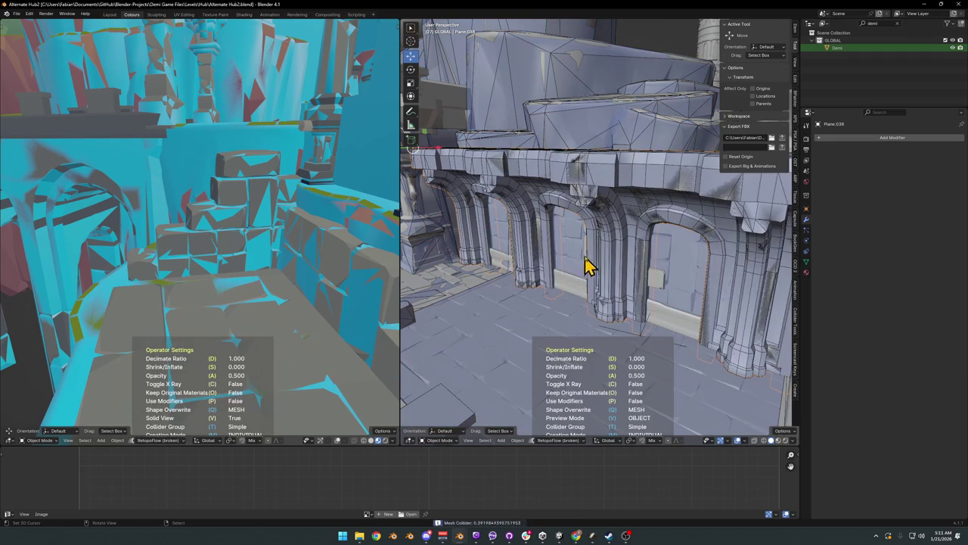
pyautogui.press('d')
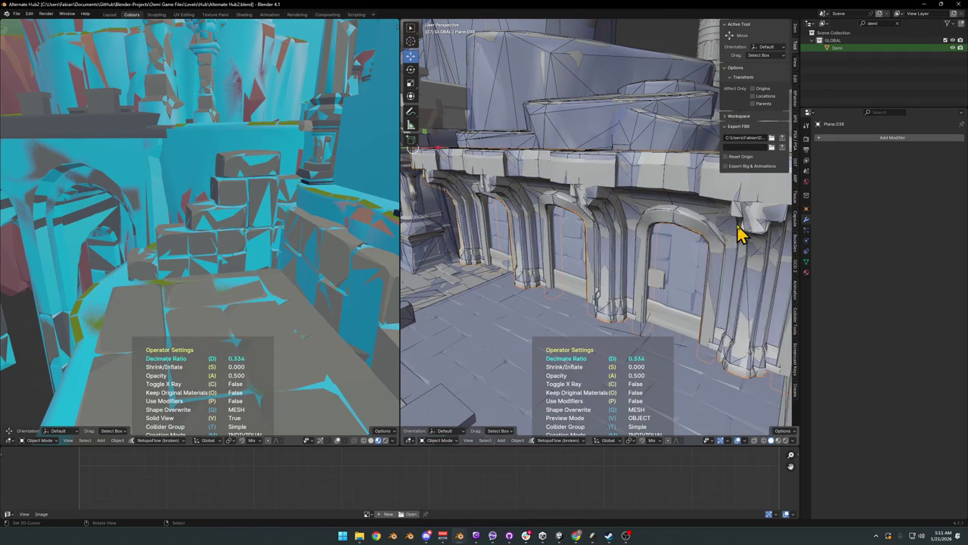
pyautogui.click(731, 233)
# Step: Select the Grouped Collision object, save, and enter Edit Mode on it
pyautogui.moveTo(731, 233)
pyautogui.mouseDown(button='middle')
pyautogui.moveTo(647, 284)
pyautogui.moveTo(652, 270)
pyautogui.mouseUp(button='middle')
pyautogui.moveTo(691, 313)
pyautogui.mouseDown(button='middle')
pyautogui.moveTo(627, 292)
pyautogui.moveTo(659, 309)
pyautogui.moveTo(634, 315)
pyautogui.moveTo(592, 162)
pyautogui.mouseUp(button='middle')
pyautogui.click(622, 293)
pyautogui.hotkey('ctrl', 's')
pyautogui.press('Tab')
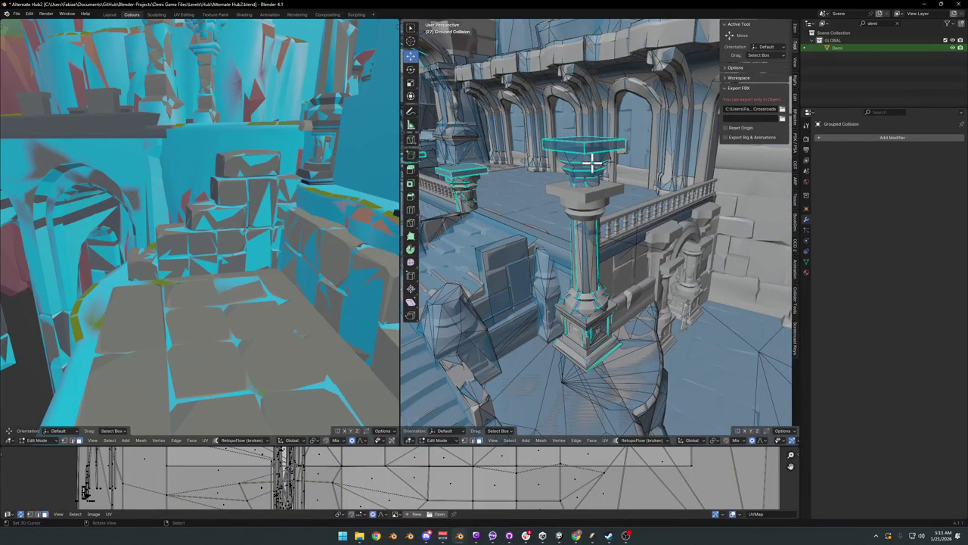
# Step: Isolate the pillar capital faces in local view and switch to solid shading
pyautogui.click(592, 162)
pyautogui.press('KP_Divide')
pyautogui.press('KP_Decimal')
pyautogui.scroll(-3, 607, 163)
pyautogui.scroll(-3, 622, 231)
pyautogui.scroll(-2, 627, 313)
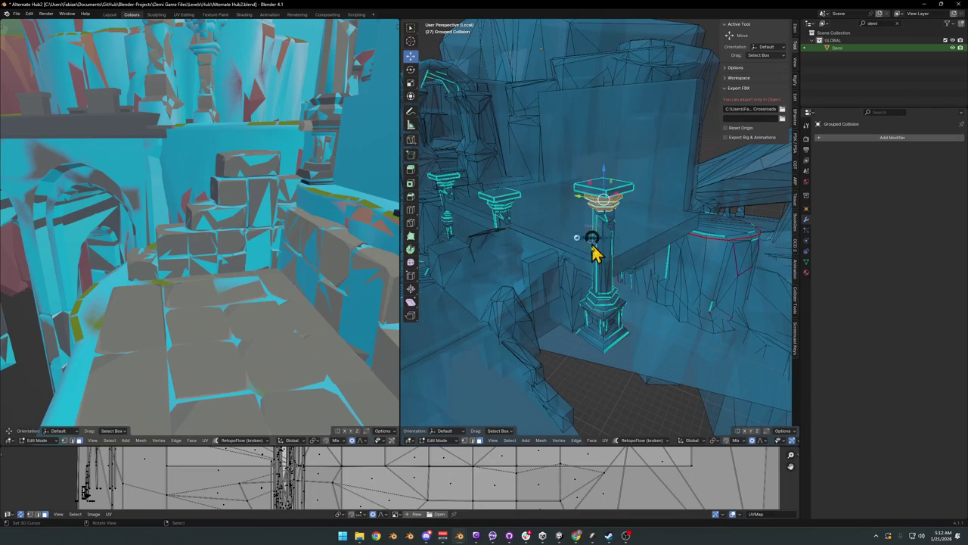
pyautogui.hotkey('alt', 'z')
pyautogui.moveTo(595, 287); pyautogui.dragTo(606, 236, button='middle')
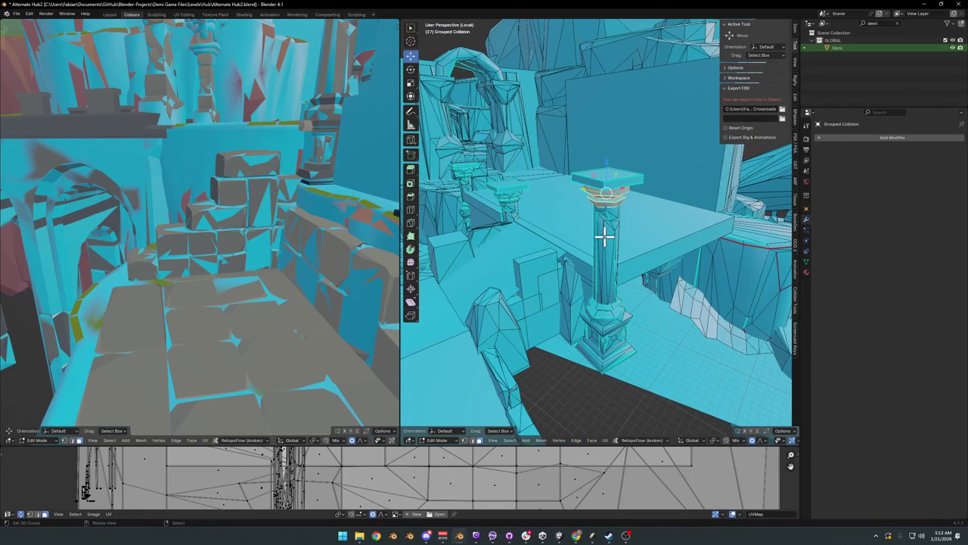
# Step: Select the connected pillar shaft, base and base blocks, and remove them from the mesh
pyautogui.press('l')
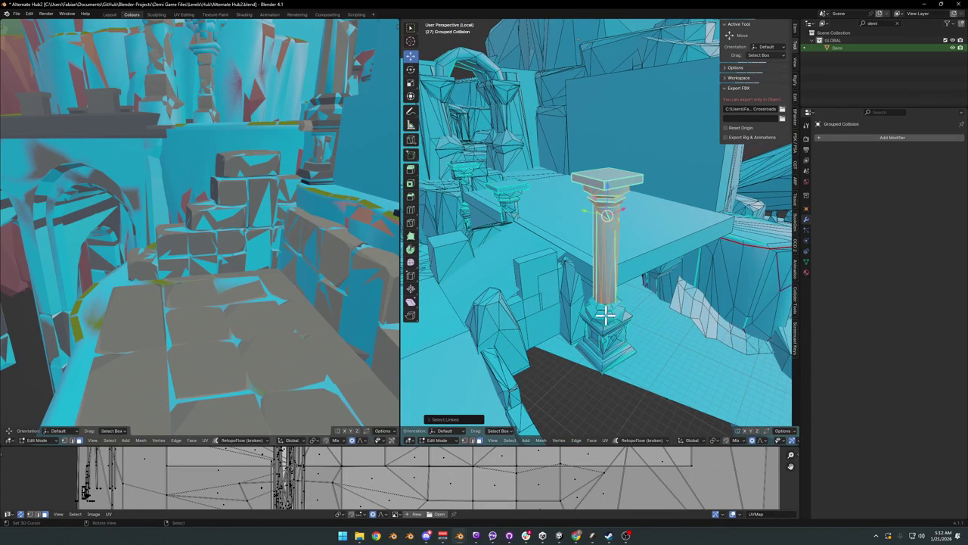
pyautogui.press('l')
pyautogui.press('l')
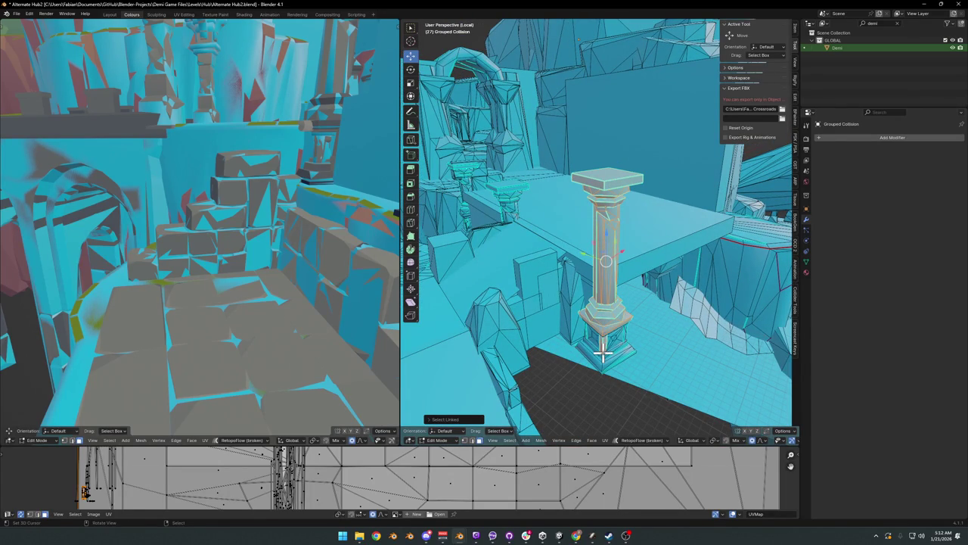
pyautogui.scroll(5, 611, 342)
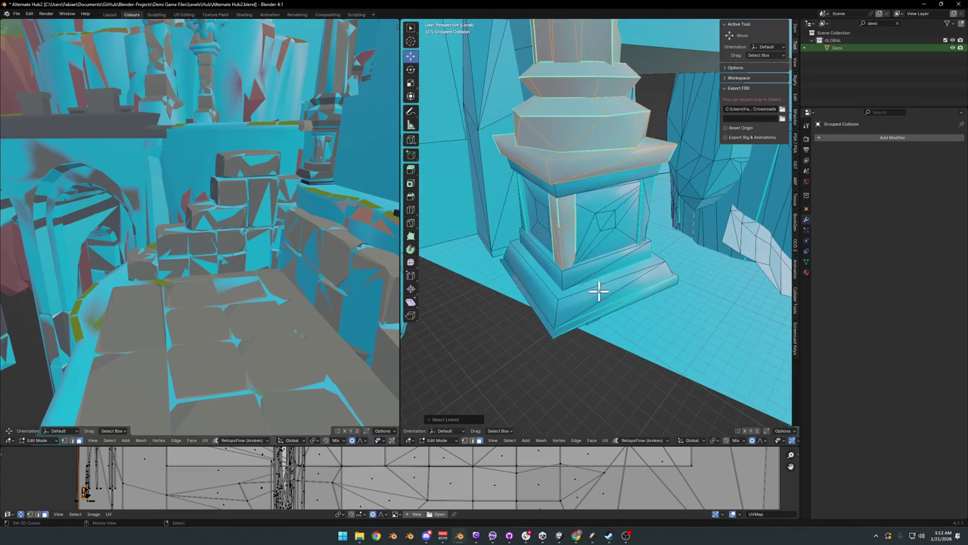
pyautogui.press('l')
pyautogui.press('l')
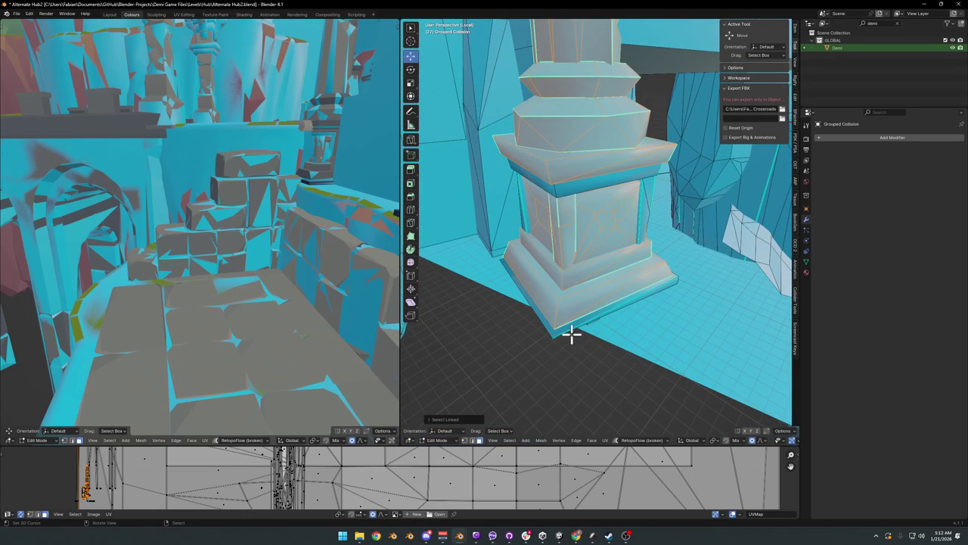
pyautogui.moveTo(579, 324); pyautogui.dragTo(637, 249, button='middle')
pyautogui.moveTo(655, 212)
pyautogui.mouseDown(button='middle')
pyautogui.moveTo(683, 259)
pyautogui.moveTo(693, 252)
pyautogui.mouseUp(button='middle')
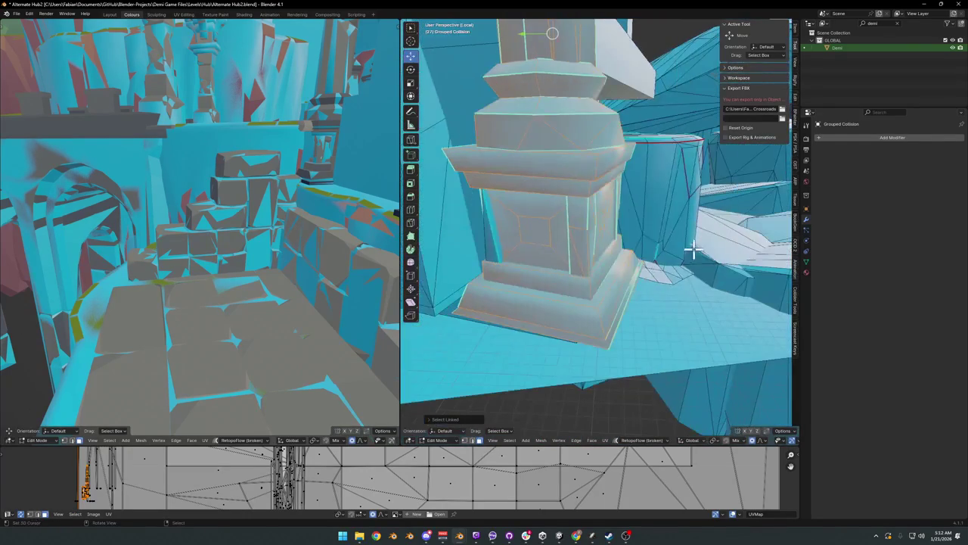
pyautogui.press('h')
# Step: Reveal hidden geometry, exit local view, return to Object Mode and select the stone pillar
pyautogui.moveTo(544, 242)
pyautogui.mouseDown(button='middle')
pyautogui.moveTo(566, 248)
pyautogui.moveTo(579, 288)
pyautogui.mouseUp(button='middle')
pyautogui.hotkey('alt', 'h')
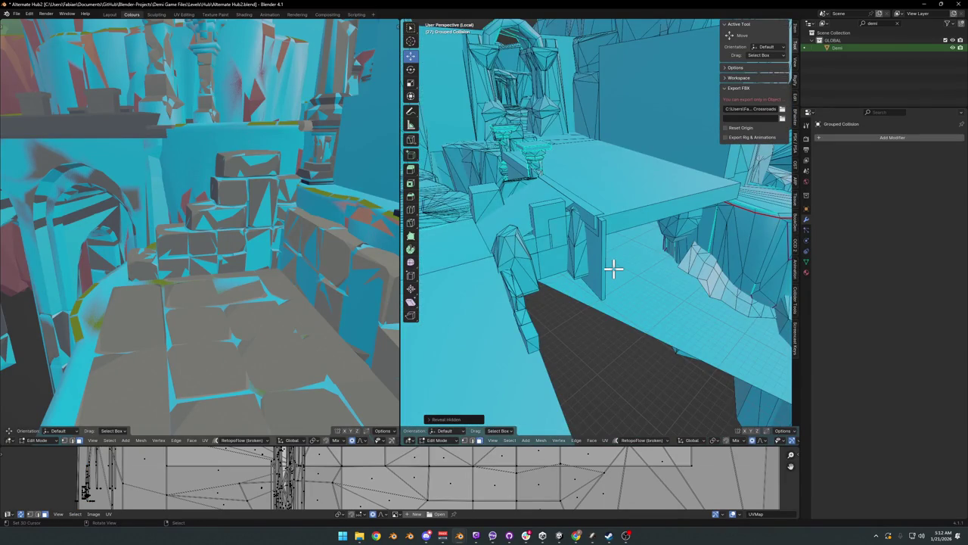
pyautogui.press('/')
pyautogui.press('Tab')
pyautogui.click(584, 291)
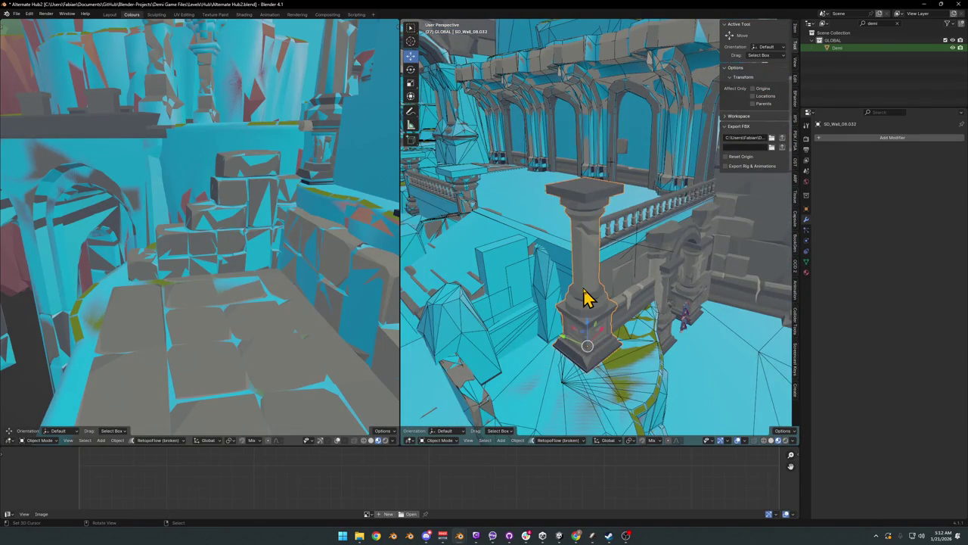
# Step: Add a re-meshed collider to pillar SD_Wall_08.032 with decimate ratio 0.010
pyautogui.hotkey('shift', 'alt', 'c')
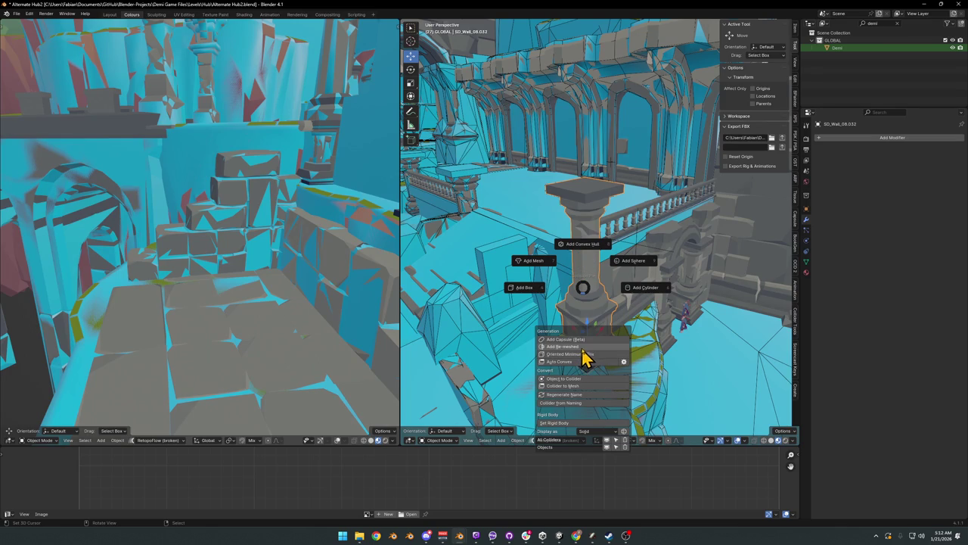
pyautogui.click(587, 347)
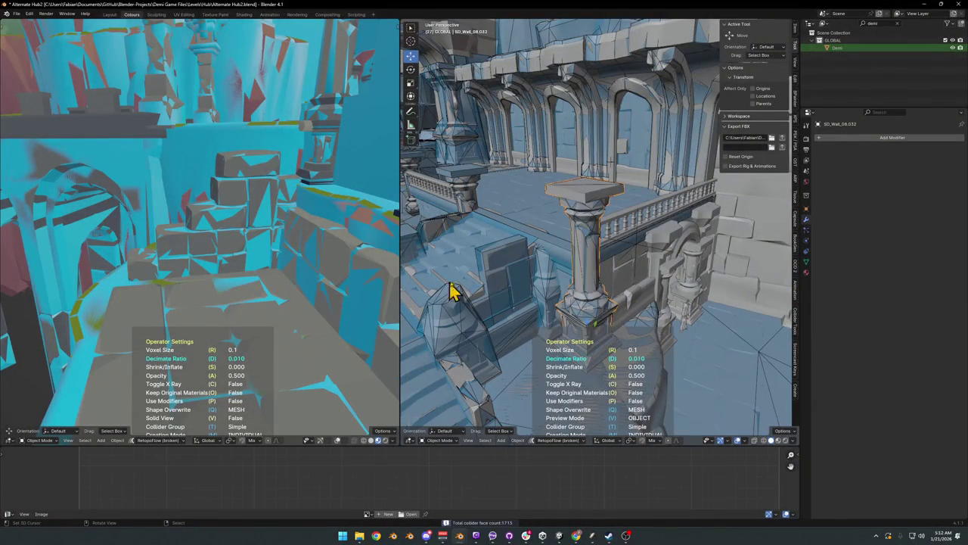
pyautogui.click(588, 274)
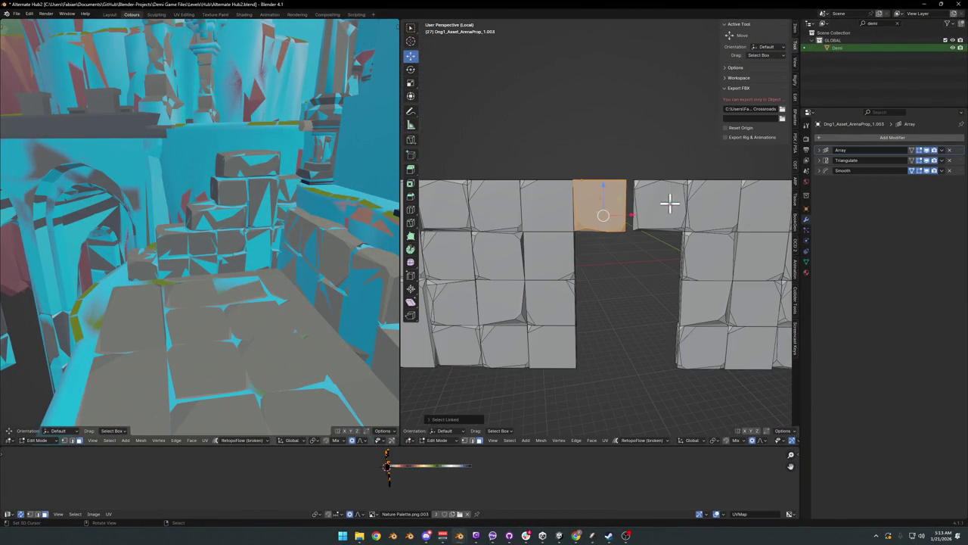
pyautogui.keyDown('shift'); pyautogui.click(653, 208); pyautogui.keyUp('shift')
pyautogui.hotkey('shift', 'alt', 'c')
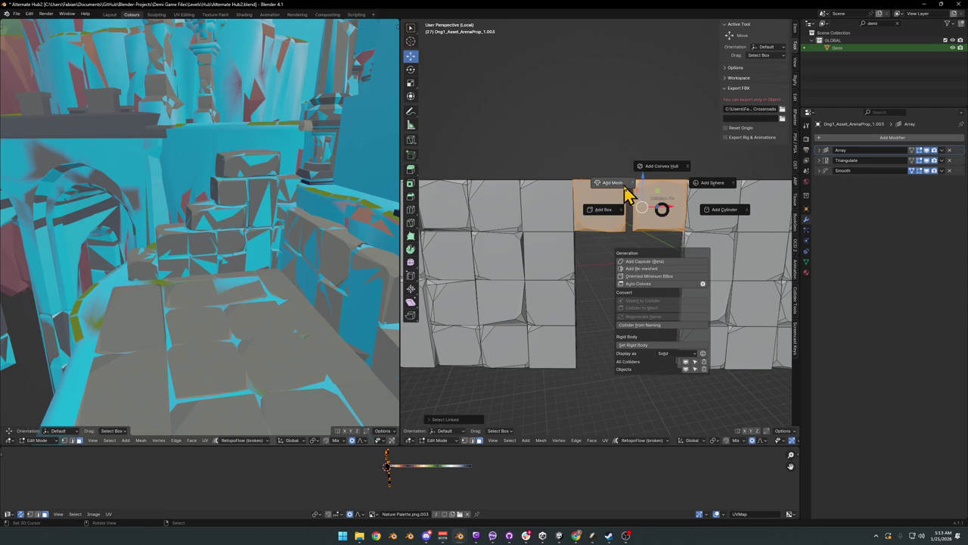
# Step: Add box colliders to the brick archway's top bricks and its left column
pyautogui.click(613, 210)
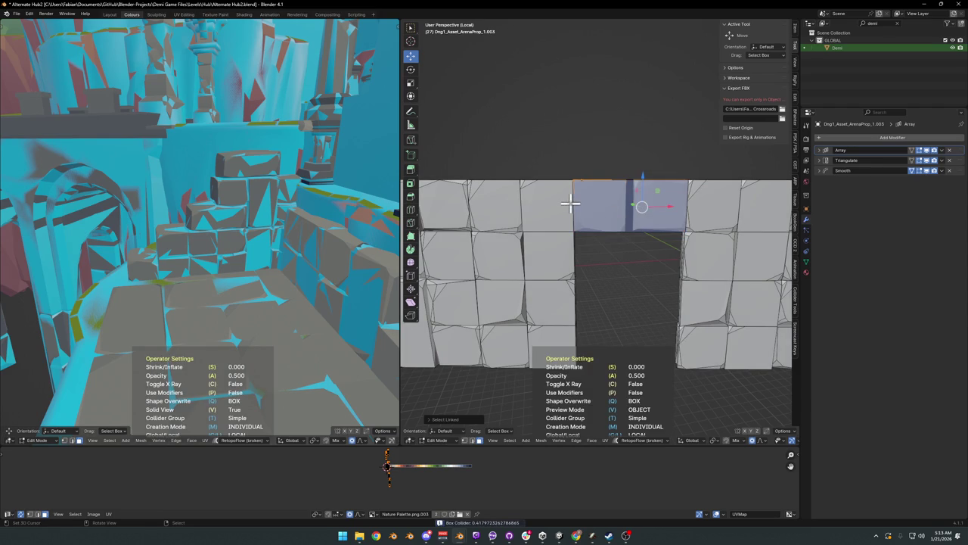
pyautogui.press('Tab')
pyautogui.press('Tab')
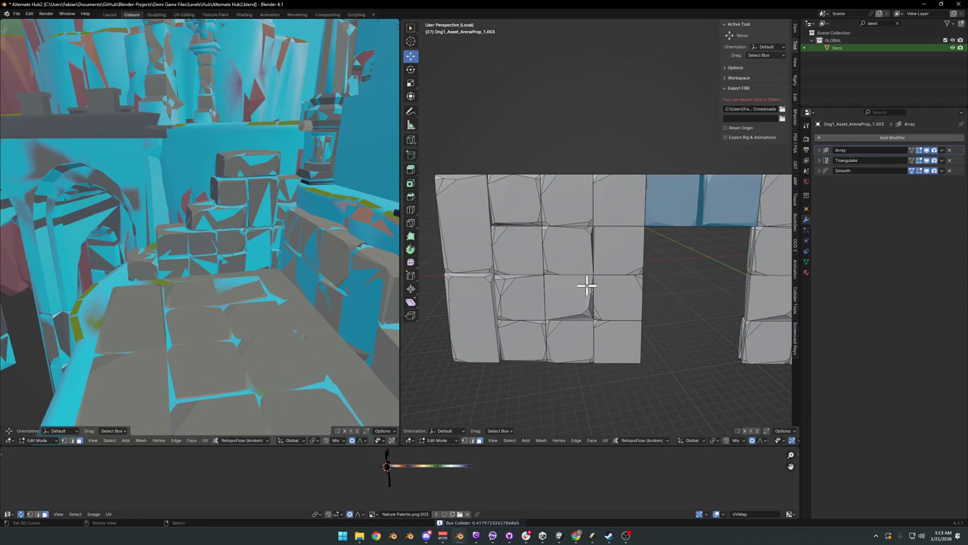
pyautogui.press('l')
pyautogui.press('l')
pyautogui.press('l')
pyautogui.press('l')
pyautogui.press('l')
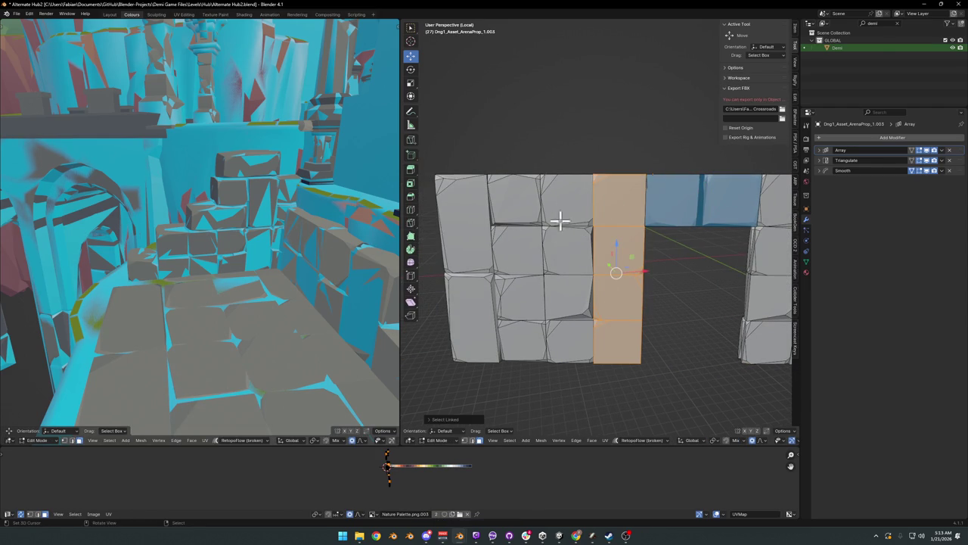
pyautogui.press('l')
pyautogui.press('l')
pyautogui.press('l')
pyautogui.press('l')
pyautogui.press('l')
pyautogui.press('l')
pyautogui.press('l')
pyautogui.press('l')
pyautogui.hotkey('shift', 'alt', 'c')
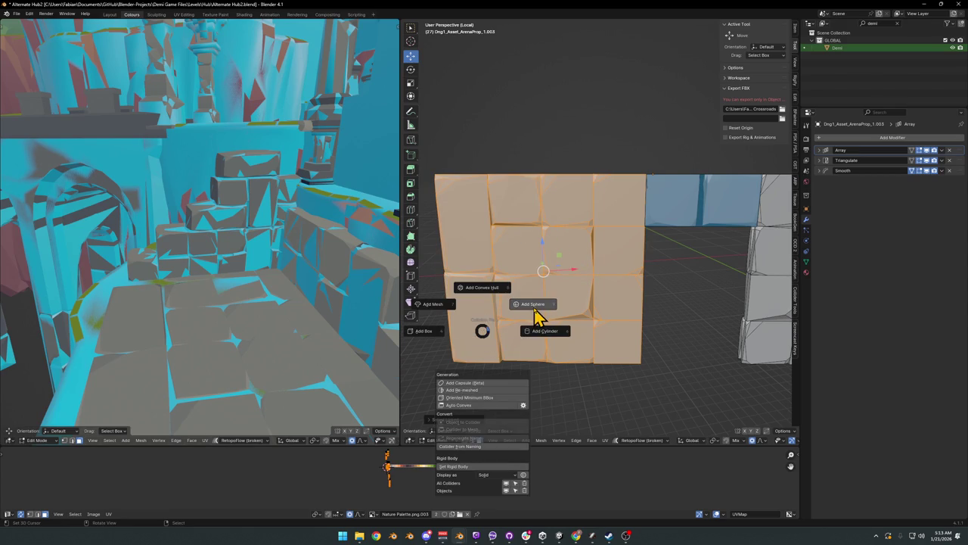
pyautogui.click(576, 326)
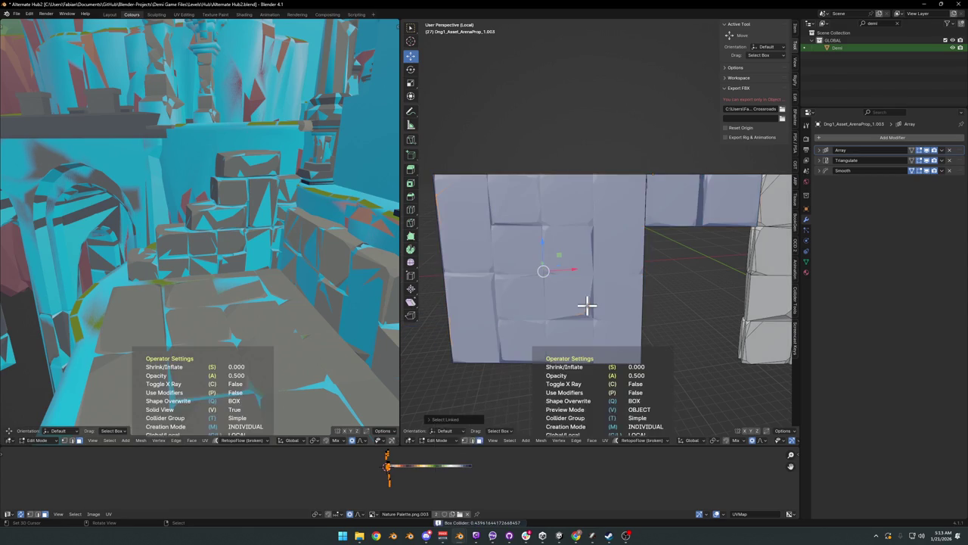
# Step: Return to Object Mode, deselect the brick prop, and exit local view
pyautogui.press('Tab')
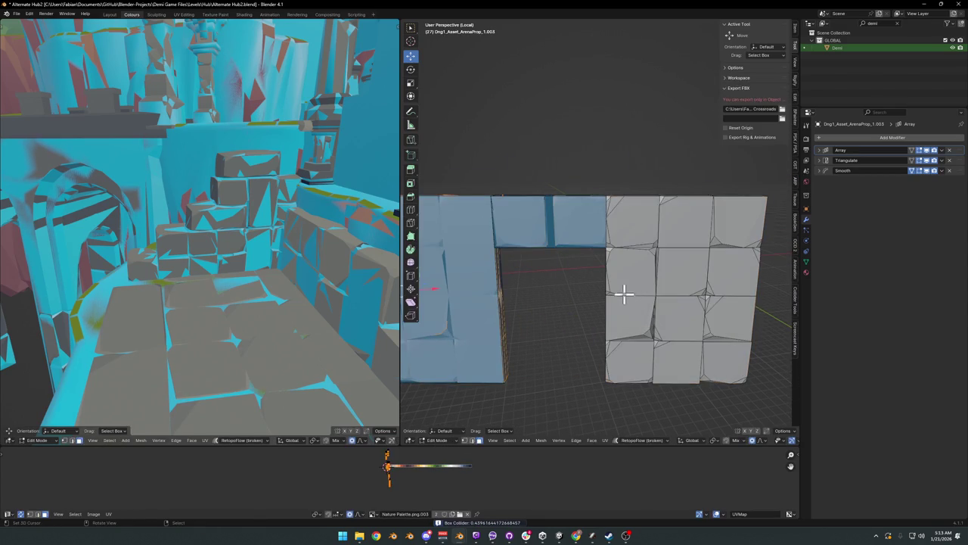
pyautogui.press('l')
pyautogui.press('l')
pyautogui.press('l')
pyautogui.press('l')
pyautogui.press('l')
pyautogui.press('l')
pyautogui.press('l')
pyautogui.press('l')
pyautogui.press('l')
pyautogui.press('l')
pyautogui.press('l')
pyautogui.press('l')
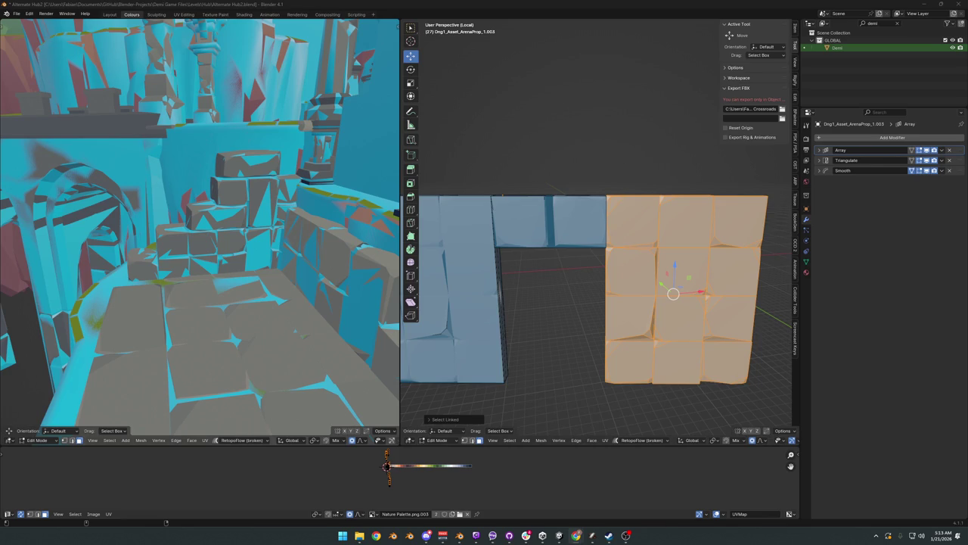
pyautogui.hotkey('ctrl', 'Tab')
pyautogui.click(659, 293)
pyautogui.hotkey('alt', 'a')
pyautogui.press('KP_Divide')
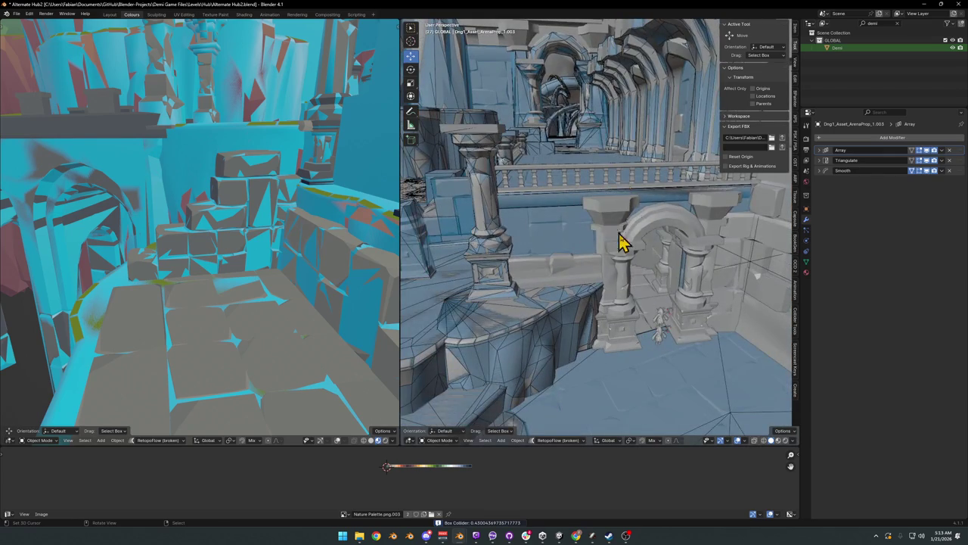
# Step: Select the Cube.040 box and generate a box collider for it
pyautogui.click(582, 274)
pyautogui.scroll(3, 590, 269)
pyautogui.scroll(2, 609, 264)
pyautogui.hotkey('shift', 'c')
pyautogui.click(568, 259)
pyautogui.moveTo(605, 259)
pyautogui.mouseDown(button='middle')
pyautogui.moveTo(574, 255)
pyautogui.moveTo(614, 255)
pyautogui.moveTo(573, 260)
pyautogui.moveTo(628, 250)
pyautogui.moveTo(613, 261)
pyautogui.moveTo(599, 238)
pyautogui.moveTo(638, 254)
pyautogui.moveTo(609, 281)
pyautogui.mouseUp(button='middle')
pyautogui.scroll(-2, 609, 258)
pyautogui.scroll(2, 628, 250)
# Step: Slide an edge of the UBX_Cube.040 collider to fit the archway column more closely
pyautogui.click(603, 252)
pyautogui.scroll(2, 625, 245)
pyautogui.hotkey('alt', 'a')
pyautogui.click(609, 291)
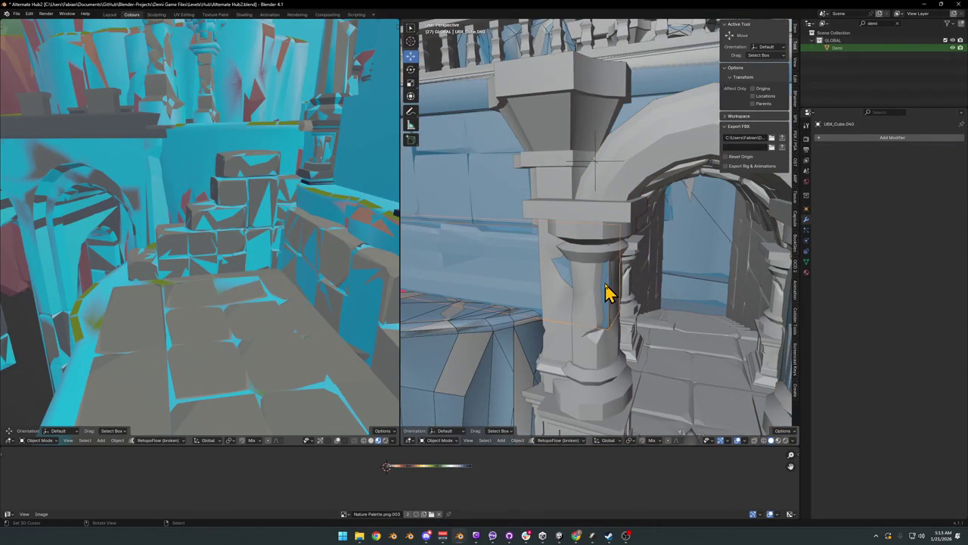
pyautogui.press('Tab')
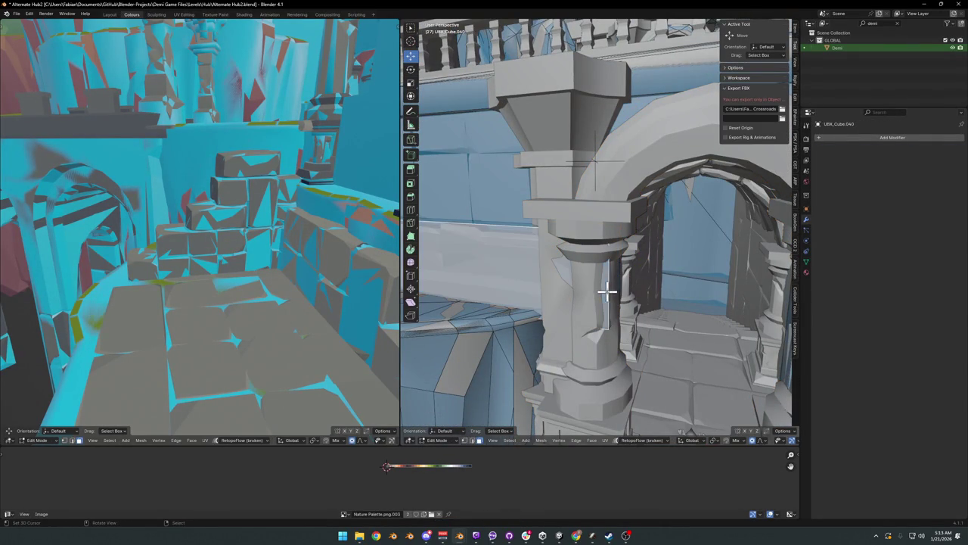
pyautogui.click(609, 292)
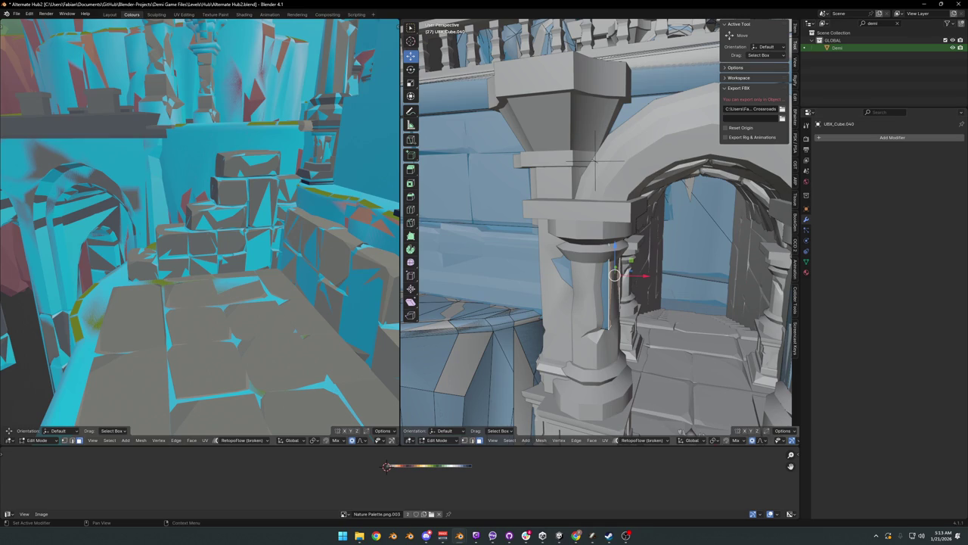
pyautogui.keyDown('shift'); pyautogui.moveTo(664, 296); pyautogui.dragTo(642, 302, button='middle'); pyautogui.keyUp('shift')
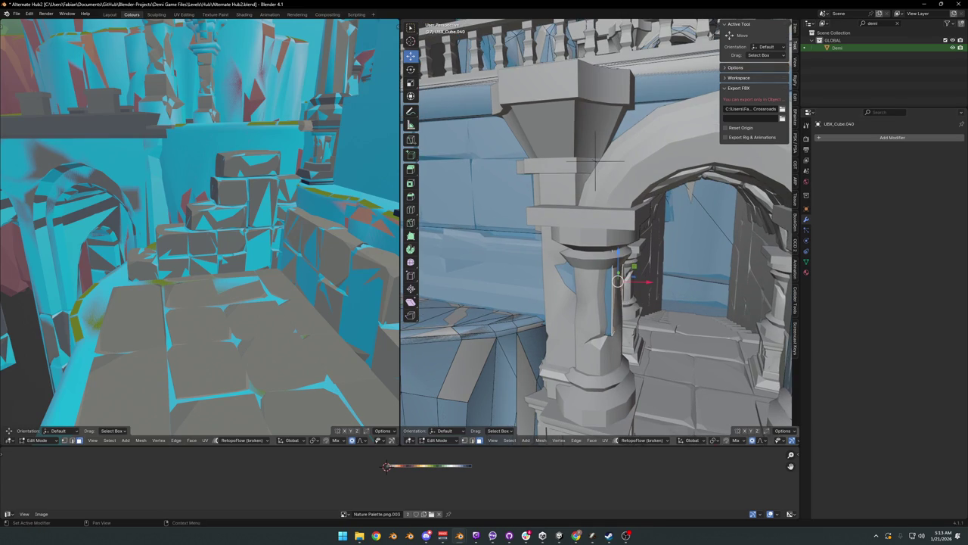
pyautogui.moveTo(727, 301)
pyautogui.mouseDown(button='middle')
pyautogui.moveTo(719, 287)
pyautogui.moveTo(700, 297)
pyautogui.mouseUp(button='middle')
pyautogui.press('g')
pyautogui.press('g')
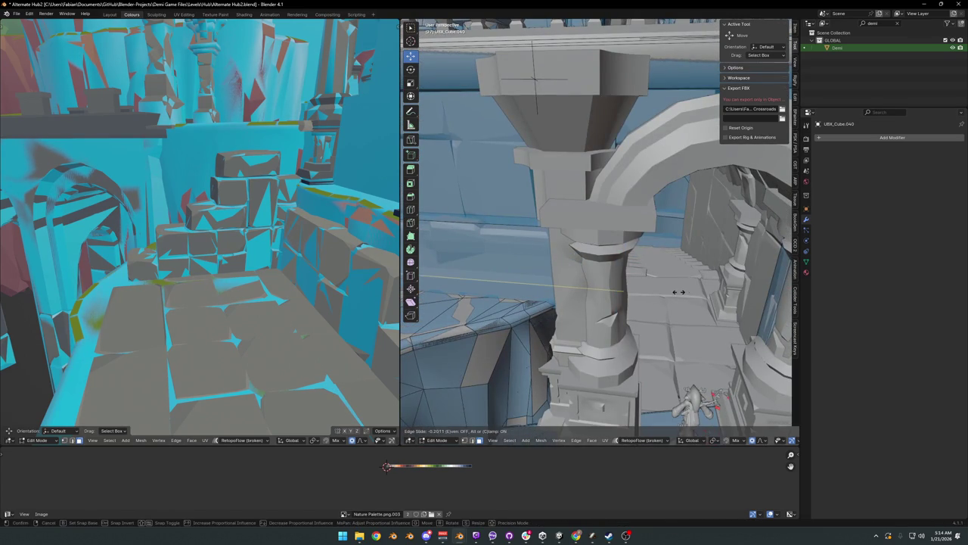
pyautogui.rightClick(679, 292)
pyautogui.scroll(-4, 650, 264)
pyautogui.press('Tab')
# Step: Hide the front arch wall and delete the object sitting on the pillar
pyautogui.click(617, 286)
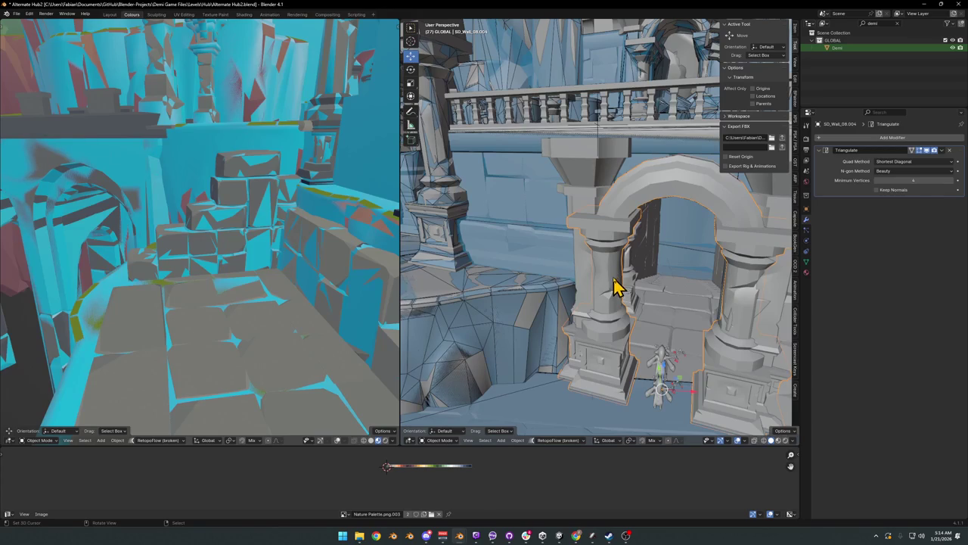
pyautogui.press('h')
pyautogui.click(583, 205)
pyautogui.moveTo(583, 205); pyautogui.dragTo(619, 230, button='middle')
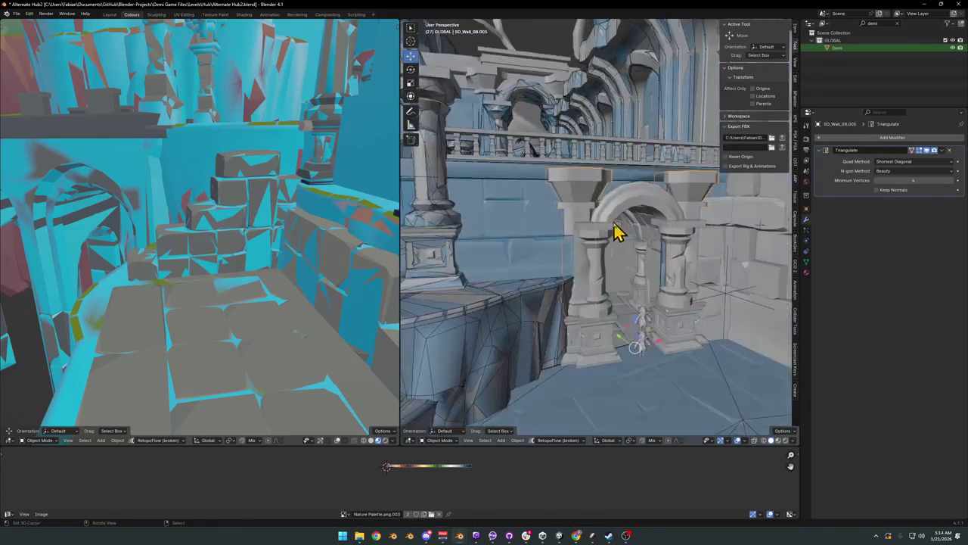
pyautogui.click(616, 231)
pyautogui.scroll(3, 620, 268)
pyautogui.press('Delete')
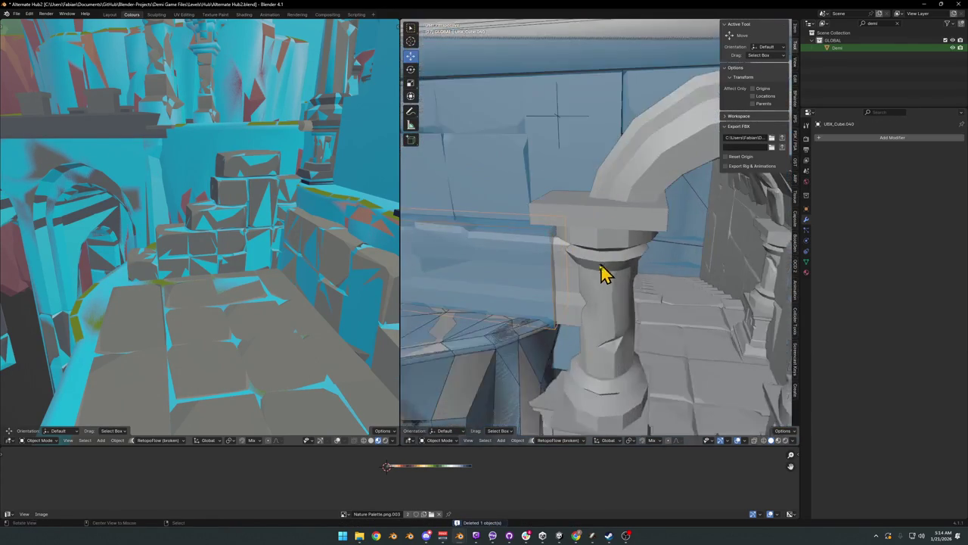
# Step: Cancel the trial edge slide, undo the deletion, and delete the redundant column object instead
pyautogui.press('Tab')
pyautogui.moveTo(608, 272); pyautogui.dragTo(581, 281, button='middle')
pyautogui.press('g')
pyautogui.press('g')
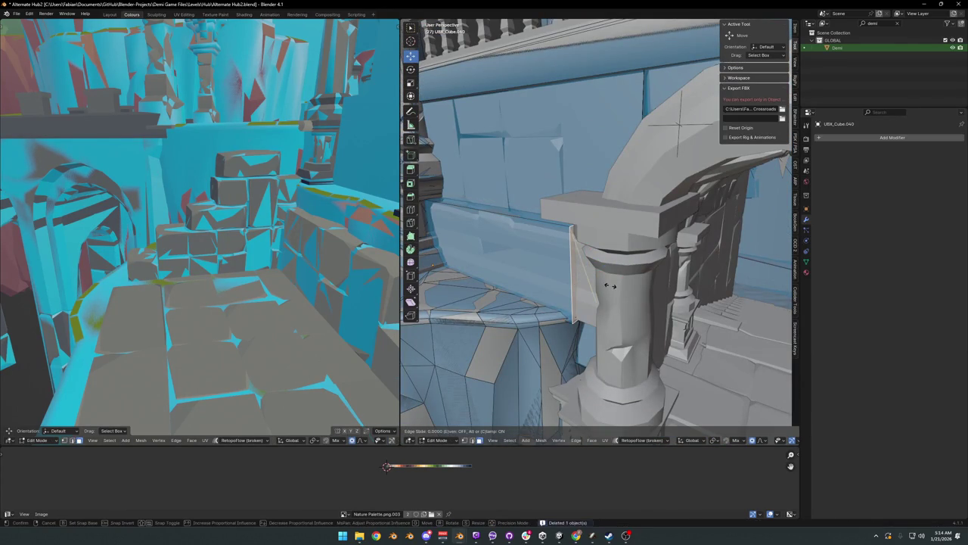
pyautogui.press('Escape')
pyautogui.press('Tab')
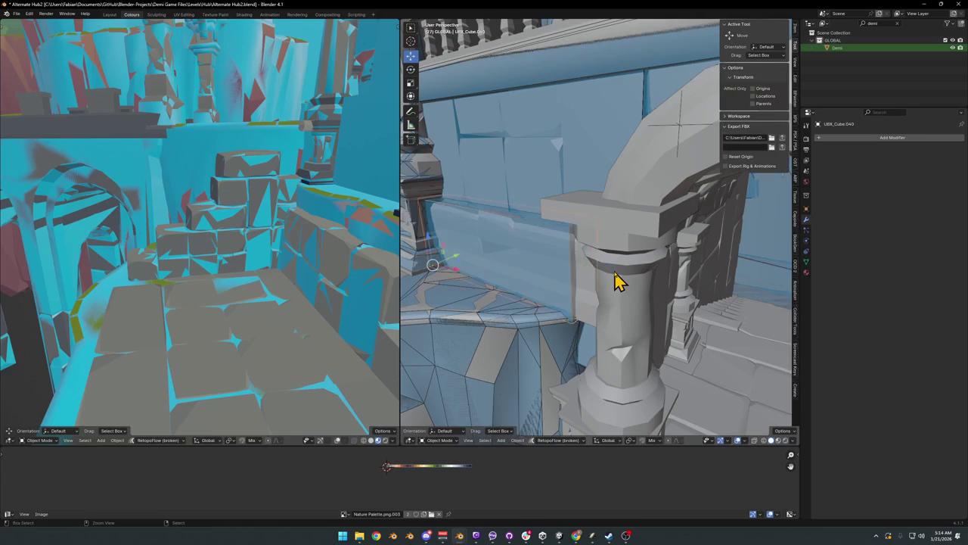
pyautogui.hotkey('ctrl', 'z')
pyautogui.press('Tab')
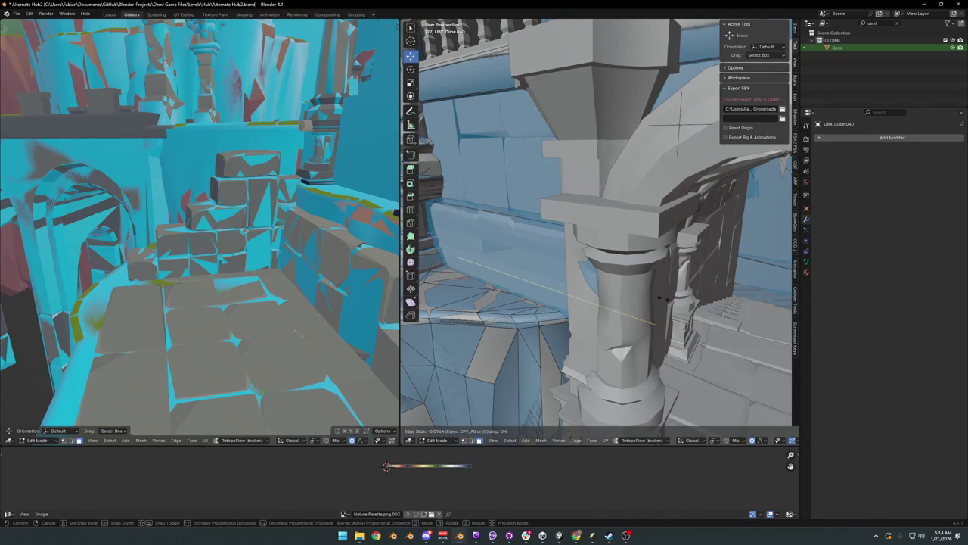
pyautogui.press('Tab')
pyautogui.click(596, 192)
pyautogui.press('Delete')
pyautogui.scroll(-5, 605, 255)
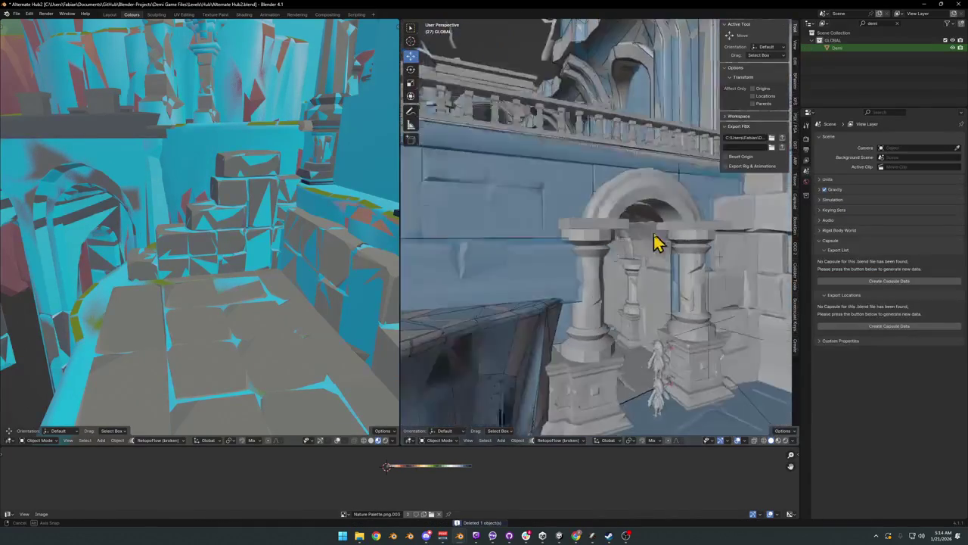
# Step: Add a re-meshed collider to wall block Plane.003
pyautogui.scroll(3, 653, 242)
pyautogui.moveTo(618, 257)
pyautogui.mouseDown(button='middle')
pyautogui.moveTo(631, 307)
pyautogui.moveTo(642, 281)
pyautogui.moveTo(605, 320)
pyautogui.moveTo(573, 327)
pyautogui.moveTo(582, 326)
pyautogui.mouseUp(button='middle')
pyautogui.click(574, 327)
pyautogui.moveTo(741, 266); pyautogui.dragTo(622, 265, button='middle')
pyautogui.click(619, 265)
pyautogui.hotkey('shift', 'alt', 'c')
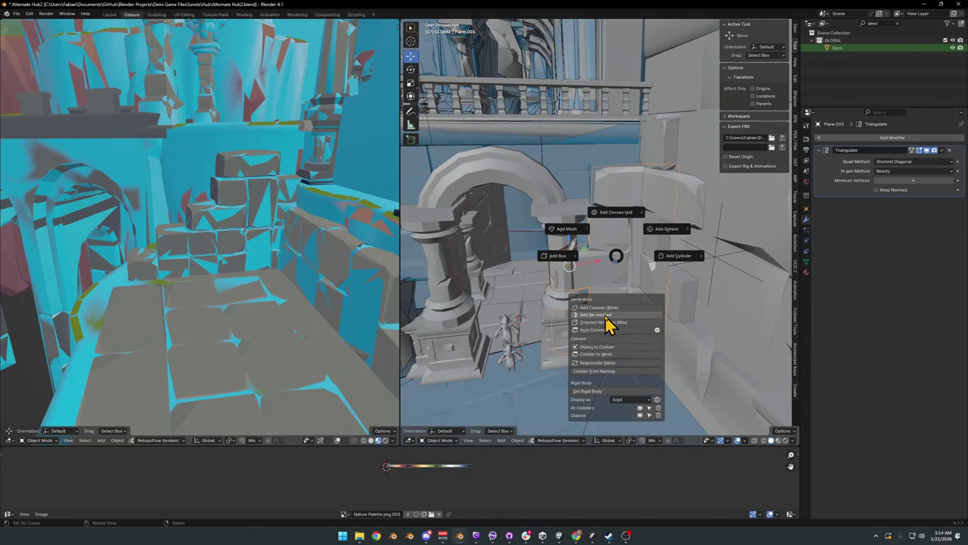
pyautogui.click(609, 315)
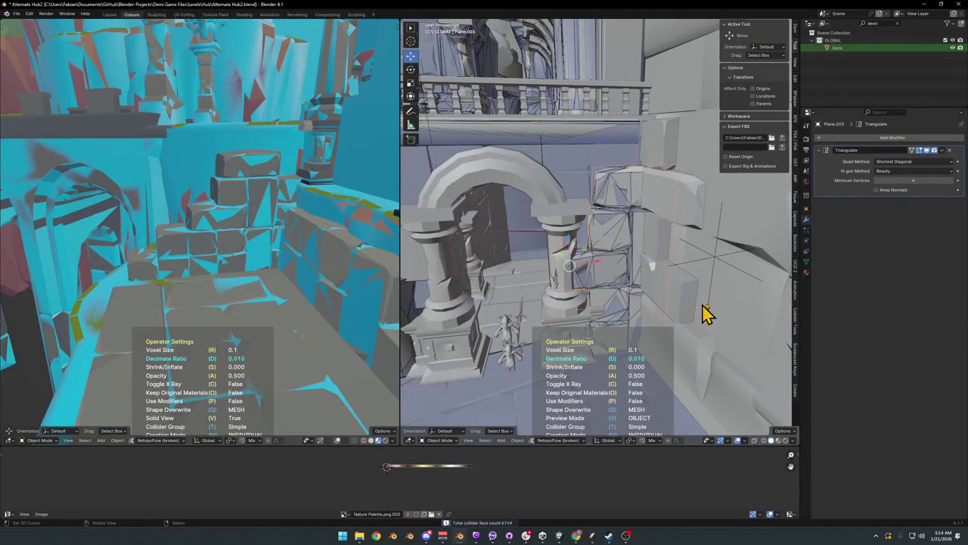
pyautogui.click(792, 301)
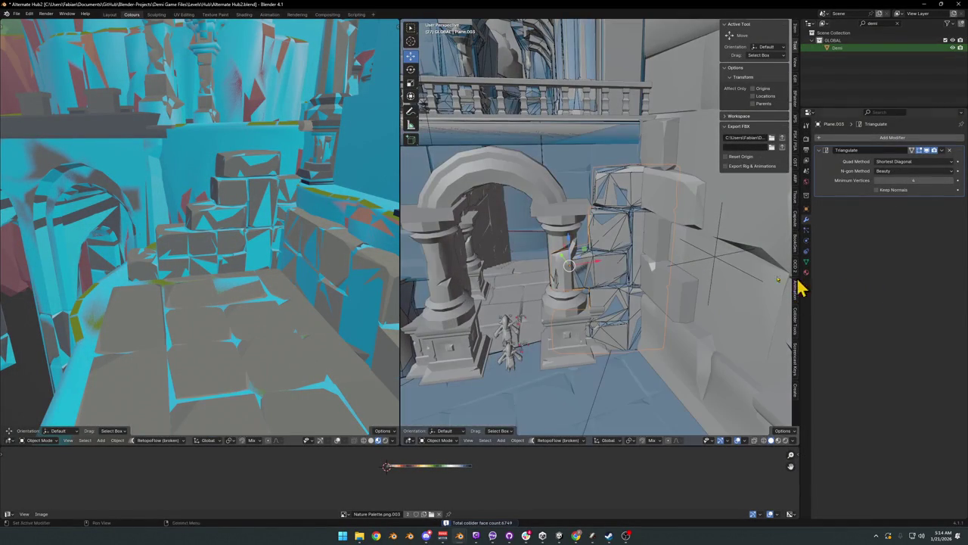
# Step: Select wall block Plane.002 but close the collider options without adding one
pyautogui.click(649, 231)
pyautogui.moveTo(650, 233); pyautogui.dragTo(662, 241, button='middle')
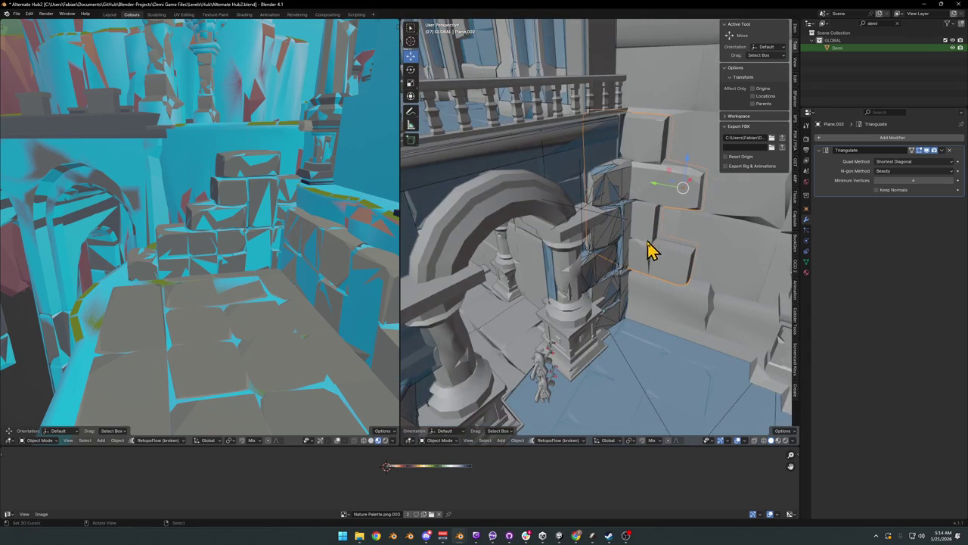
pyautogui.scroll(-3, 646, 248)
pyautogui.hotkey('shift', 'alt', 'c')
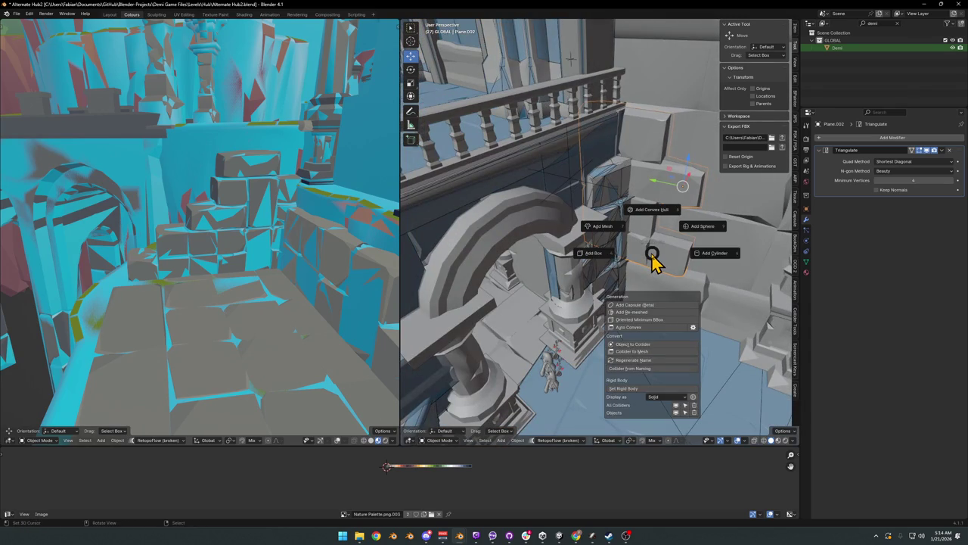
pyautogui.press('Escape')
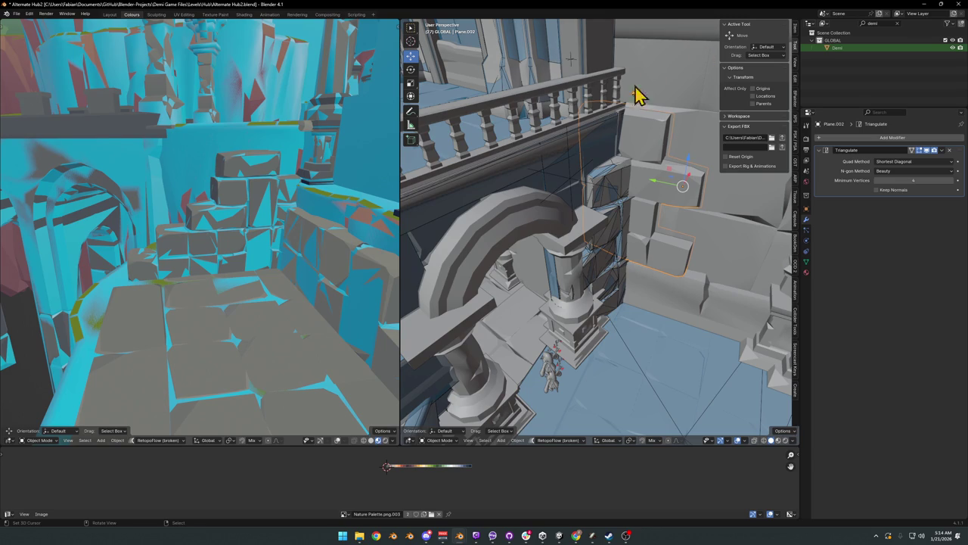
# Step: Apply the balustrade's Array modifier and give it a box collider
pyautogui.moveTo(649, 74); pyautogui.dragTo(597, 205, button='middle')
pyautogui.click(603, 210)
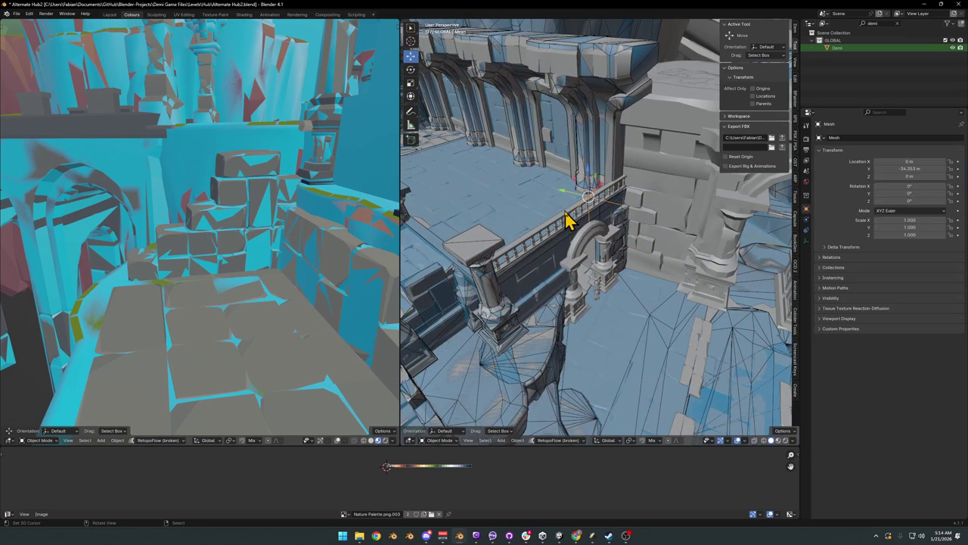
pyautogui.click(569, 220)
pyautogui.hotkey('shift', 'alt', 'c')
pyautogui.click(533, 216)
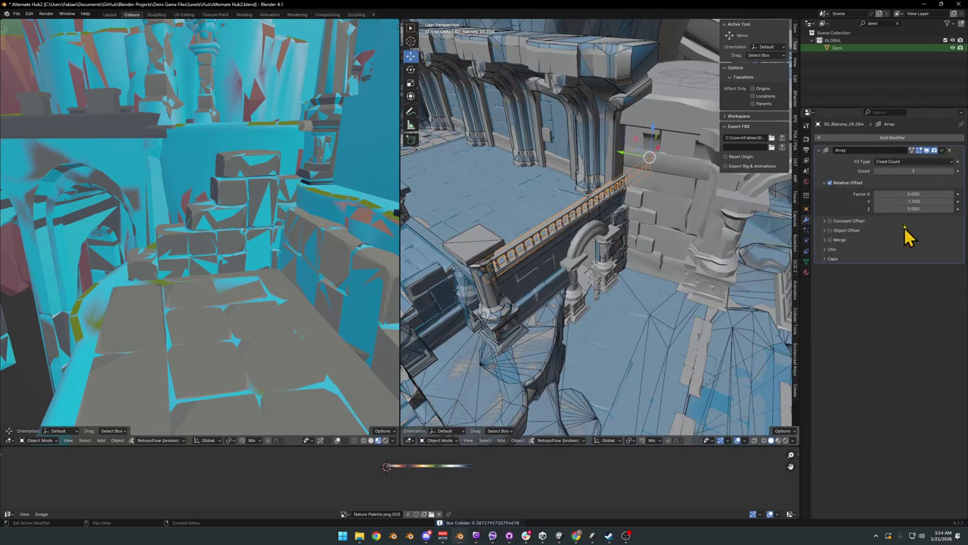
pyautogui.hotkey('ctrl', 'a')
pyautogui.hotkey('shift', 'alt', 'c')
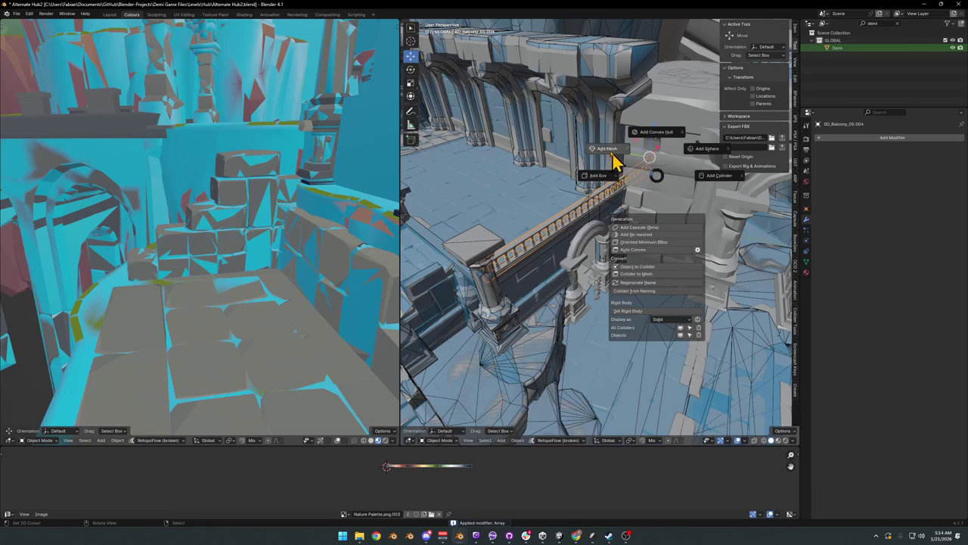
pyautogui.click(628, 195)
# Step: Save the file, then select arch SD_Wall_08.004
pyautogui.moveTo(640, 181)
pyautogui.mouseDown(button='middle')
pyautogui.moveTo(685, 159)
pyautogui.moveTo(648, 162)
pyautogui.moveTo(657, 220)
pyautogui.mouseUp(button='middle')
pyautogui.hotkey('ctrl', 's')
pyautogui.scroll(3, 657, 219)
pyautogui.scroll(1, 592, 237)
pyautogui.scroll(1, 560, 208)
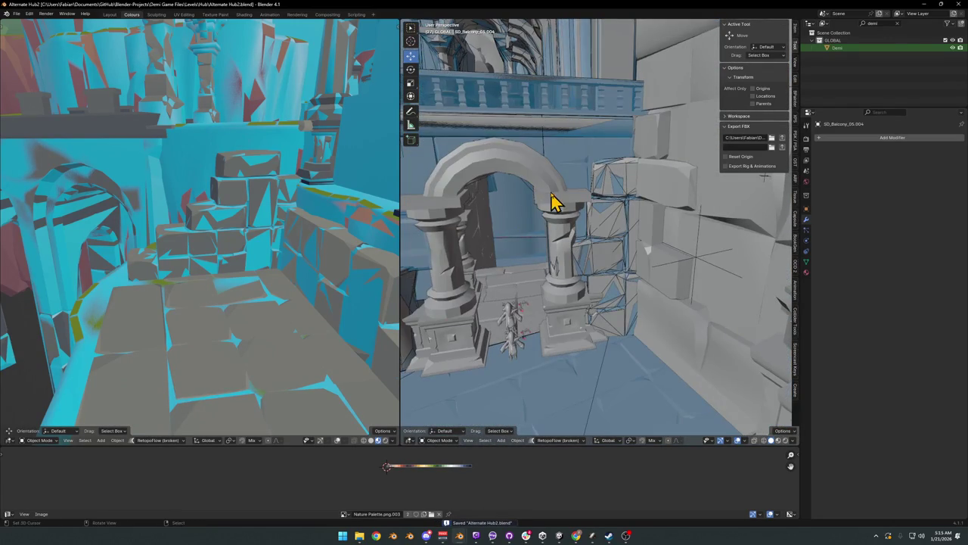
pyautogui.click(556, 208)
pyautogui.moveTo(556, 211); pyautogui.dragTo(619, 189, button='middle')
pyautogui.hotkey('shift', 'alt', 'c')
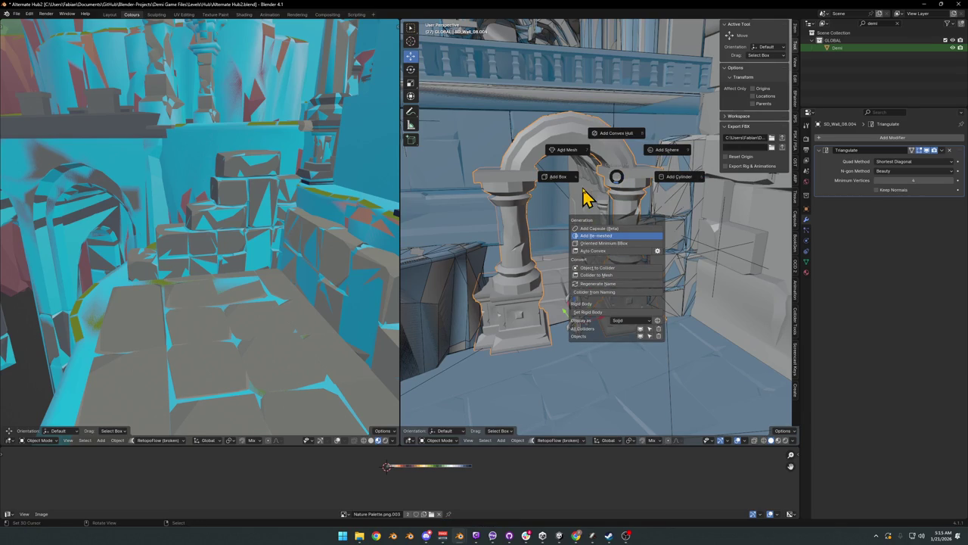
# Step: Add a re-meshed collider to the arch at decimate ratio 0.010 and save
pyautogui.press('Return')
pyautogui.press('d')
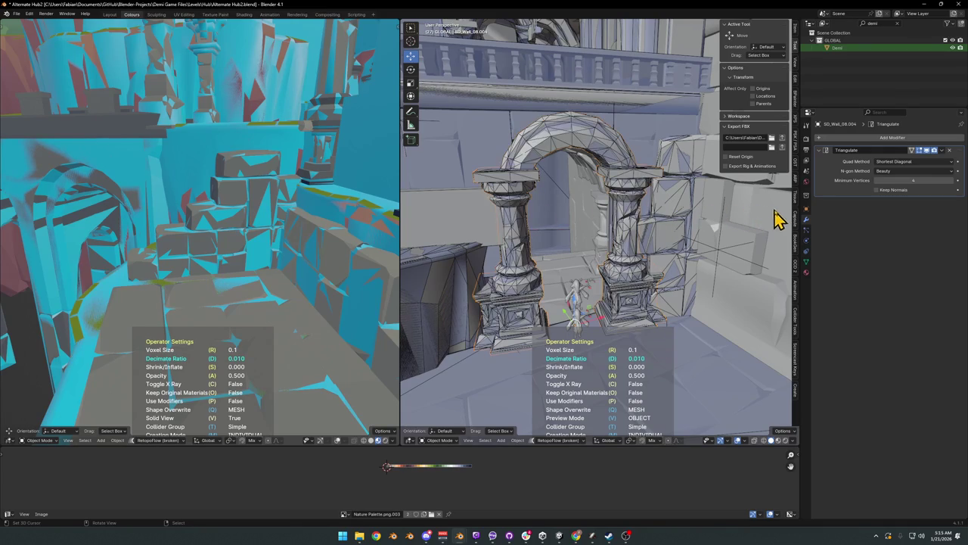
pyautogui.click(548, 246)
pyautogui.moveTo(579, 242)
pyautogui.mouseDown(button='middle')
pyautogui.moveTo(595, 248)
pyautogui.moveTo(601, 233)
pyautogui.moveTo(595, 249)
pyautogui.moveTo(522, 237)
pyautogui.moveTo(524, 255)
pyautogui.moveTo(506, 249)
pyautogui.moveTo(537, 260)
pyautogui.moveTo(611, 211)
pyautogui.mouseUp(button='middle')
pyautogui.hotkey('ctrl', 's')
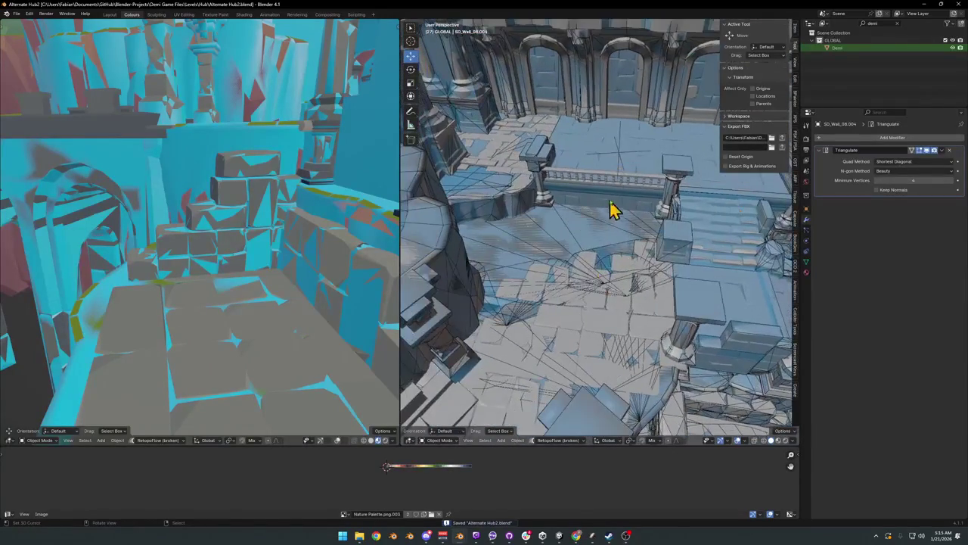
# Step: Apply SD_Balcony_05.005's Array, add a box collider, save, and walk toward the arches
pyautogui.click(618, 180)
pyautogui.press('KP_Decimal')
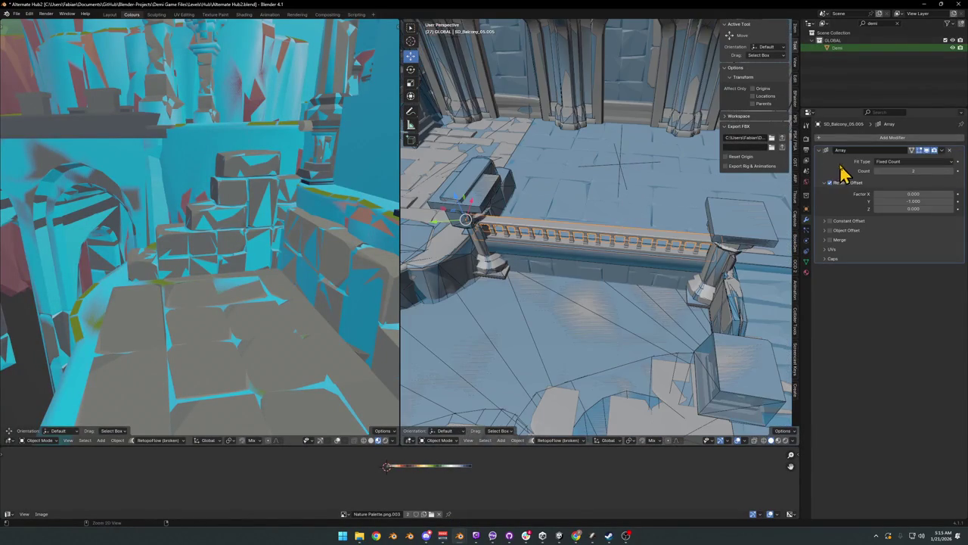
pyautogui.hotkey('ctrl', 'a')
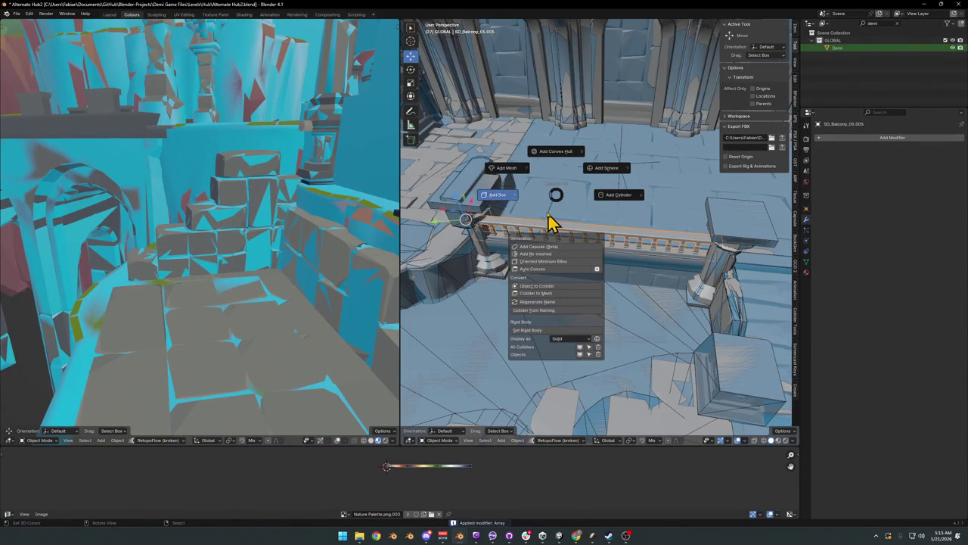
pyautogui.click(550, 223)
pyautogui.moveTo(527, 193)
pyautogui.mouseDown(button='middle')
pyautogui.moveTo(588, 277)
pyautogui.moveTo(583, 286)
pyautogui.mouseUp(button='middle')
pyautogui.scroll(-4, 587, 277)
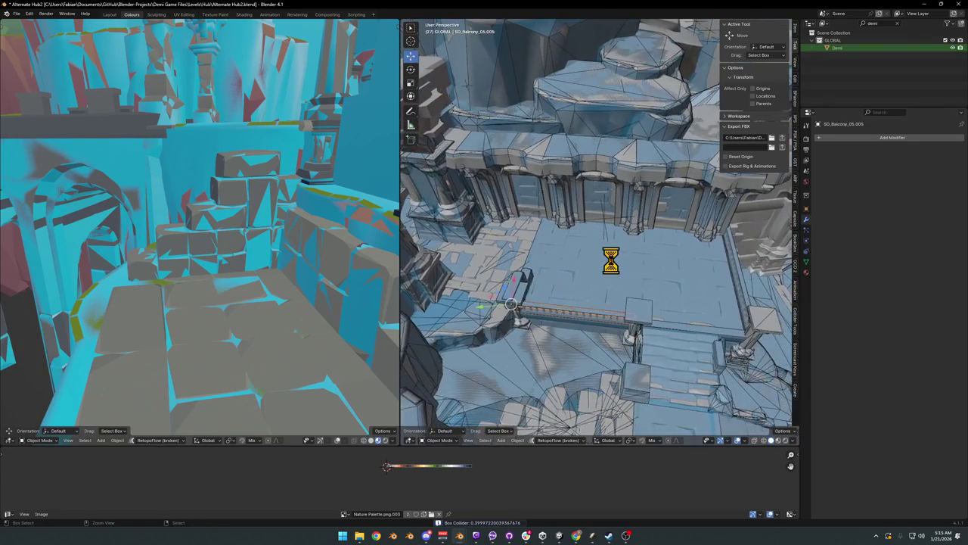
pyautogui.hotkey('ctrl', 's')
pyautogui.hotkey('shift', '`')
pyautogui.press('w')
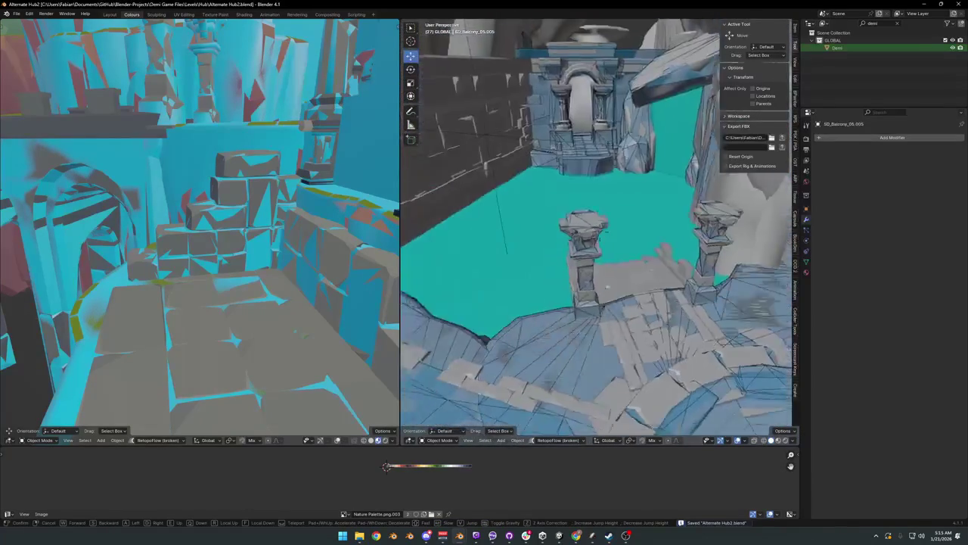
# Step: Select pillar SD_Wall_08.009 and rotate it slightly about the Z axis
pyautogui.click(550, 269)
pyautogui.click(589, 230)
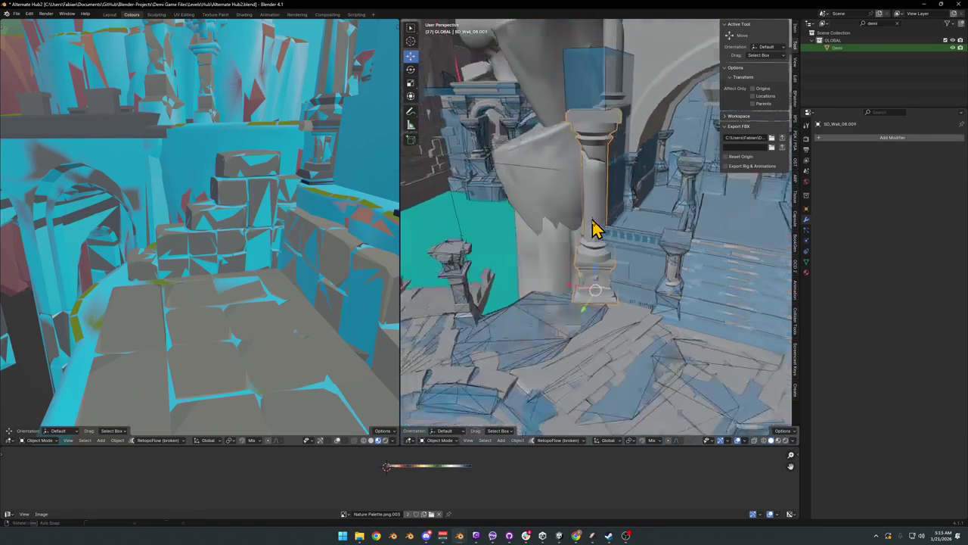
pyautogui.moveTo(597, 225); pyautogui.dragTo(626, 242, button='middle')
pyautogui.press('r')
pyautogui.press('z')
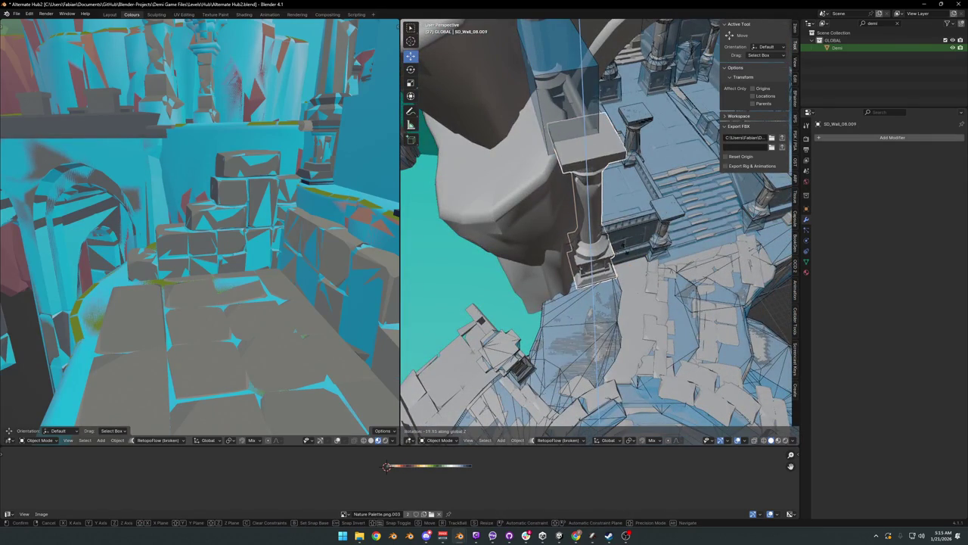
pyautogui.click(624, 245)
# Step: Give SD_Wall_08.009 a re-meshed collider decimated to 0.010 and save the file
pyautogui.moveTo(627, 255)
pyautogui.mouseDown(button='middle')
pyautogui.moveTo(592, 247)
pyautogui.moveTo(666, 244)
pyautogui.moveTo(707, 270)
pyautogui.moveTo(629, 277)
pyautogui.mouseUp(button='middle')
pyautogui.scroll(2, 575, 263)
pyautogui.moveTo(575, 263)
pyautogui.mouseDown(button='middle')
pyautogui.moveTo(611, 275)
pyautogui.moveTo(628, 266)
pyautogui.moveTo(579, 272)
pyautogui.moveTo(556, 291)
pyautogui.mouseUp(button='middle')
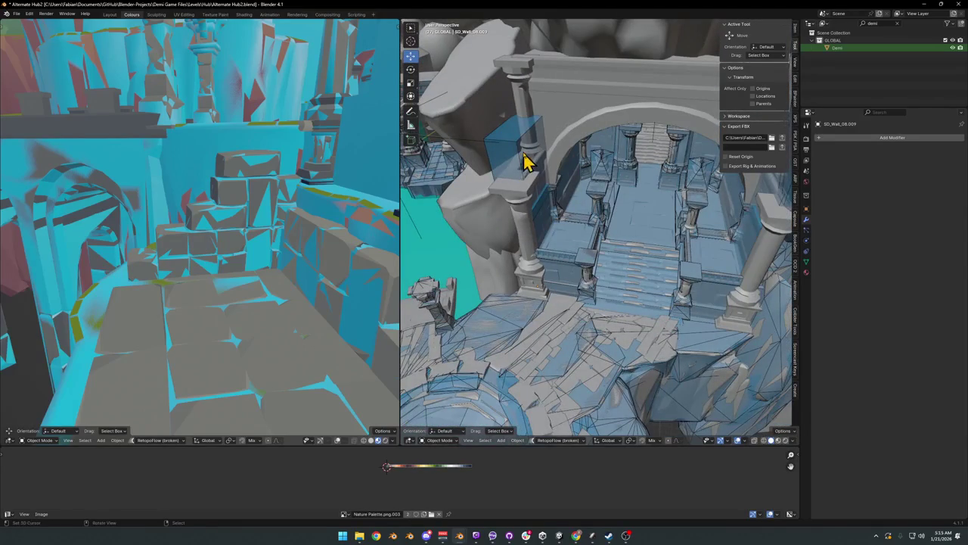
pyautogui.moveTo(530, 186)
pyautogui.mouseDown(button='middle')
pyautogui.moveTo(627, 264)
pyautogui.moveTo(563, 221)
pyautogui.moveTo(598, 254)
pyautogui.moveTo(602, 222)
pyautogui.mouseUp(button='middle')
pyautogui.hotkey('shift', 'alt', 'c')
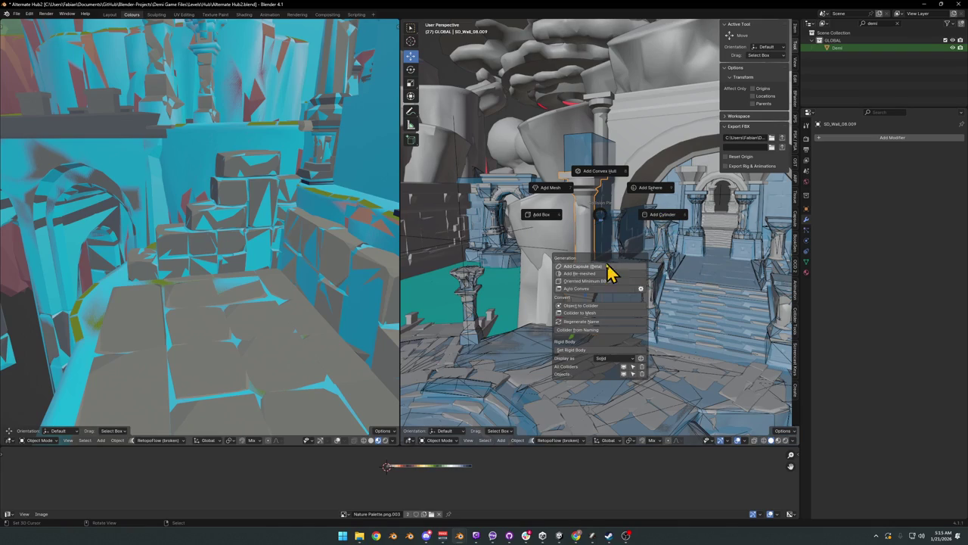
pyautogui.click(590, 275)
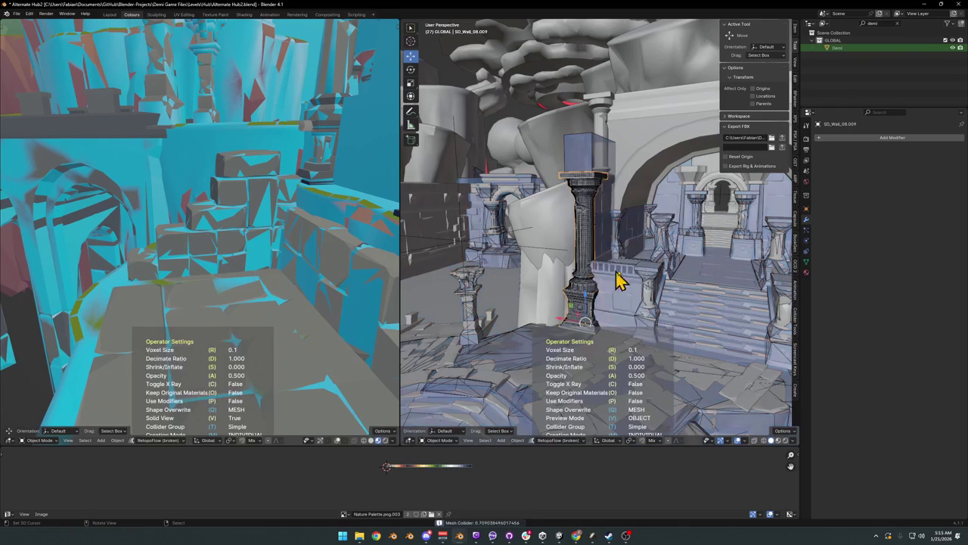
pyautogui.click(710, 252)
pyautogui.hotkey('ctrl', 's')
# Step: Add a re-meshed collider with decimate ratio 1.000 to pillar SD_Wall_08.003 and save
pyautogui.moveTo(640, 302)
pyautogui.mouseDown(button='middle')
pyautogui.moveTo(661, 290)
pyautogui.moveTo(640, 214)
pyautogui.mouseUp(button='middle')
pyautogui.click(642, 217)
pyautogui.hotkey('shift', 'alt', 'c')
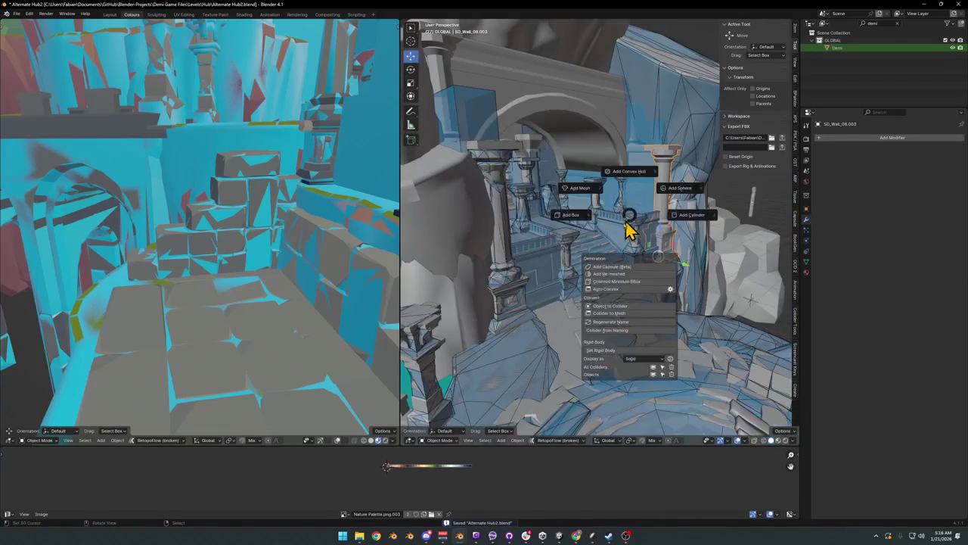
pyautogui.click(609, 273)
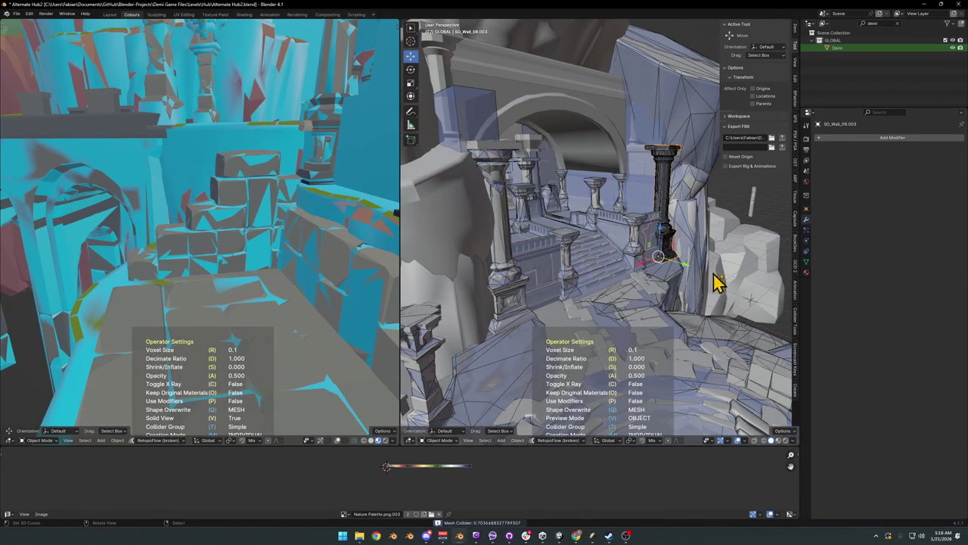
pyautogui.click(652, 277)
pyautogui.moveTo(652, 276)
pyautogui.mouseDown(button='middle')
pyautogui.moveTo(614, 259)
pyautogui.moveTo(543, 255)
pyautogui.moveTo(638, 273)
pyautogui.moveTo(614, 248)
pyautogui.mouseUp(button='middle')
pyautogui.hotkey('ctrl', 's')
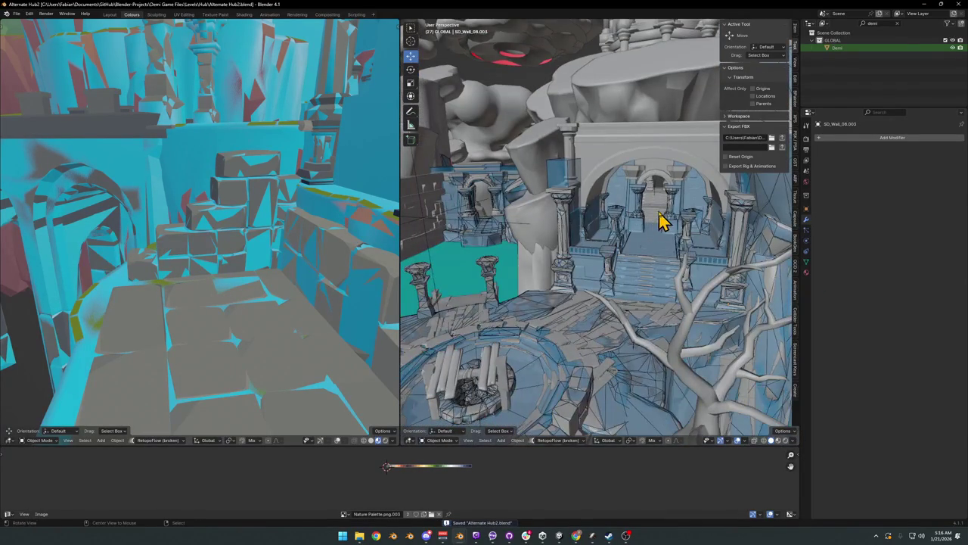
pyautogui.scroll(3, 661, 220)
pyautogui.scroll(3, 585, 267)
pyautogui.scroll(-1, 579, 267)
pyautogui.scroll(-4, 591, 263)
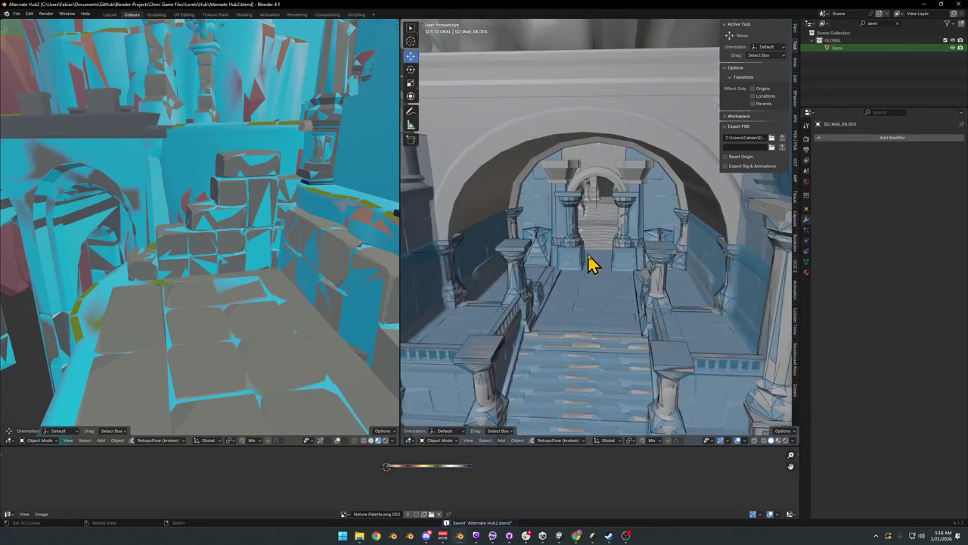
# Step: Walk the view down to the platform and select its plank planes
pyautogui.scroll(-2, 592, 263)
pyautogui.hotkey('shift', '`')
pyautogui.press('w')
pyautogui.click(616, 284)
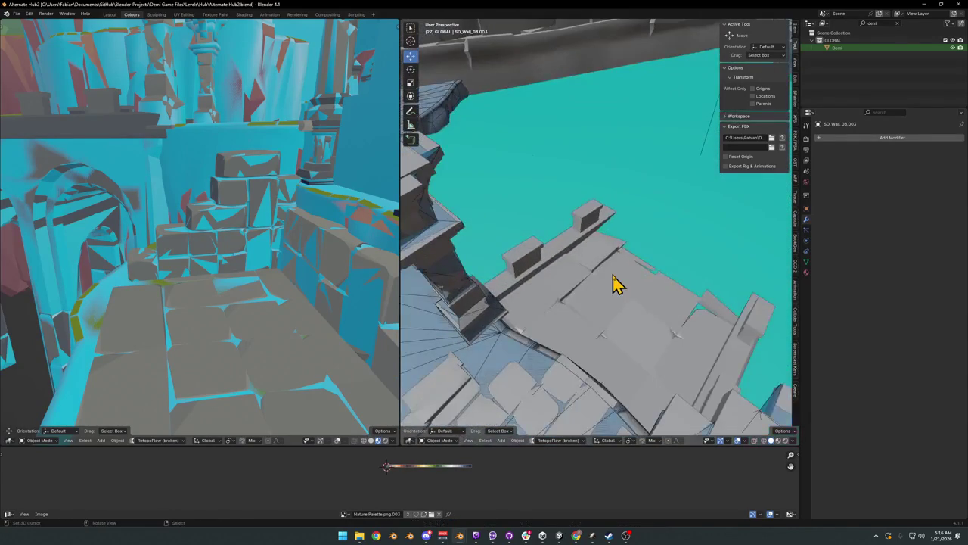
pyautogui.rightClick(613, 281)
pyautogui.keyDown('shift'); pyautogui.rightClick(588, 222); pyautogui.keyUp('shift')
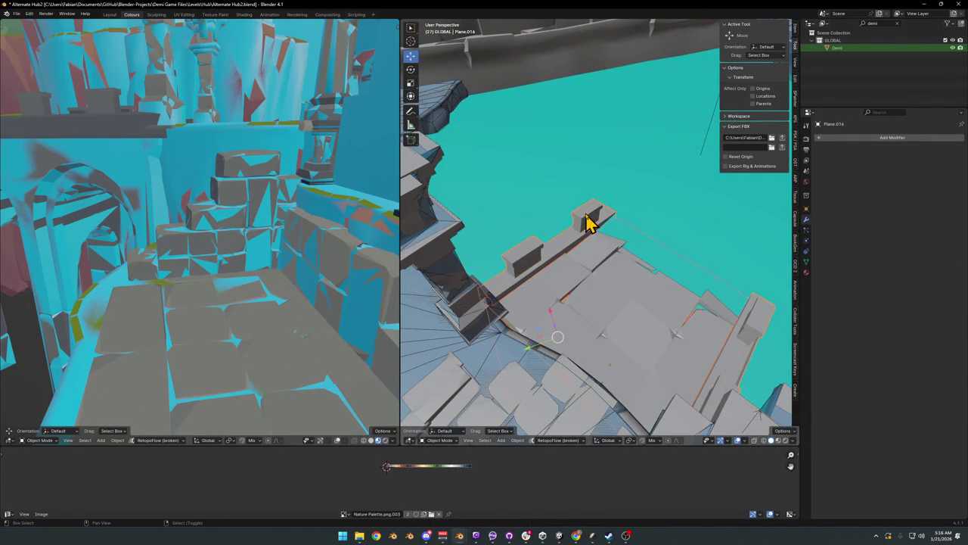
pyautogui.hotkey('shift', '`')
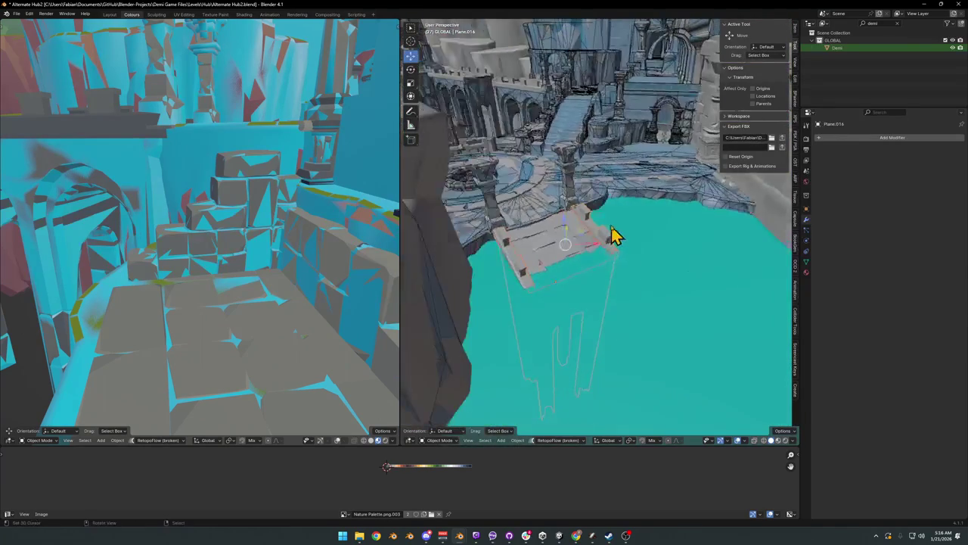
pyautogui.click(610, 270)
pyautogui.hotkey('shift', 'alt', 'c')
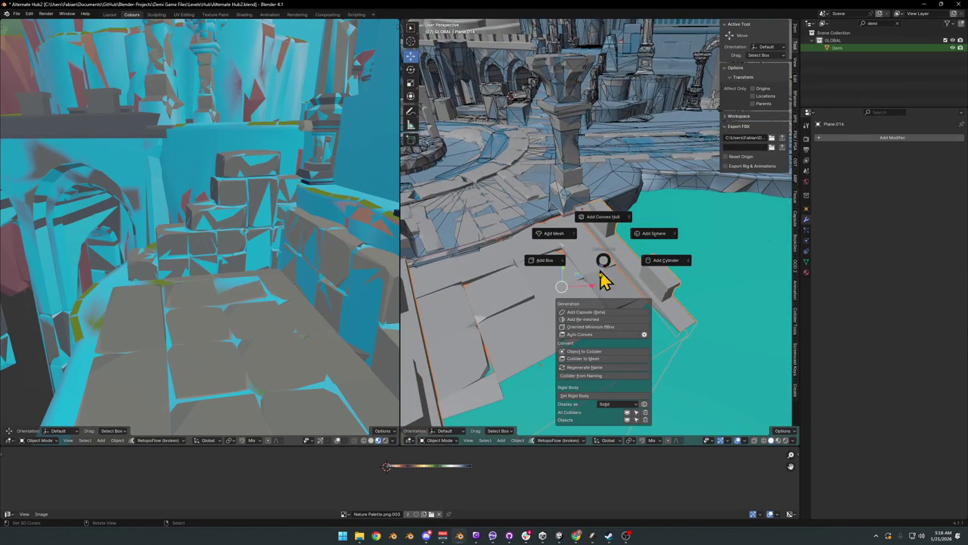
pyautogui.press('Escape')
# Step: Give plank Plane.009 a re-meshed collider decimated to 0.010
pyautogui.rightClick(577, 270)
pyautogui.hotkey('shift', 'alt', 'c')
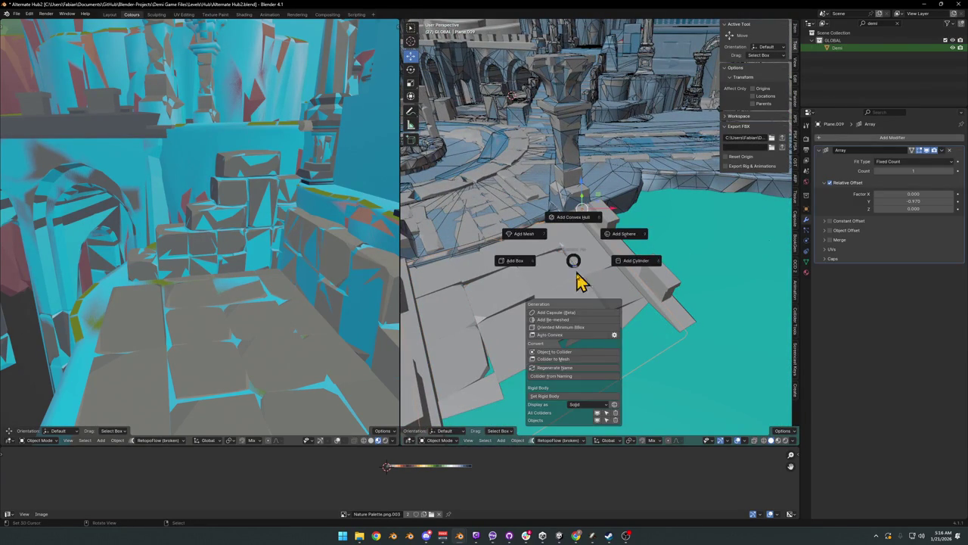
pyautogui.click(579, 322)
pyautogui.press('d')
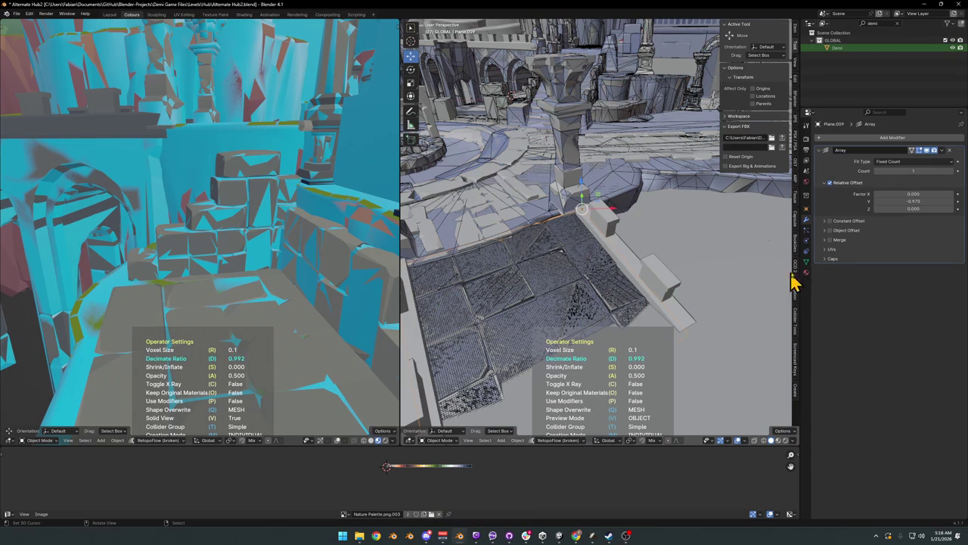
pyautogui.click(641, 265)
# Step: Add a mesh collider to plank Plane.016 and save the level file
pyautogui.moveTo(573, 261)
pyautogui.mouseDown(button='middle')
pyautogui.moveTo(560, 227)
pyautogui.moveTo(623, 264)
pyautogui.mouseUp(button='middle')
pyautogui.click(616, 257)
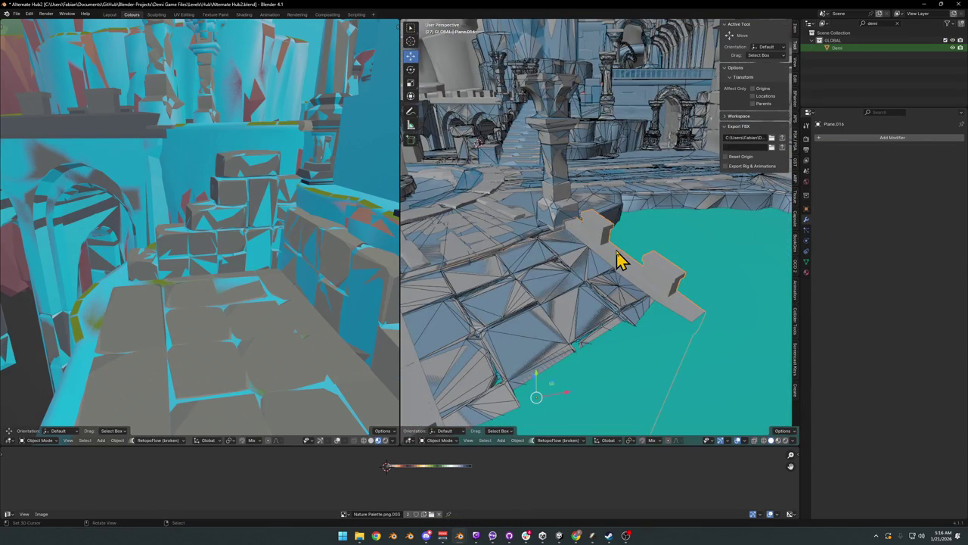
pyautogui.hotkey('shift', 'alt', 'c')
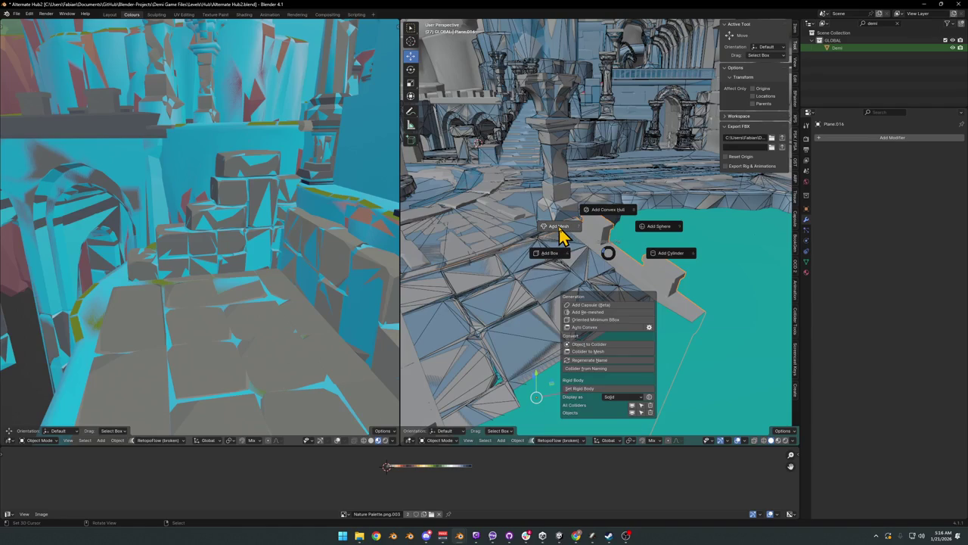
pyautogui.click(560, 229)
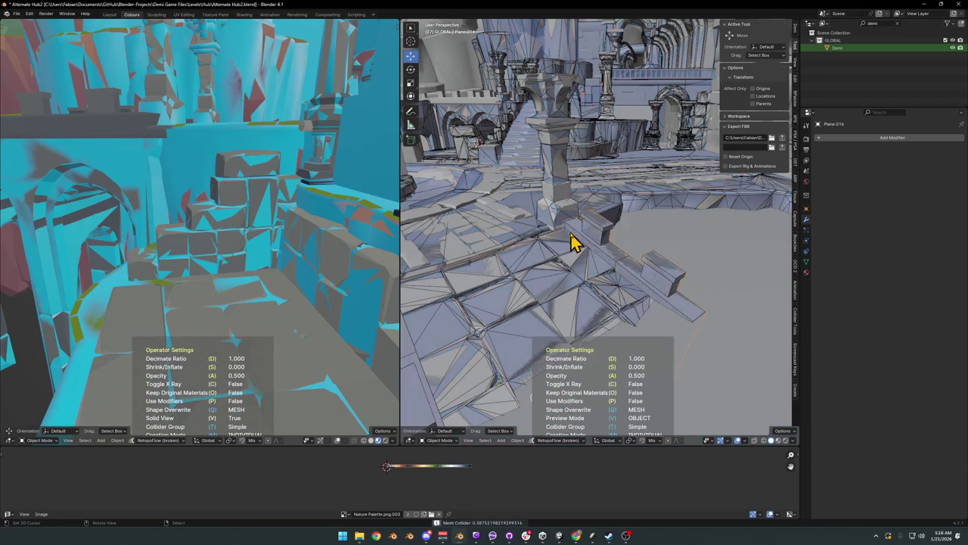
pyautogui.click(634, 242)
pyautogui.scroll(-3, 620, 245)
pyautogui.hotkey('ctrl', 's')
# Step: Give the well crate SD_Crate_00.004 a re-meshed collider decimated to 0.160
pyautogui.moveTo(594, 260); pyautogui.dragTo(652, 263, button='middle')
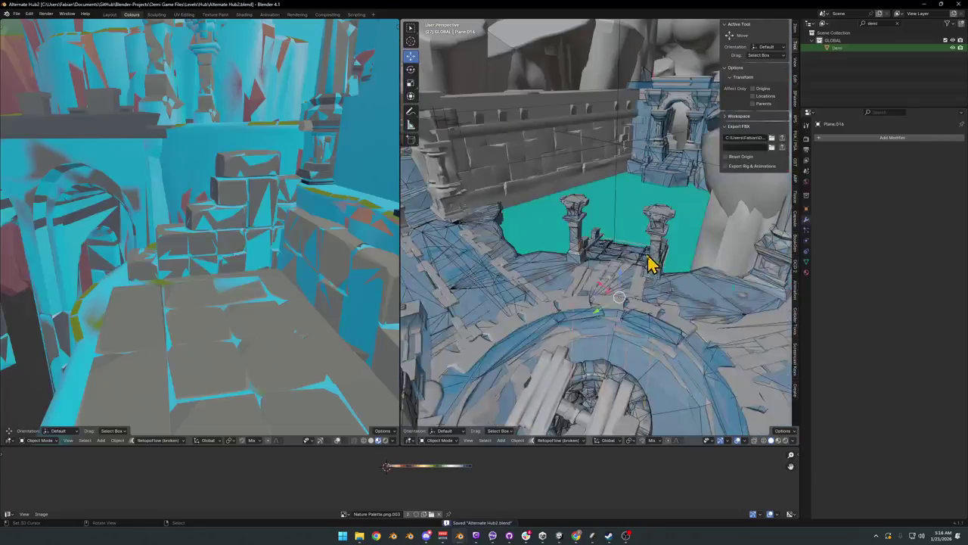
pyautogui.hotkey('shift', '`')
pyautogui.press('w')
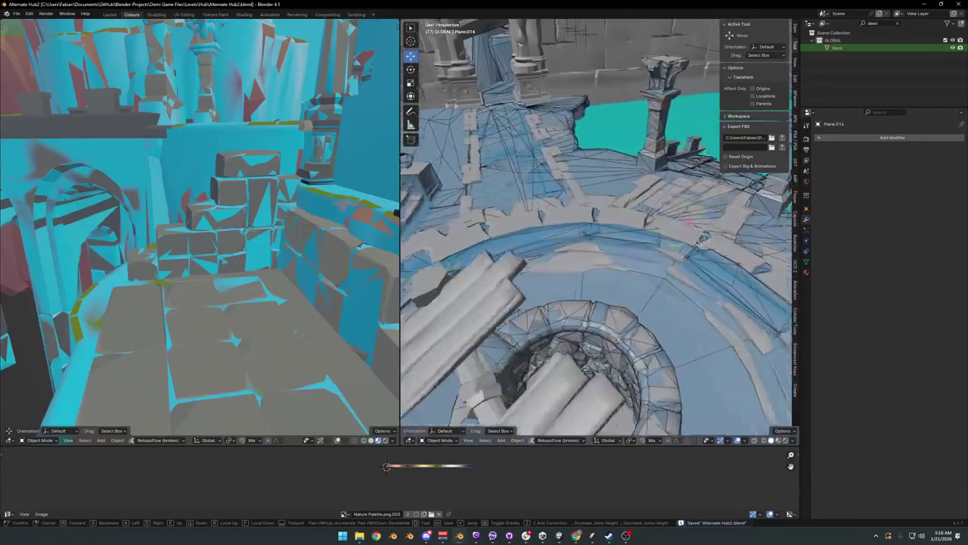
pyautogui.click(573, 259)
pyautogui.click(557, 249)
pyautogui.scroll(-2, 575, 250)
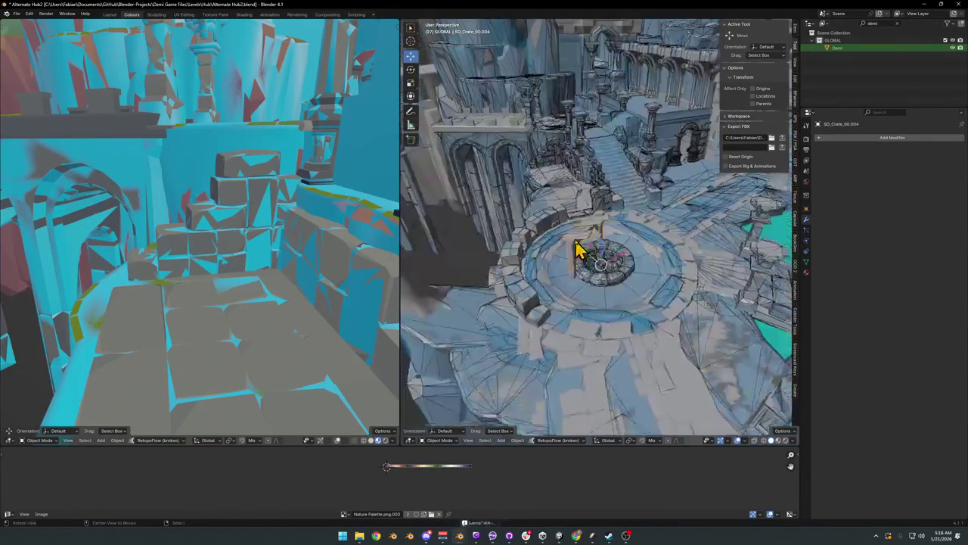
pyautogui.moveTo(577, 252); pyautogui.dragTo(616, 223, button='middle')
pyautogui.scroll(2, 601, 234)
pyautogui.hotkey('alt', 'shift', 'c')
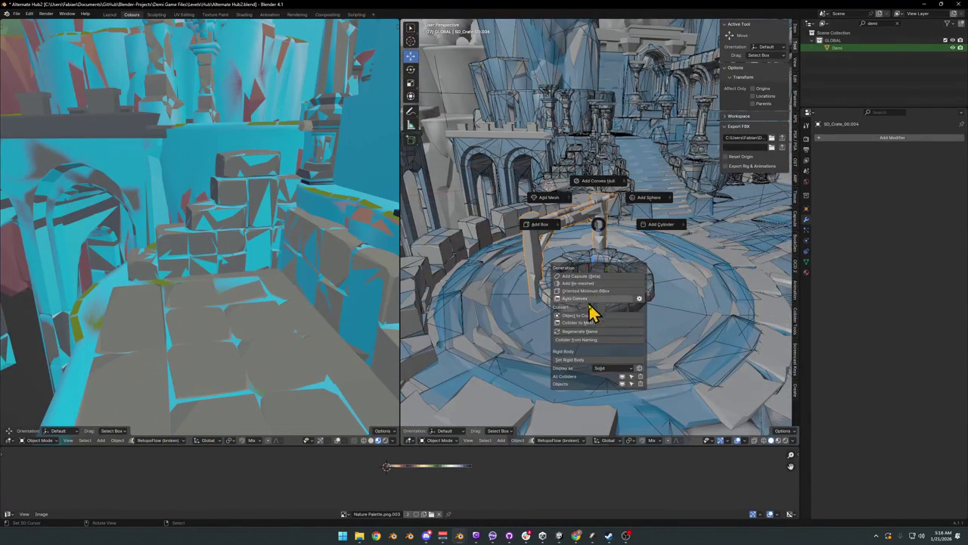
pyautogui.click(596, 284)
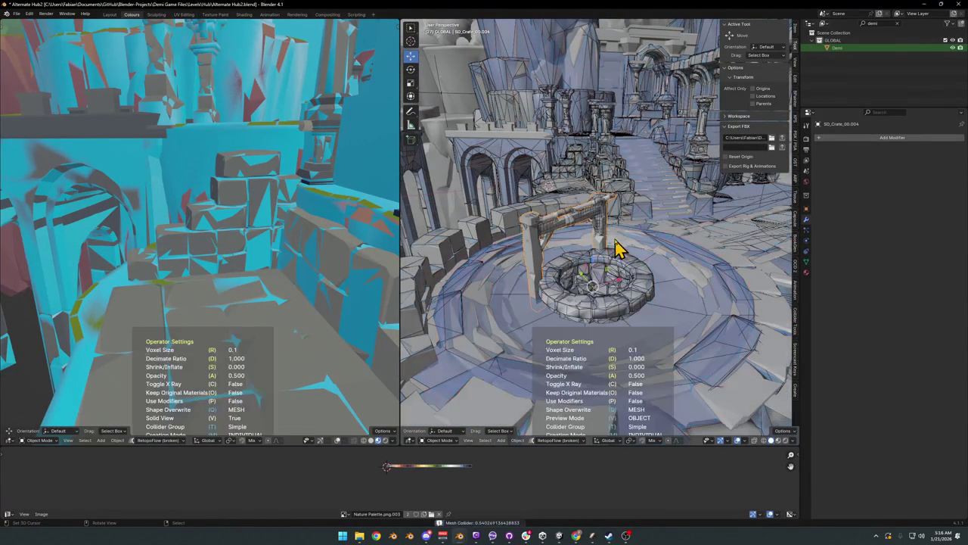
pyautogui.press('d')
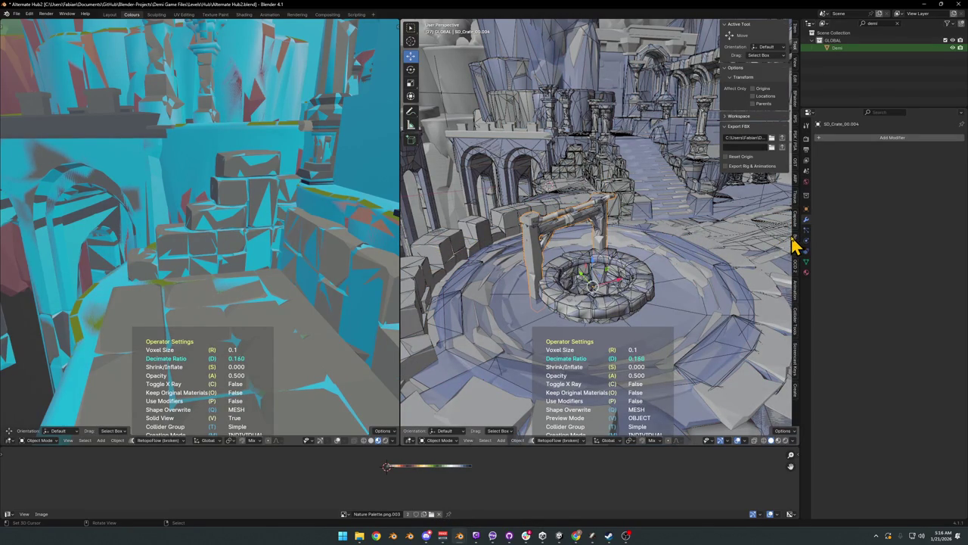
pyautogui.scroll(3, 779, 242)
pyautogui.moveTo(759, 243)
pyautogui.mouseDown(button='middle')
pyautogui.moveTo(722, 256)
pyautogui.moveTo(741, 254)
pyautogui.moveTo(691, 234)
pyautogui.moveTo(746, 229)
pyautogui.moveTo(772, 238)
pyautogui.moveTo(777, 253)
pyautogui.mouseUp(button='middle')
# Step: Generate a re-meshed collider over the well planks, regenerating it once, and save
pyautogui.moveTo(635, 239)
pyautogui.mouseDown(button='middle')
pyautogui.moveTo(655, 255)
pyautogui.moveTo(637, 259)
pyautogui.mouseUp(button='middle')
pyautogui.hotkey('shift', 'c')
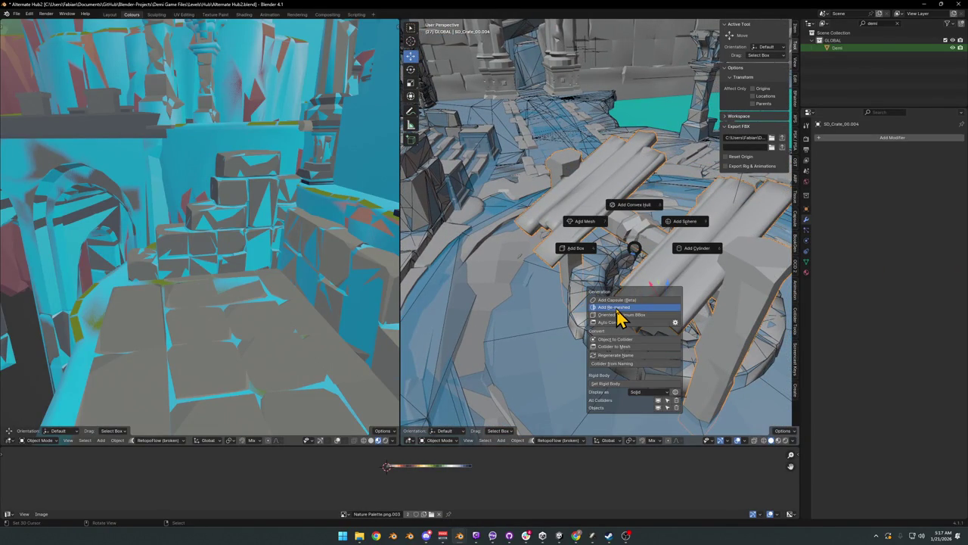
pyautogui.click(616, 306)
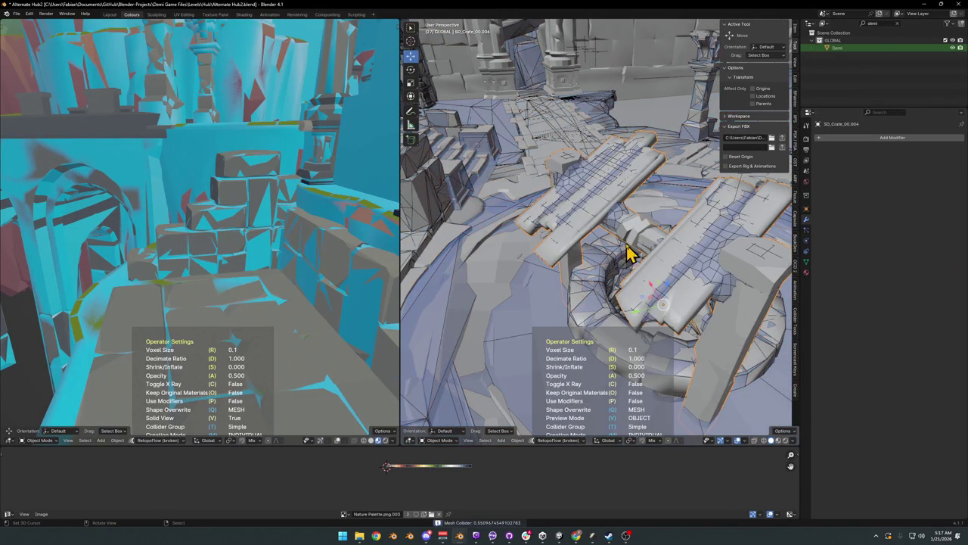
pyautogui.click(672, 240)
pyautogui.hotkey('shift', 'c')
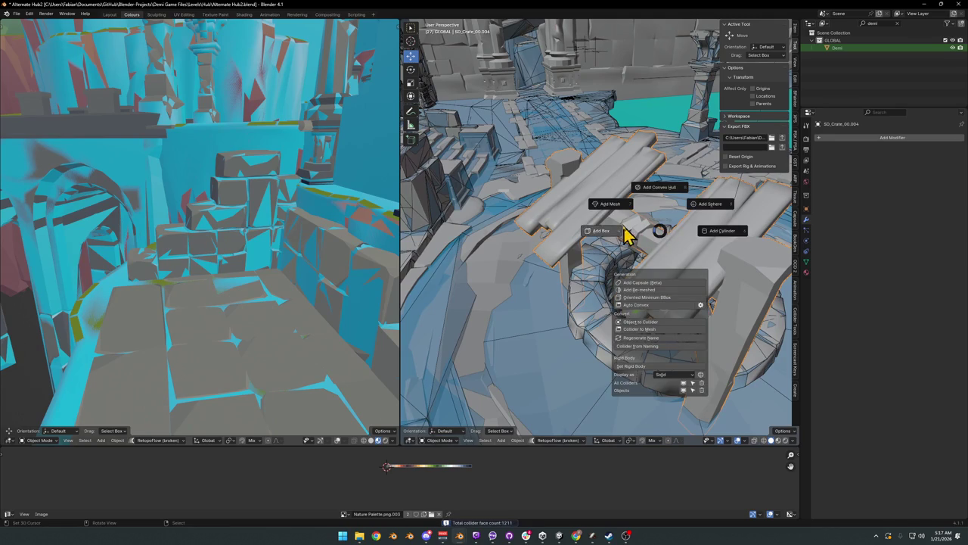
pyautogui.click(611, 204)
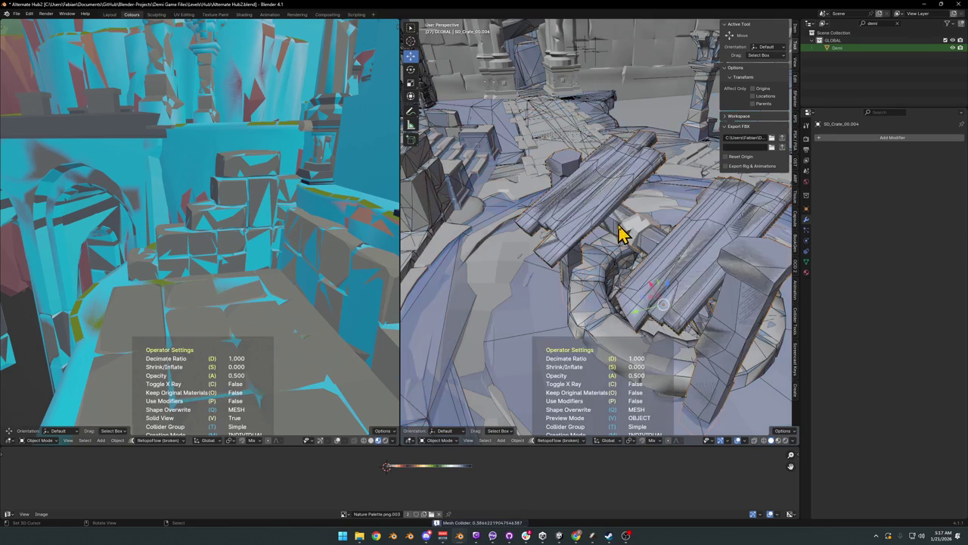
pyautogui.click(702, 239)
pyautogui.moveTo(702, 239)
pyautogui.mouseDown(button='middle')
pyautogui.moveTo(606, 222)
pyautogui.moveTo(620, 295)
pyautogui.moveTo(625, 231)
pyautogui.mouseUp(button='middle')
pyautogui.scroll(-2, 612, 218)
pyautogui.hotkey('ctrl', 's')
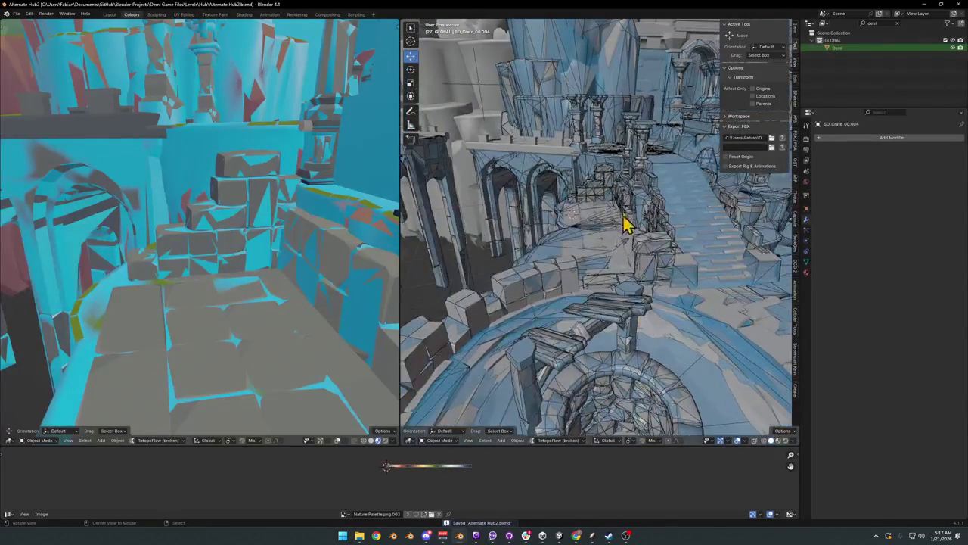
# Step: Select temple bridge.002, cancel the move started on it, and save again
pyautogui.moveTo(631, 171)
pyautogui.mouseDown(button='middle')
pyautogui.moveTo(598, 195)
pyautogui.moveTo(525, 216)
pyautogui.moveTo(540, 234)
pyautogui.moveTo(627, 212)
pyautogui.moveTo(658, 217)
pyautogui.moveTo(573, 270)
pyautogui.mouseUp(button='middle')
pyautogui.click(540, 233)
pyautogui.press('g')
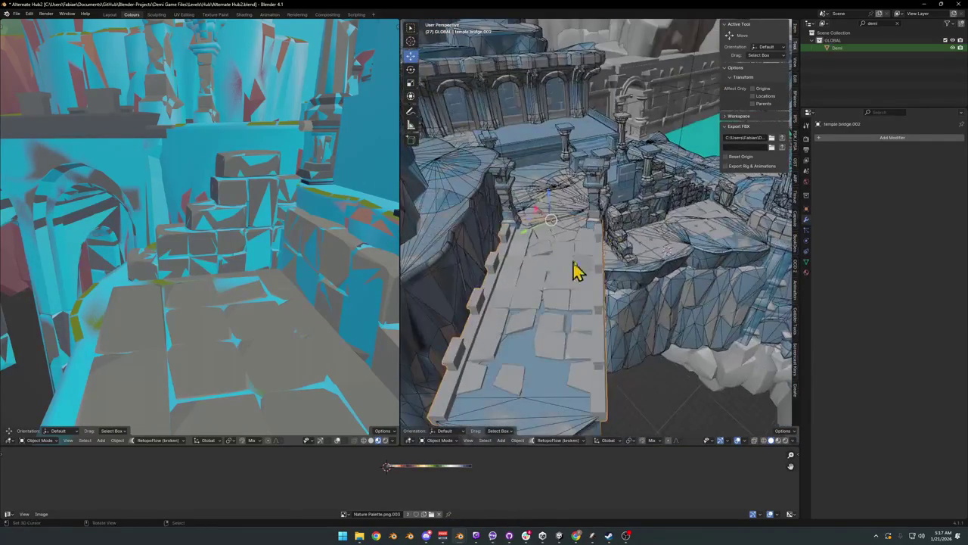
pyautogui.rightClick(646, 272)
pyautogui.moveTo(648, 221)
pyautogui.mouseDown(button='middle')
pyautogui.moveTo(598, 309)
pyautogui.moveTo(573, 264)
pyautogui.mouseUp(button='middle')
pyautogui.hotkey('ctrl', 's')
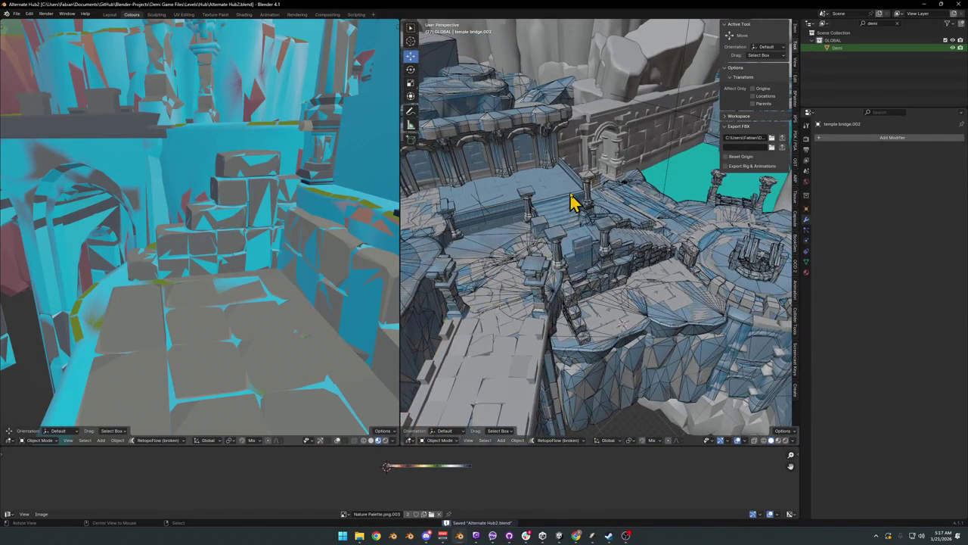
pyautogui.moveTo(613, 180)
pyautogui.mouseDown(button='middle')
pyautogui.moveTo(638, 162)
pyautogui.moveTo(603, 195)
pyautogui.moveTo(603, 224)
pyautogui.moveTo(550, 250)
pyautogui.moveTo(460, 222)
pyautogui.moveTo(624, 223)
pyautogui.moveTo(663, 255)
pyautogui.moveTo(643, 280)
pyautogui.mouseUp(button='middle')
# Step: Add a box collider to the floor slab inside the arch and save
pyautogui.scroll(5, 644, 280)
pyautogui.scroll(5, 616, 298)
pyautogui.click(614, 310)
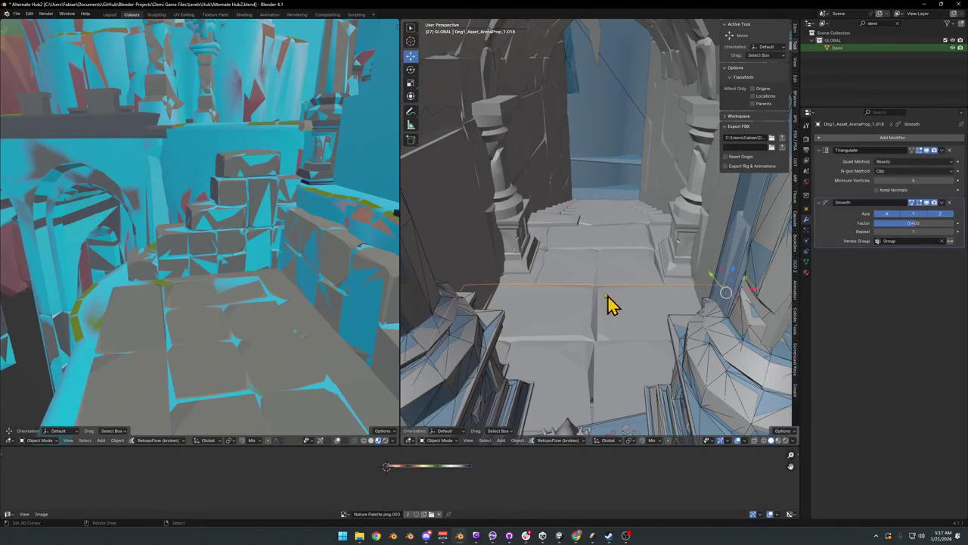
pyautogui.click(549, 253)
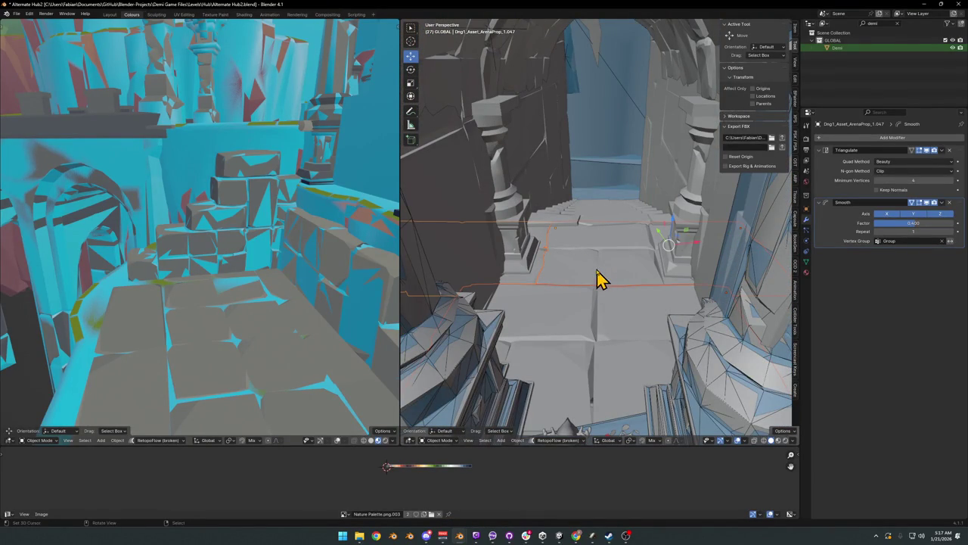
pyautogui.hotkey('alt', 'shift', 'c')
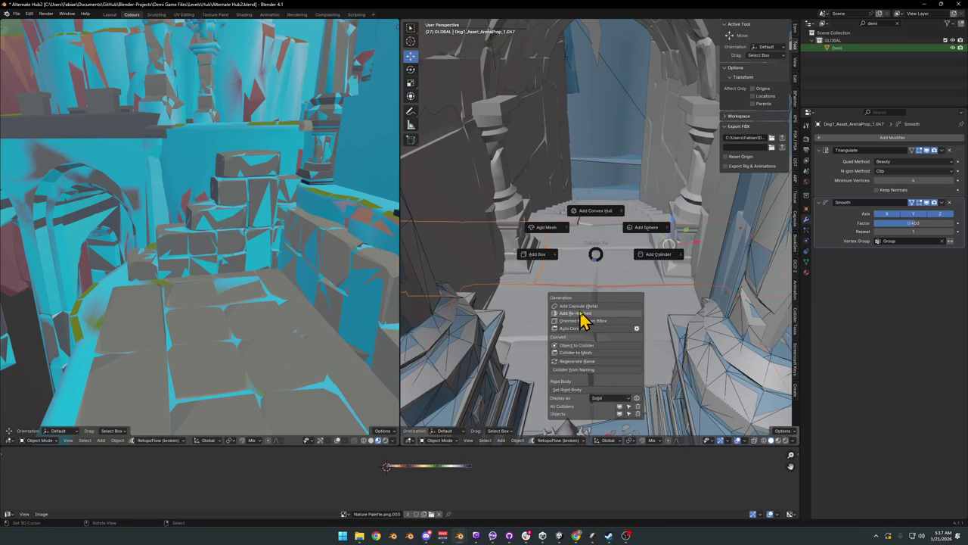
pyautogui.click(535, 243)
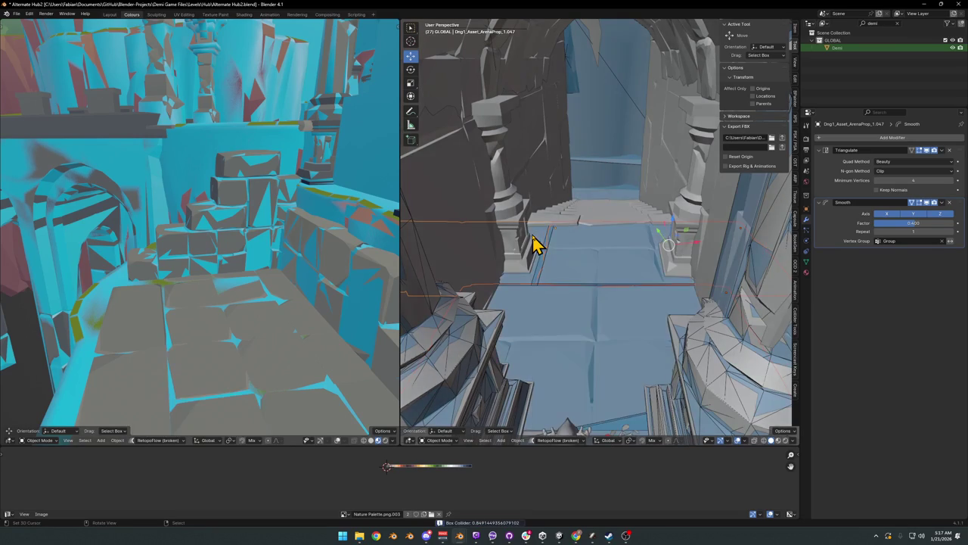
pyautogui.hotkey('ctrl', 's')
# Step: Select the stairs Cube.064 and add a convex hull collider
pyautogui.click(589, 222)
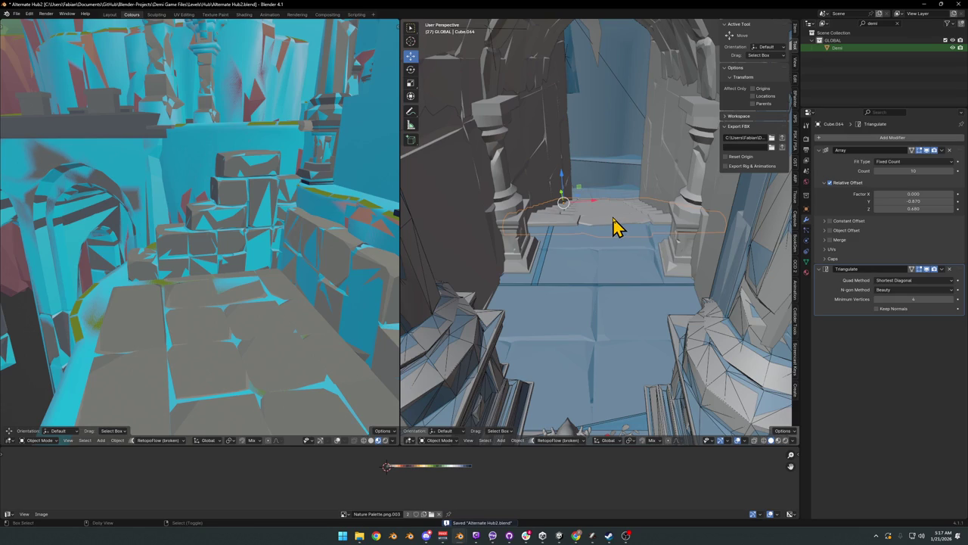
pyautogui.hotkey('shift', 'c')
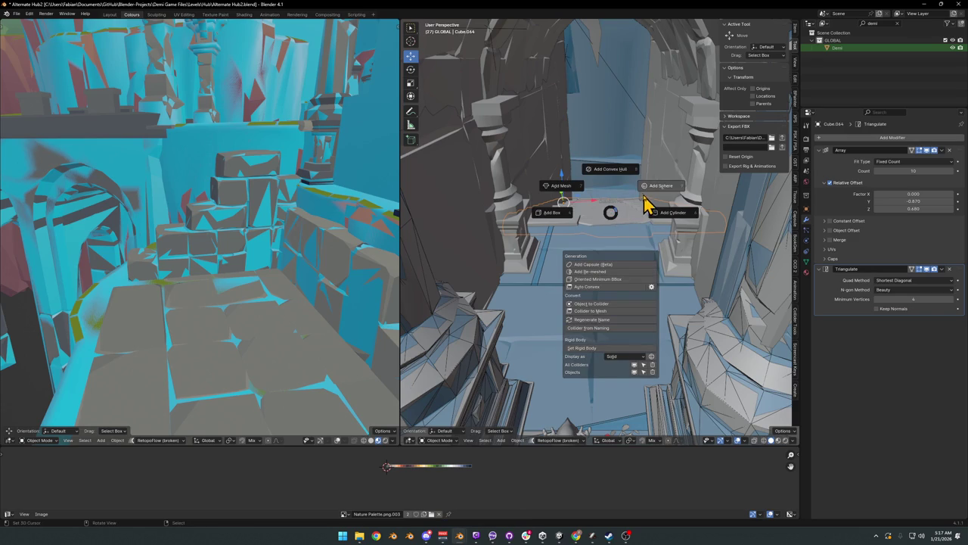
pyautogui.click(618, 179)
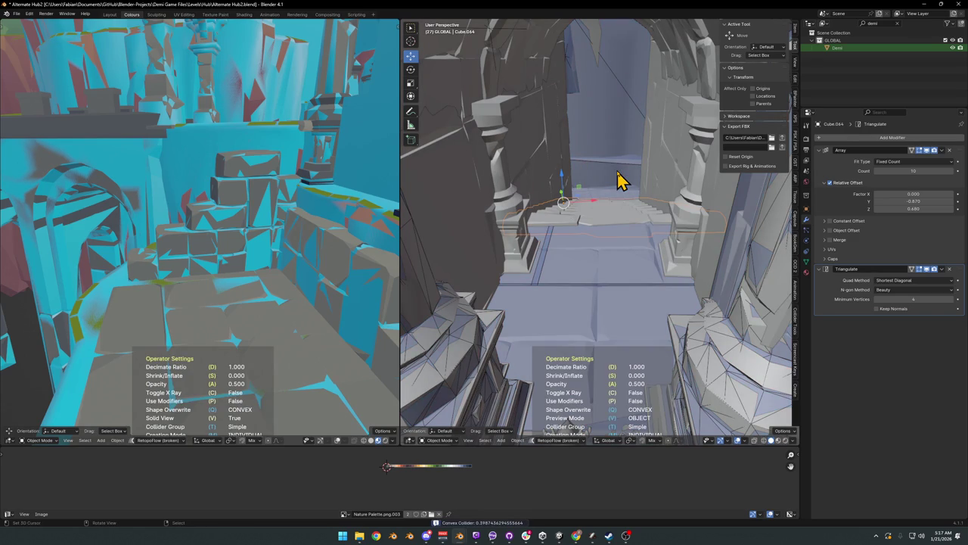
pyautogui.click(619, 180)
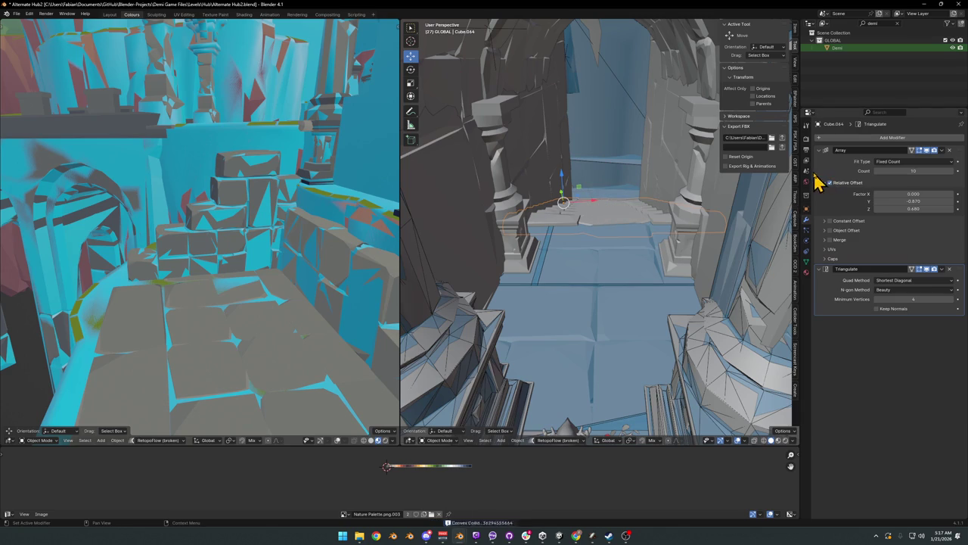
# Step: Apply the Array modifier, rebuild the convex collider, save, and select the grouped collision mesh
pyautogui.hotkey('ctrl', 'a')
pyautogui.hotkey('shift', 'c')
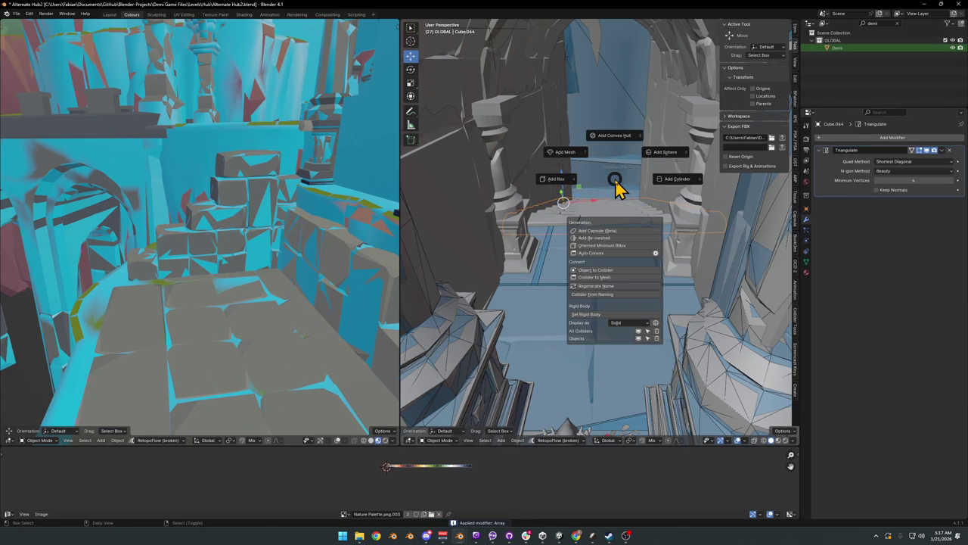
pyautogui.click(614, 140)
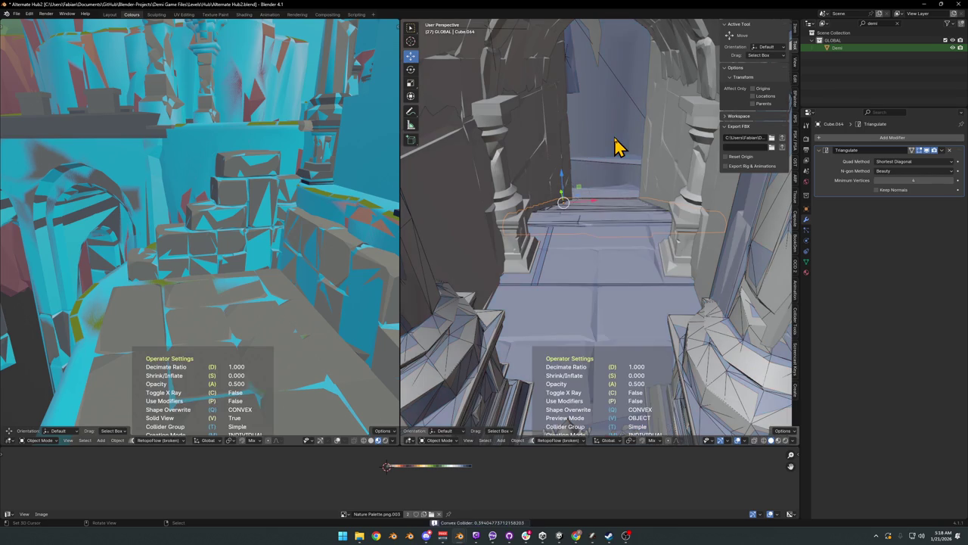
pyautogui.click(614, 148)
pyautogui.scroll(3, 595, 216)
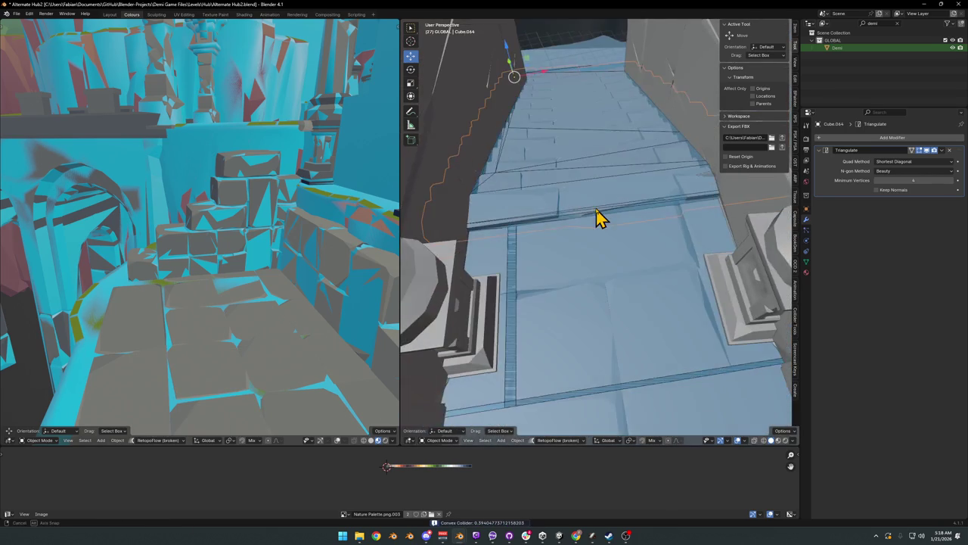
pyautogui.scroll(-5, 601, 183)
pyautogui.hotkey('ctrl', 's')
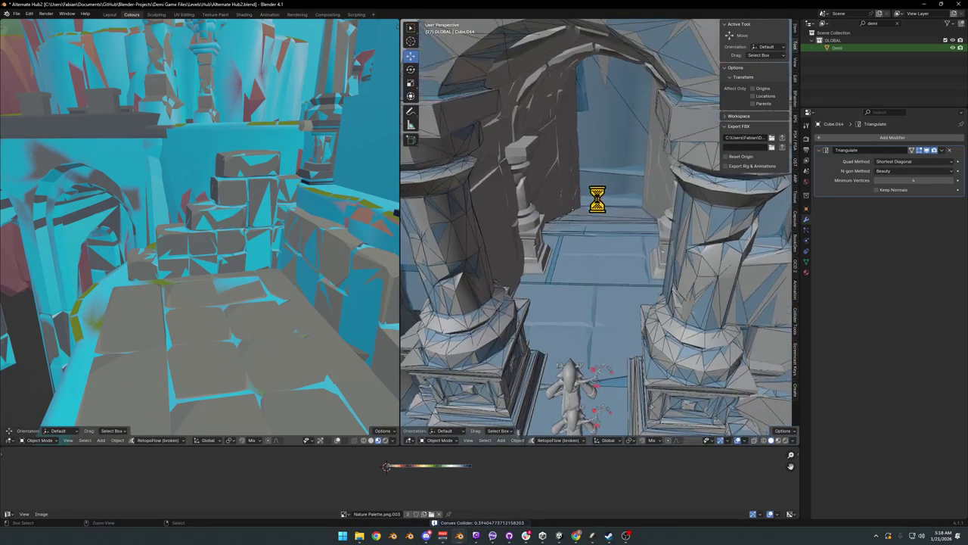
pyautogui.scroll(-4, 499, 249)
pyautogui.scroll(4, 662, 237)
pyautogui.click(560, 271)
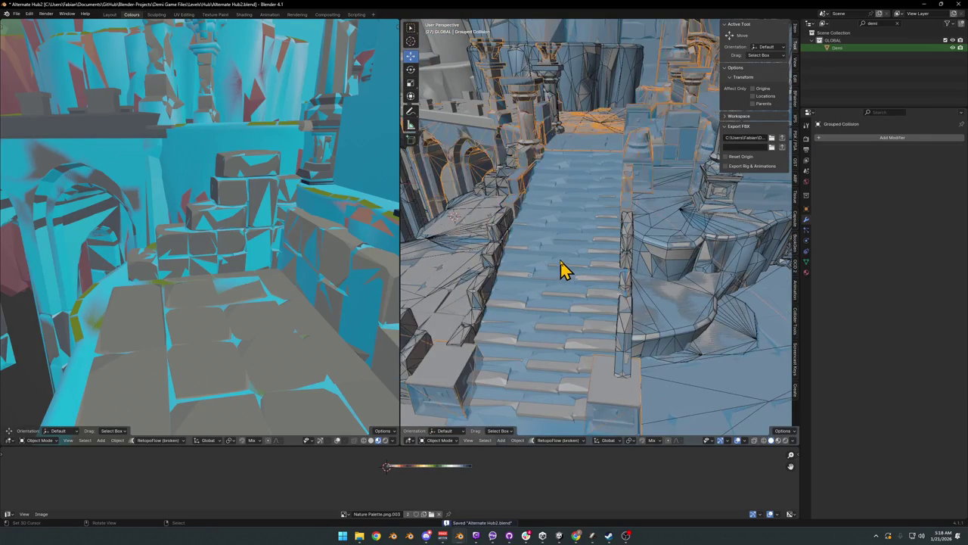
# Step: Separate the connected stair faces of the grouped collision into their own object
pyautogui.scroll(3, 573, 299)
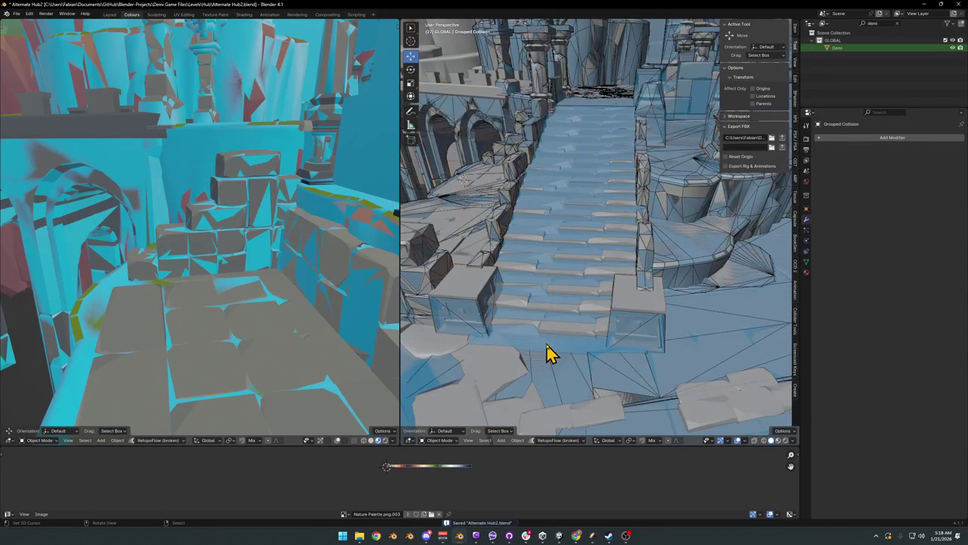
pyautogui.press('Tab')
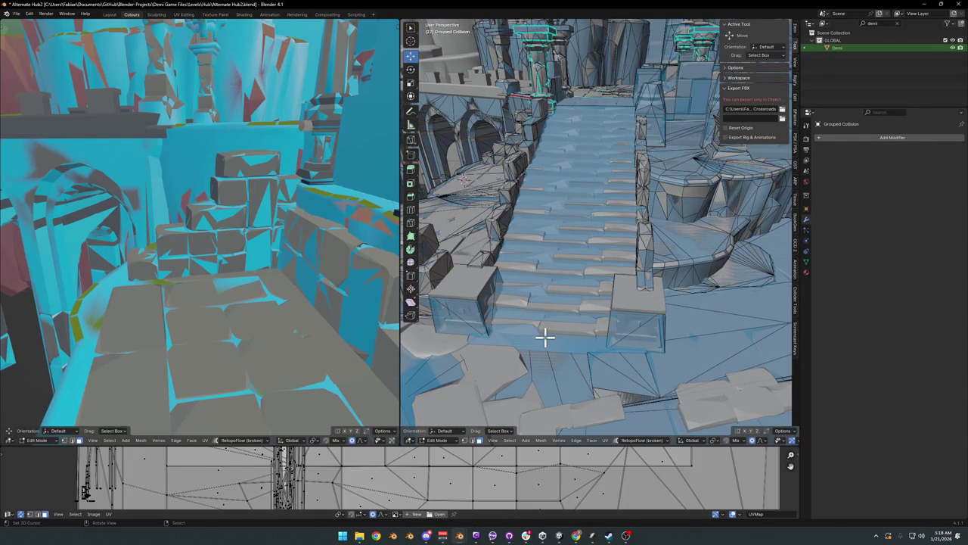
pyautogui.press('l')
pyautogui.press('p')
pyautogui.click(551, 333)
pyautogui.press('Tab')
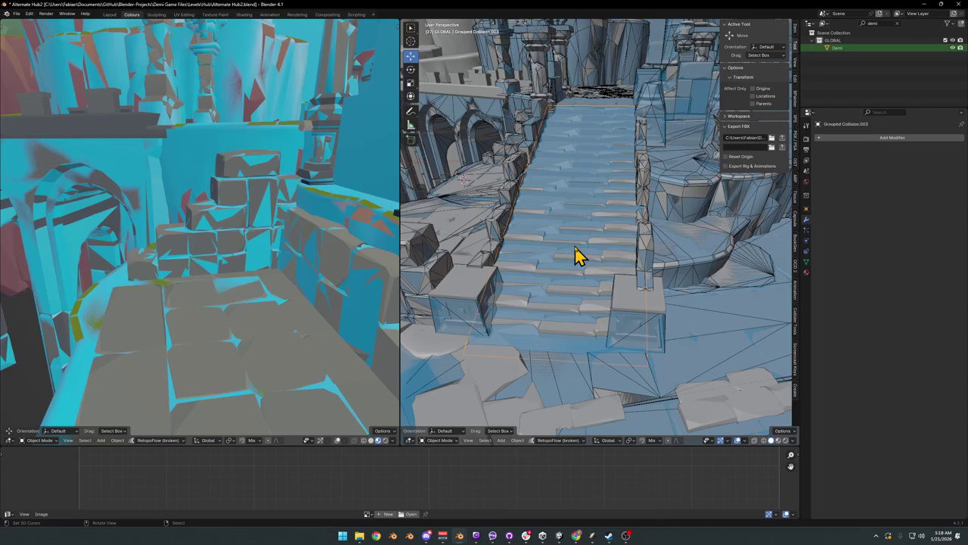
# Step: Apply the Array on stair object Cube.029 and add a convex hull collider
pyautogui.click(575, 256)
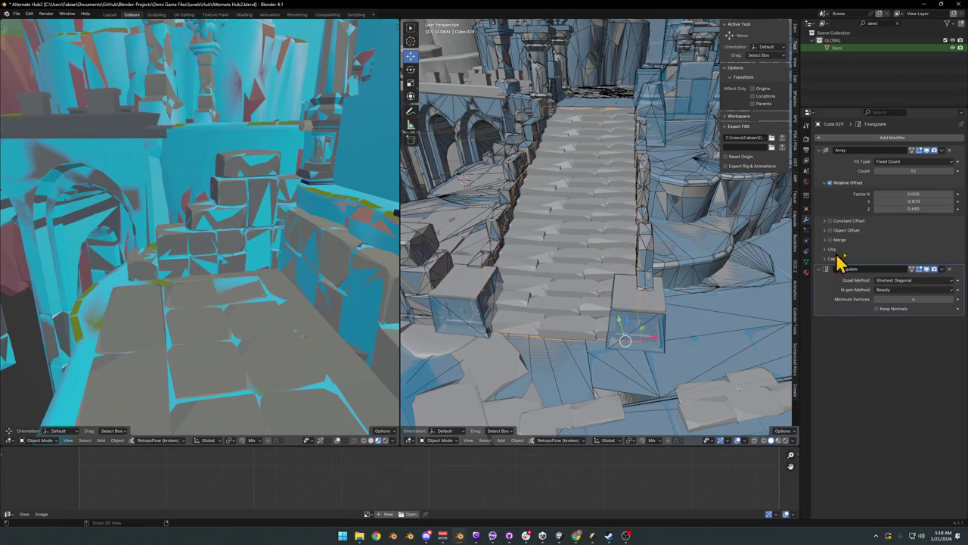
pyautogui.hotkey('ctrl', 'a')
pyautogui.hotkey('alt', 'shift', 'c')
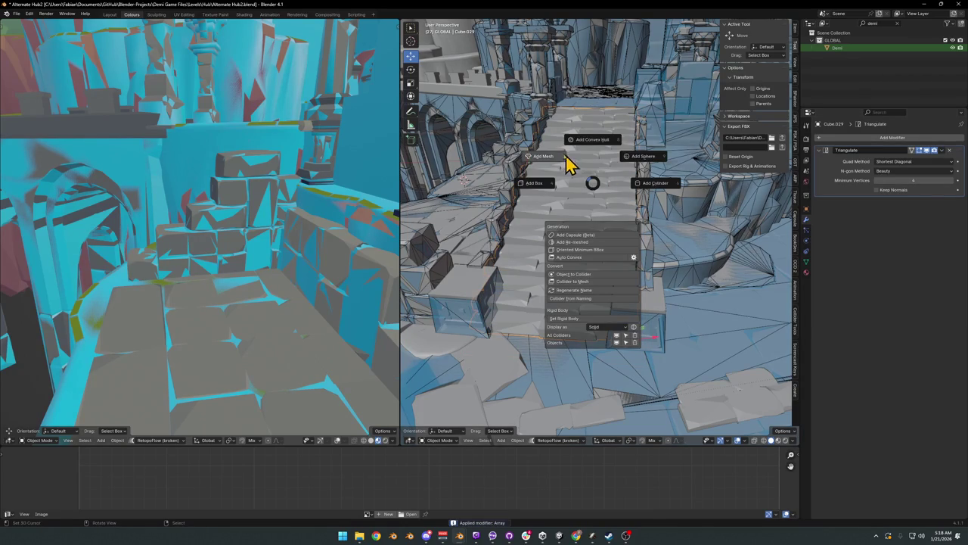
pyautogui.click(594, 147)
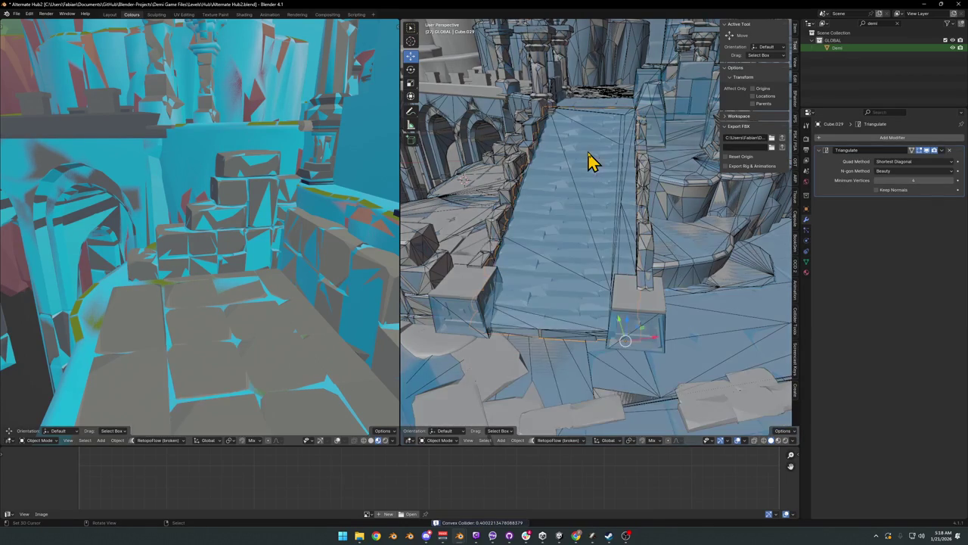
pyautogui.scroll(5, 633, 230)
pyautogui.scroll(2, 631, 221)
pyautogui.scroll(-2, 631, 220)
pyautogui.scroll(-3, 631, 221)
pyautogui.scroll(-2, 598, 234)
pyautogui.moveTo(589, 246)
pyautogui.mouseDown(button='middle')
pyautogui.moveTo(611, 209)
pyautogui.moveTo(644, 214)
pyautogui.moveTo(629, 224)
pyautogui.moveTo(605, 220)
pyautogui.moveTo(608, 203)
pyautogui.moveTo(550, 189)
pyautogui.mouseUp(button='middle')
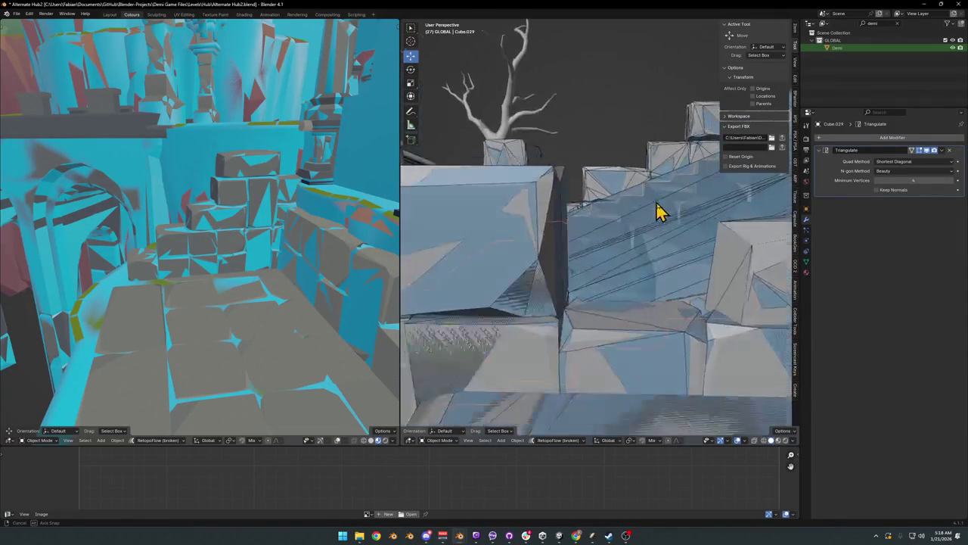
pyautogui.moveTo(655, 211); pyautogui.dragTo(695, 220, button='middle')
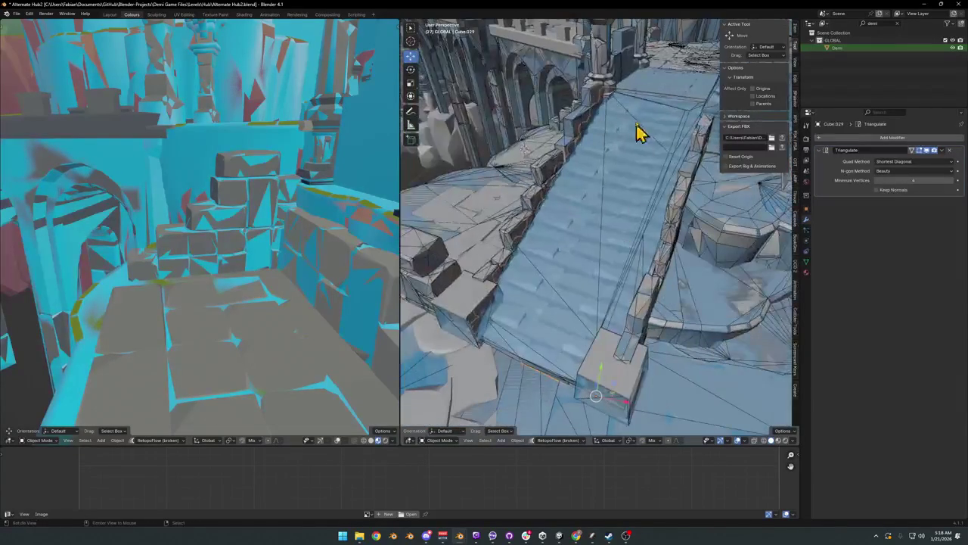
pyautogui.moveTo(683, 151)
pyautogui.mouseDown(button='middle')
pyautogui.moveTo(631, 186)
pyautogui.moveTo(600, 162)
pyautogui.moveTo(692, 187)
pyautogui.moveTo(633, 257)
pyautogui.moveTo(603, 218)
pyautogui.moveTo(619, 247)
pyautogui.moveTo(648, 212)
pyautogui.moveTo(608, 252)
pyautogui.moveTo(614, 229)
pyautogui.moveTo(642, 242)
pyautogui.moveTo(633, 255)
pyautogui.moveTo(657, 244)
pyautogui.moveTo(656, 292)
pyautogui.mouseUp(button='middle')
# Step: Unhide all objects and open the separated stair collision object in Edit Mode
pyautogui.hotkey('alt', 'h')
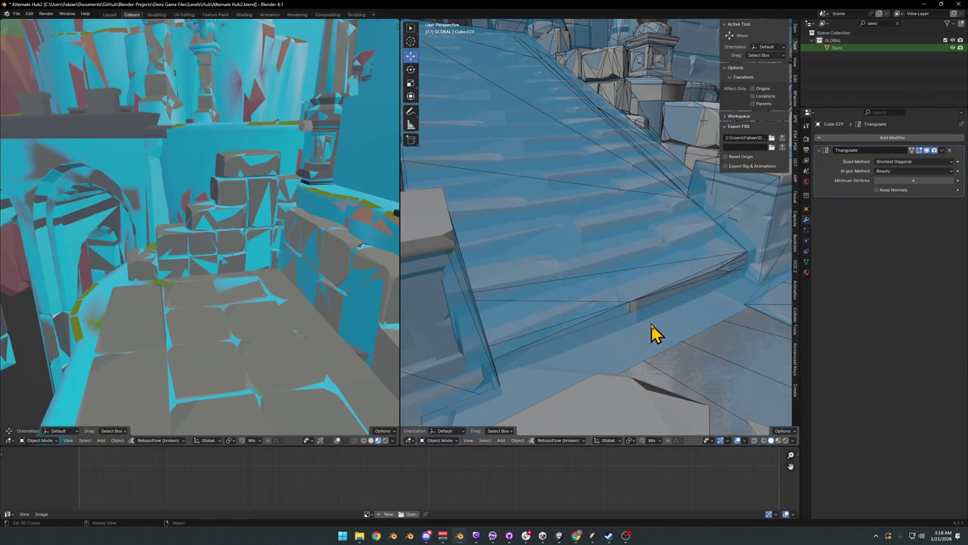
pyautogui.click(656, 333)
pyautogui.moveTo(650, 333)
pyautogui.mouseDown(button='middle')
pyautogui.moveTo(673, 280)
pyautogui.moveTo(643, 281)
pyautogui.moveTo(653, 265)
pyautogui.moveTo(636, 279)
pyautogui.mouseUp(button='middle')
pyautogui.press('Tab')
# Step: Slide an edge across the stairs along the mesh, then raise or lower it vertically
pyautogui.click(540, 38)
pyautogui.press('g')
pyautogui.press('g')
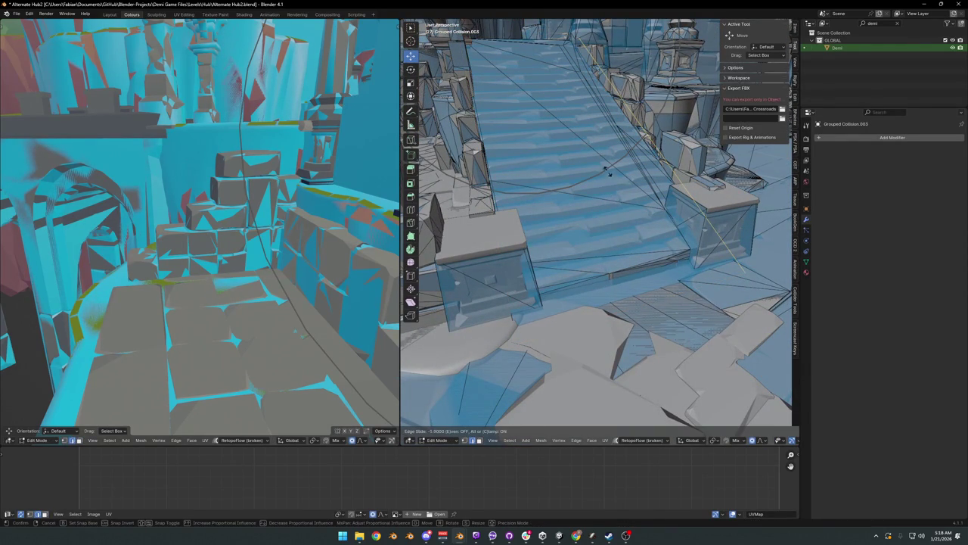
pyautogui.click(603, 161)
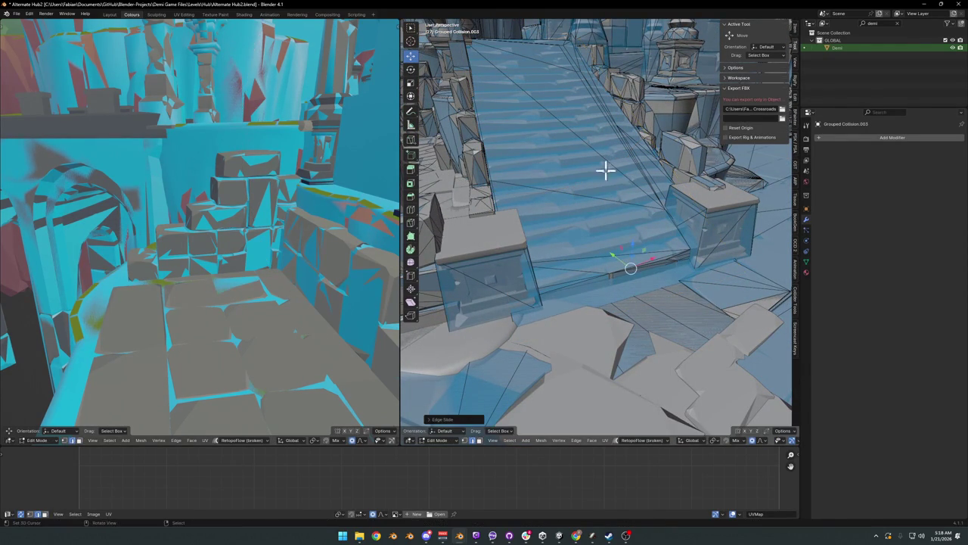
pyautogui.press('z')
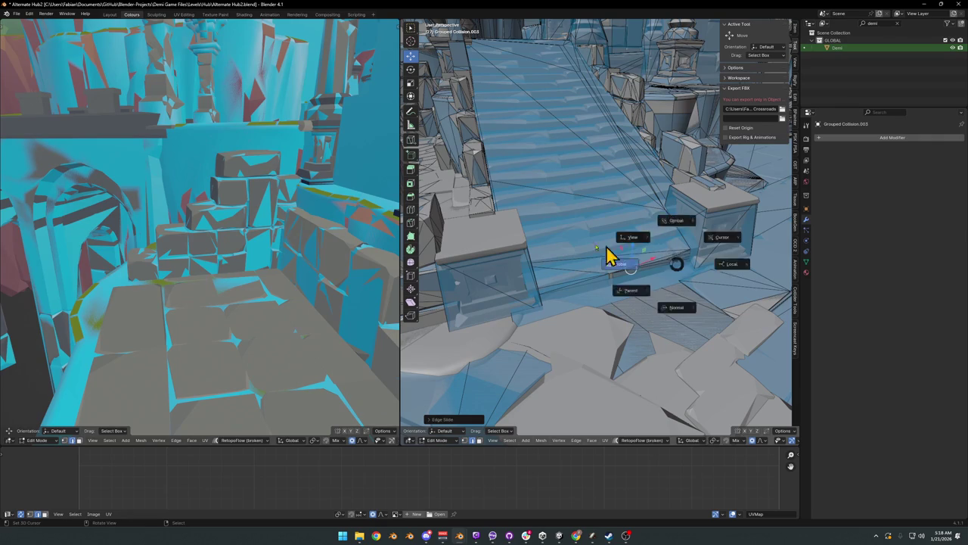
pyautogui.press('g')
pyautogui.press('z')
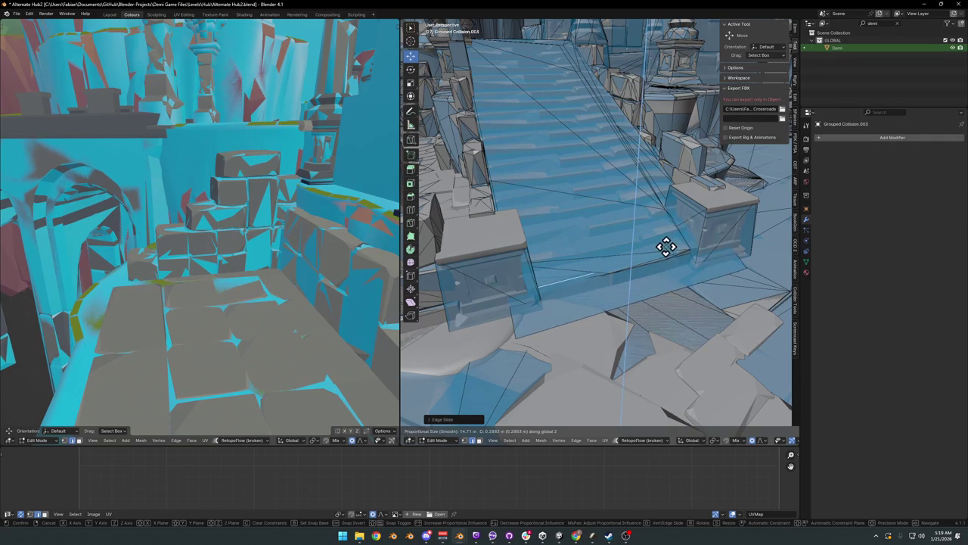
pyautogui.click(667, 255)
# Step: Shift the stair-base face horizontally while keeping its height fixed
pyautogui.click(662, 277)
pyautogui.moveTo(663, 276); pyautogui.dragTo(680, 303, button='middle')
pyautogui.press('g')
pyautogui.hotkey('shift', 'z')
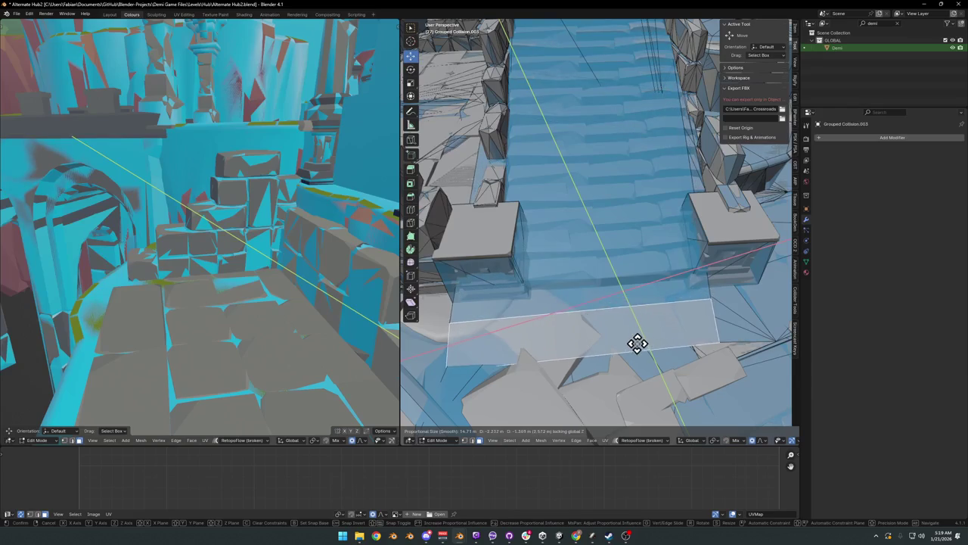
pyautogui.click(638, 339)
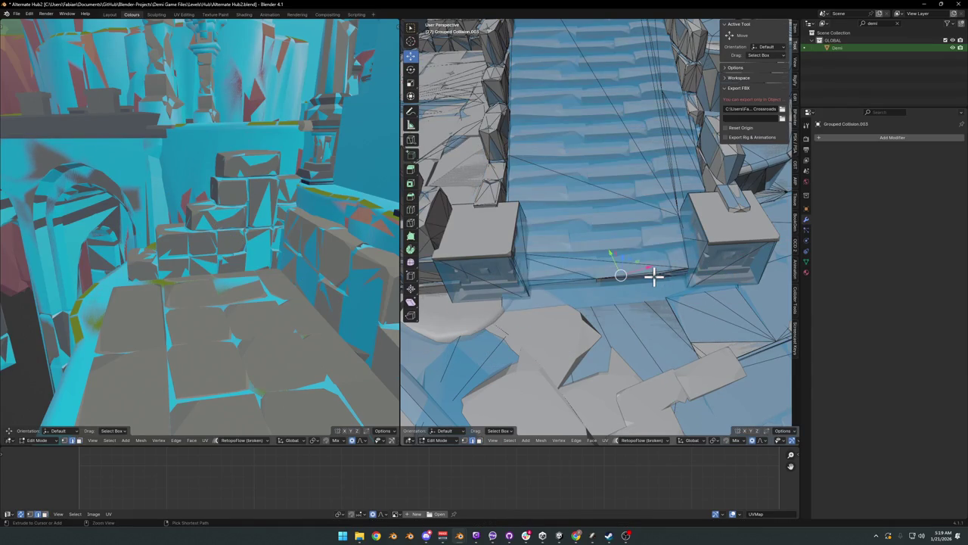
# Step: View the staircase from above in X-ray and select an edge loop across the stairs
pyautogui.scroll(-5, 651, 275)
pyautogui.moveTo(648, 250); pyautogui.dragTo(626, 201, button='middle')
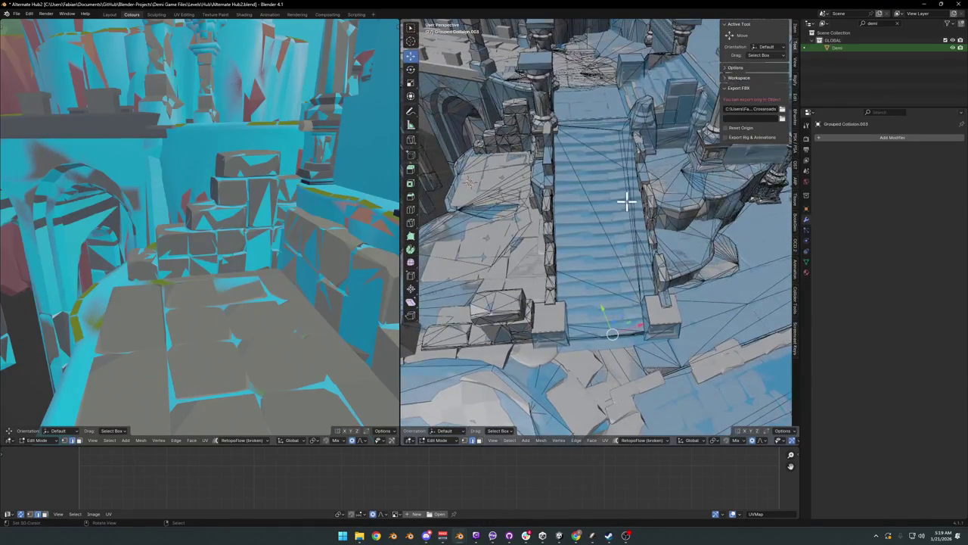
pyautogui.hotkey('alt', 'z')
pyautogui.press('l')
pyautogui.hotkey('alt', 'a')
pyautogui.scroll(4, 606, 202)
pyautogui.keyDown('alt'); pyautogui.click(597, 212); pyautogui.keyUp('alt')
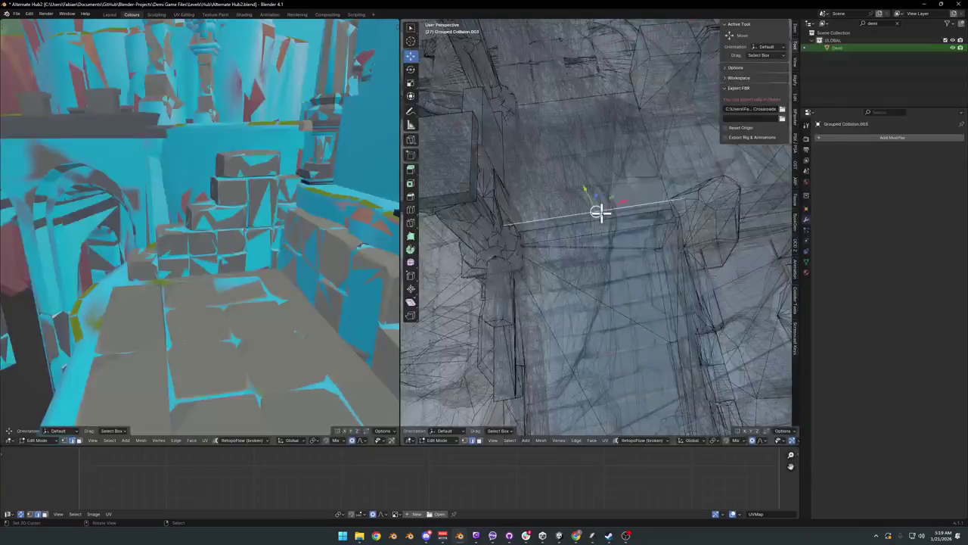
# Step: Move the stair edge loop horizontally, keeping its height unchanged
pyautogui.rightClick(648, 202)
pyautogui.keyDown('shift'); pyautogui.moveTo(643, 196); pyautogui.dragTo(660, 247, button='middle'); pyautogui.keyUp('shift')
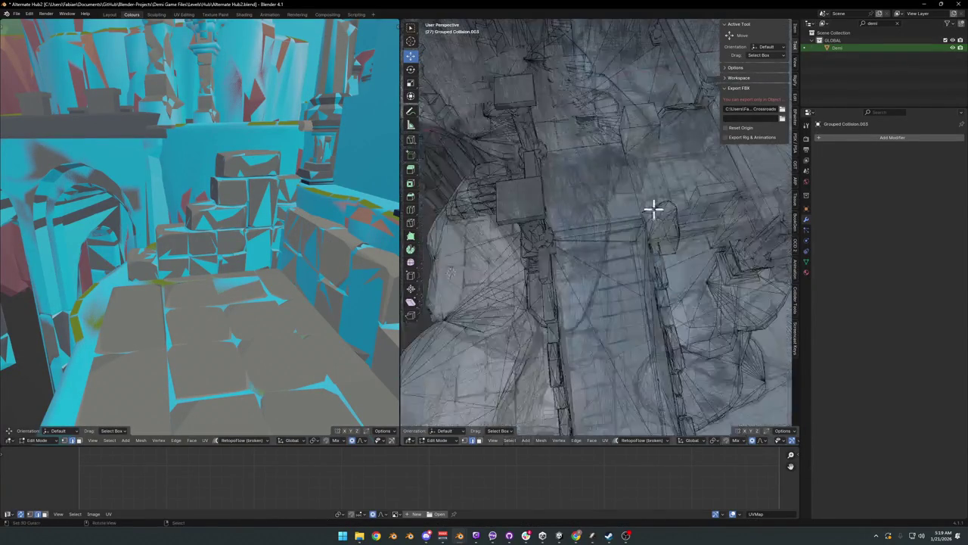
pyautogui.scroll(3, 658, 257)
pyautogui.scroll(3, 620, 265)
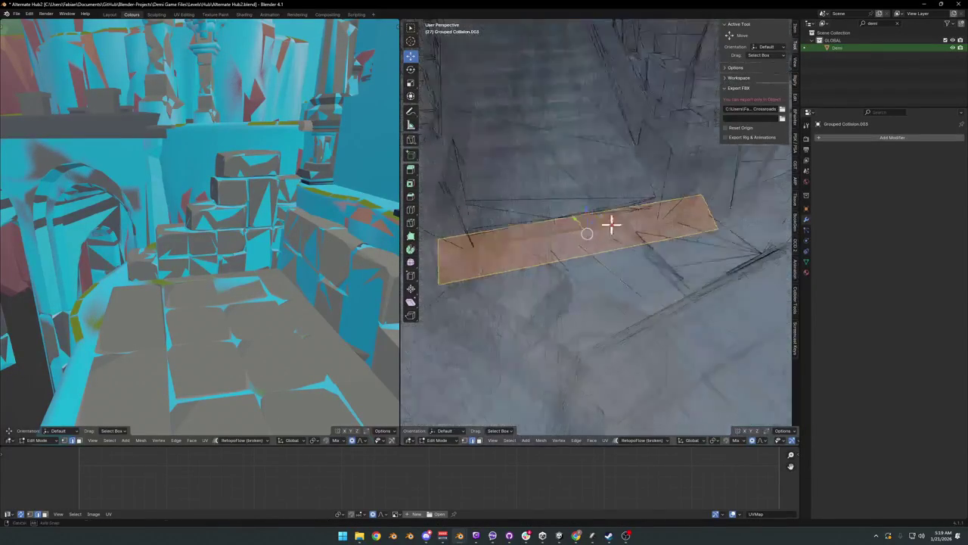
pyautogui.press('g')
pyautogui.hotkey('shift', 'z')
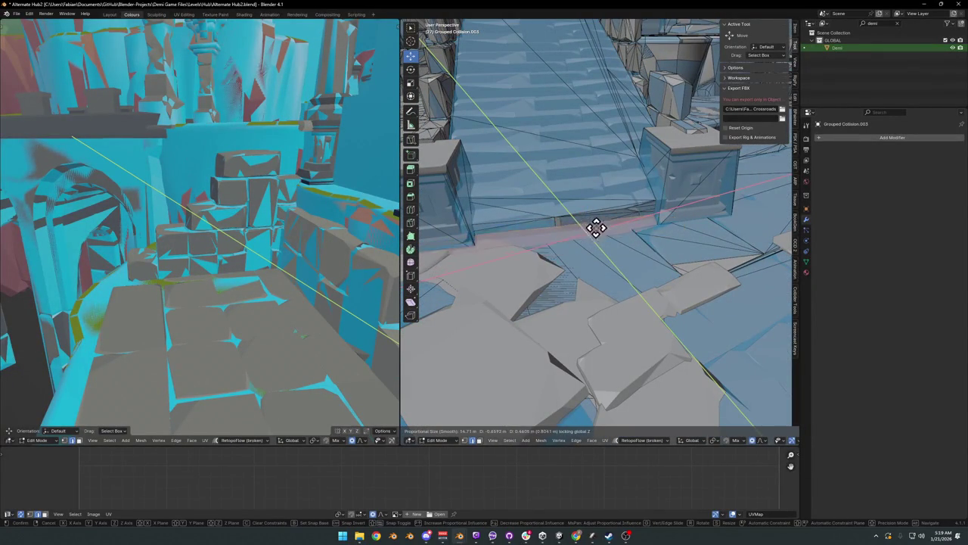
pyautogui.click(609, 234)
# Step: Slide the edge along the mesh, then shift the selected base geometry horizontally
pyautogui.press('g')
pyautogui.press('g')
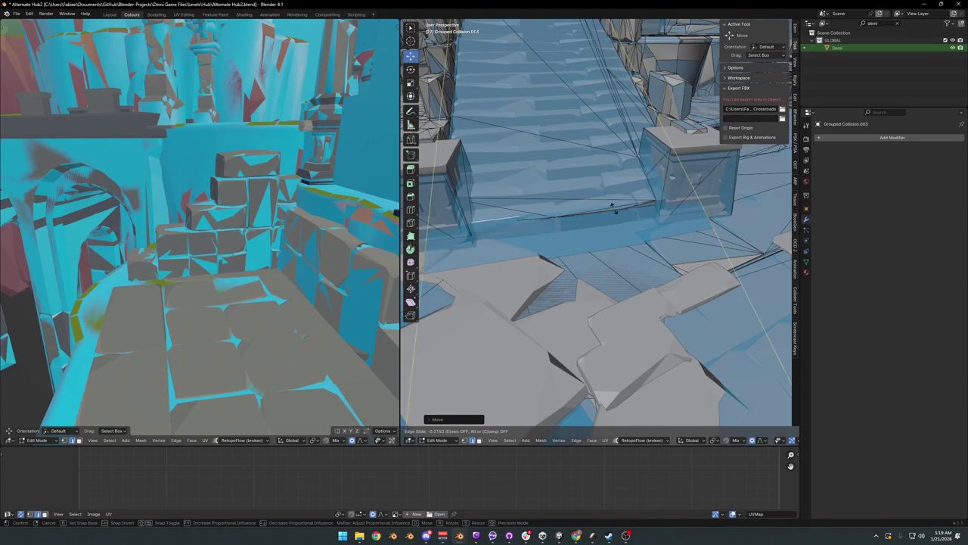
pyautogui.click(613, 208)
pyautogui.moveTo(613, 205)
pyautogui.mouseDown(button='middle')
pyautogui.moveTo(571, 225)
pyautogui.moveTo(612, 257)
pyautogui.mouseUp(button='middle')
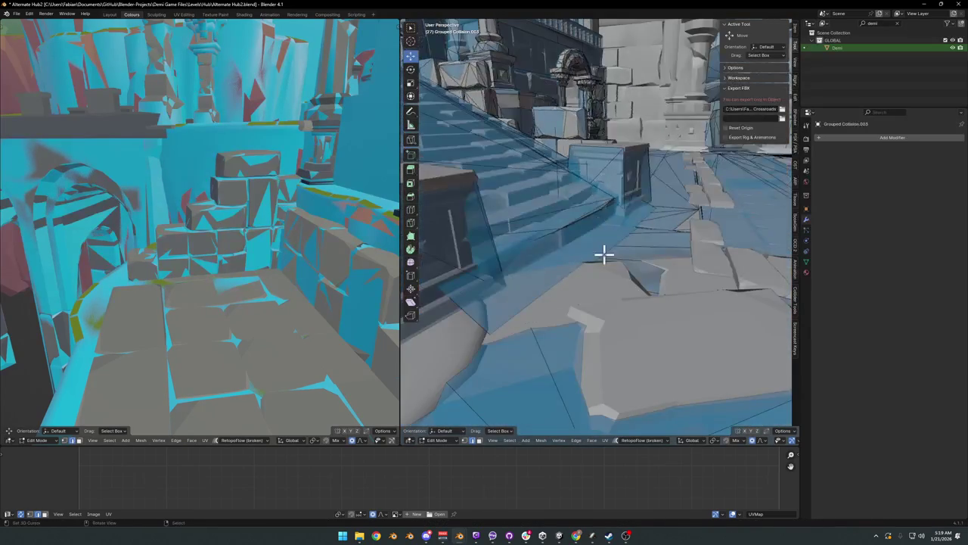
pyautogui.press('g')
pyautogui.hotkey('shift', 'z')
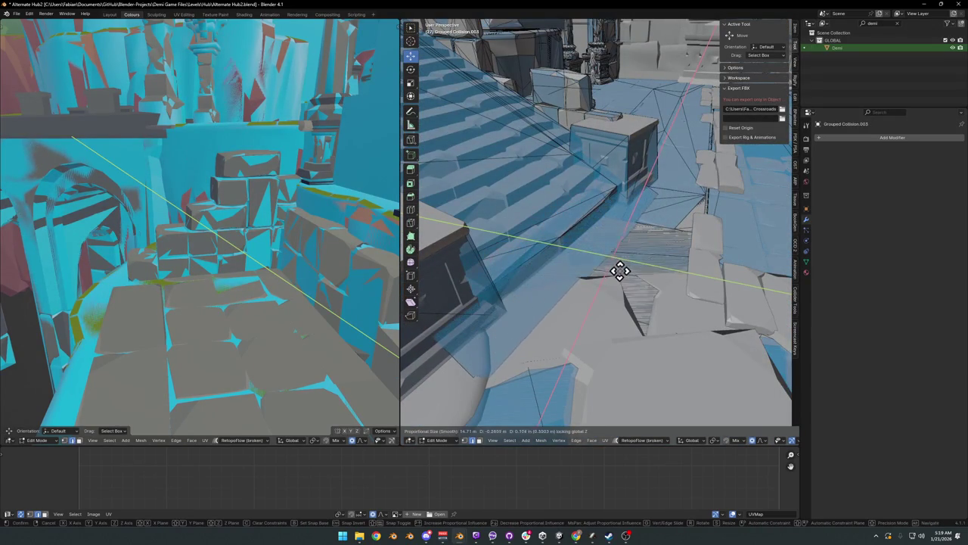
pyautogui.click(617, 265)
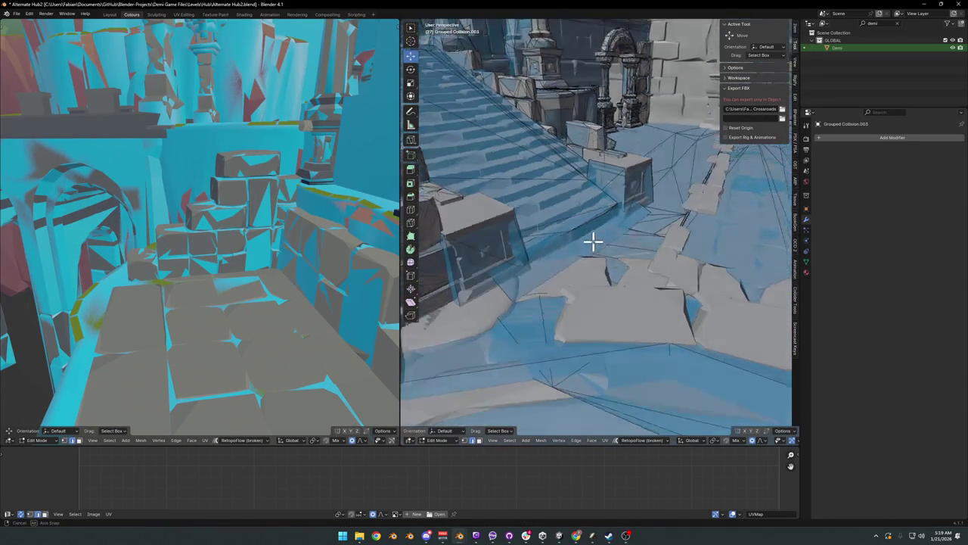
# Step: Reposition the geometry at the lower stair corner horizontally at the same height
pyautogui.moveTo(613, 249); pyautogui.dragTo(583, 272, button='middle')
pyautogui.press('g')
pyautogui.hotkey('shift', 'z')
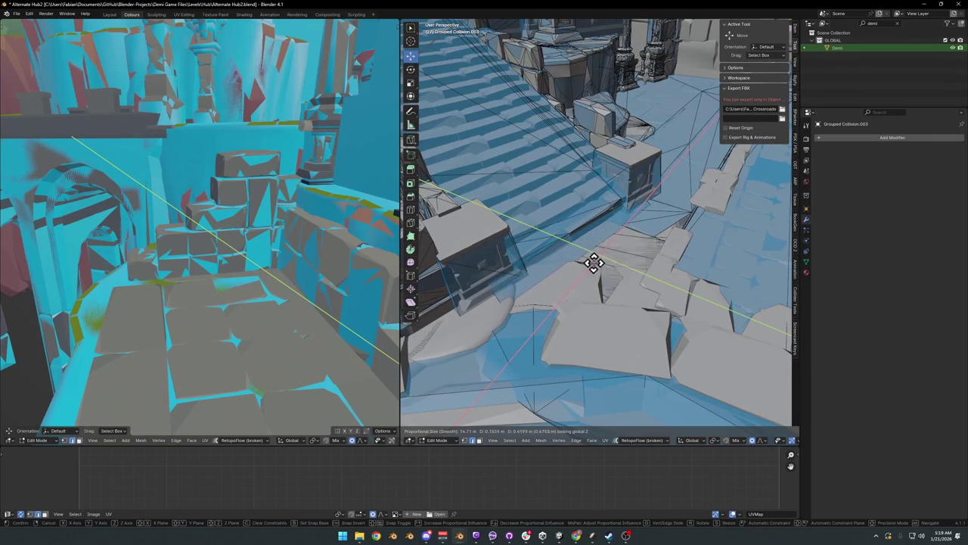
pyautogui.click(594, 265)
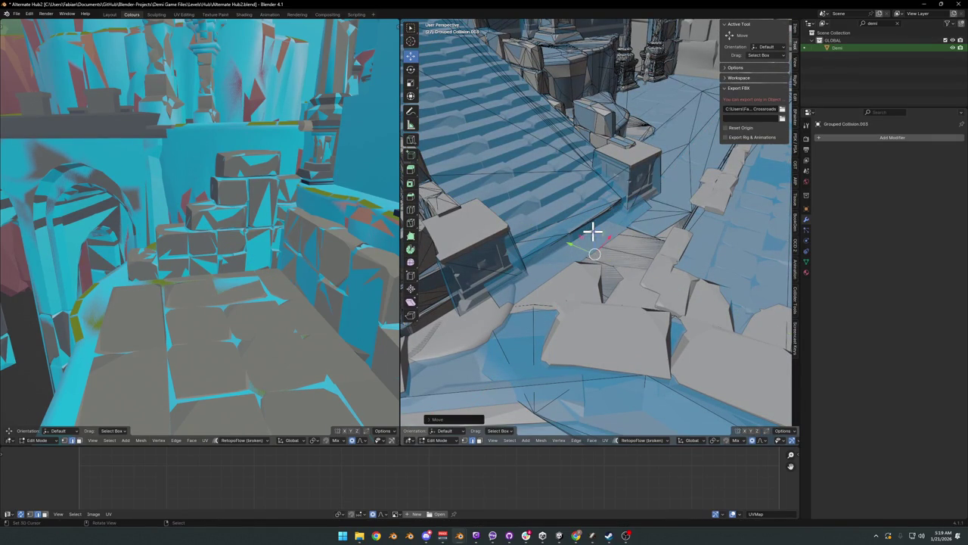
# Step: Try a height-locked extrusion of the base geometry, then cancel it
pyautogui.hotkey('alt', 'a')
pyautogui.press('e')
pyautogui.hotkey('shift', 'z')
pyautogui.scroll(10, 491, 318)
pyautogui.scroll(12, 488, 314)
pyautogui.scroll(6, 469, 324)
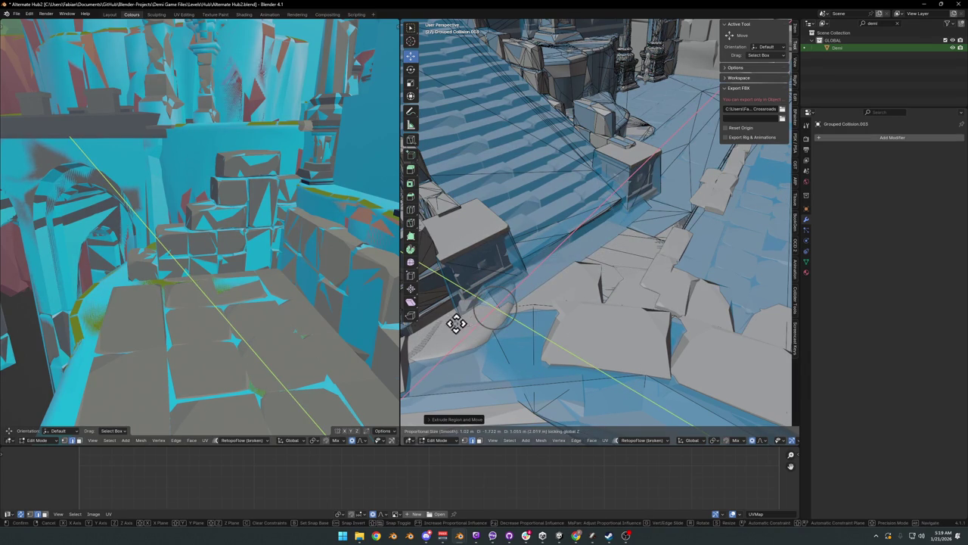
pyautogui.rightClick(461, 328)
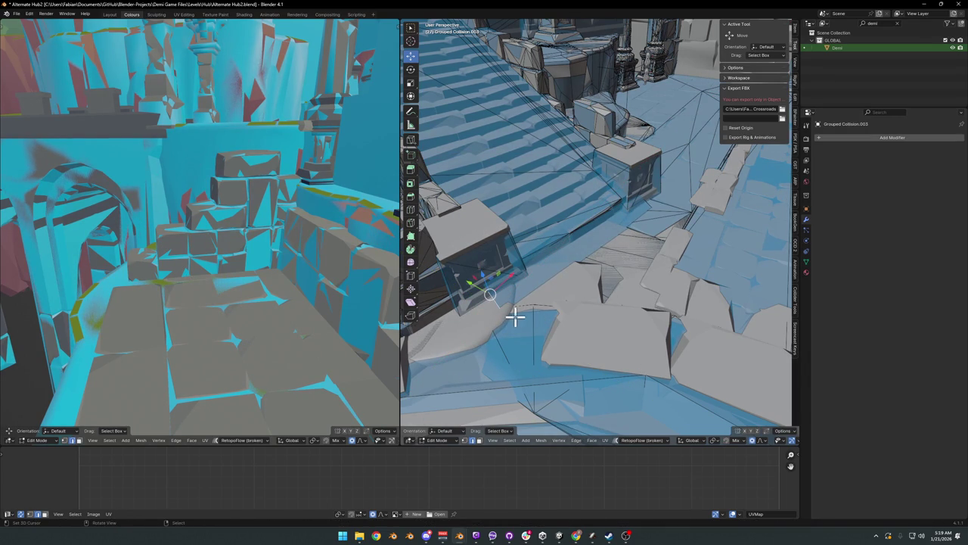
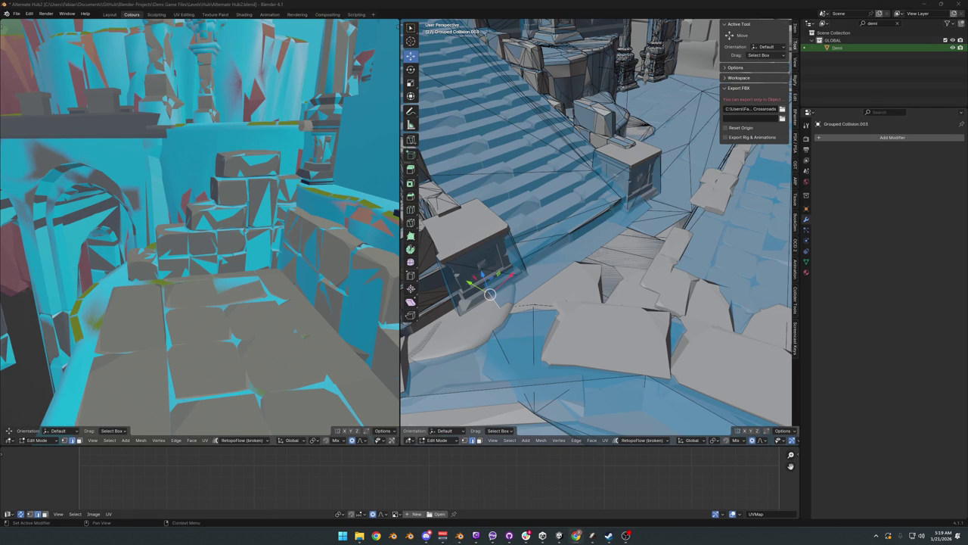
# Step: Slide the selected collision vertices horizontally toward the stairs, undoing an accidental rotation
pyautogui.moveTo(557, 257); pyautogui.dragTo(542, 274, button='middle')
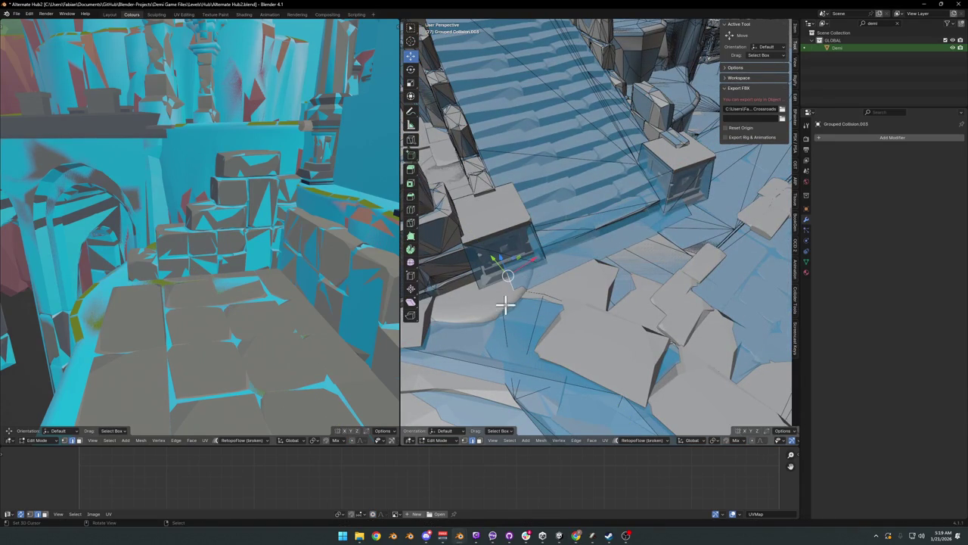
pyautogui.press('g')
pyautogui.hotkey('shift', 'z')
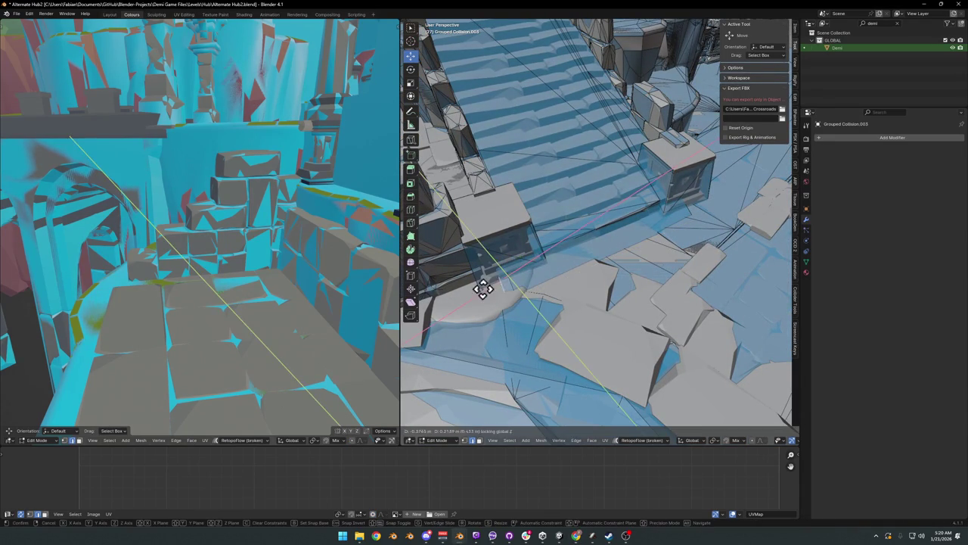
pyautogui.click(477, 291)
pyautogui.press('r')
pyautogui.press('z')
pyautogui.press('Escape')
pyautogui.hotkey('ctrl', 'z')
# Step: Adjust the height of the collision box geometry at the corner by the stairs
pyautogui.moveTo(519, 303)
pyautogui.mouseDown(button='middle')
pyautogui.moveTo(638, 222)
pyautogui.moveTo(645, 276)
pyautogui.moveTo(680, 298)
pyautogui.mouseUp(button='middle')
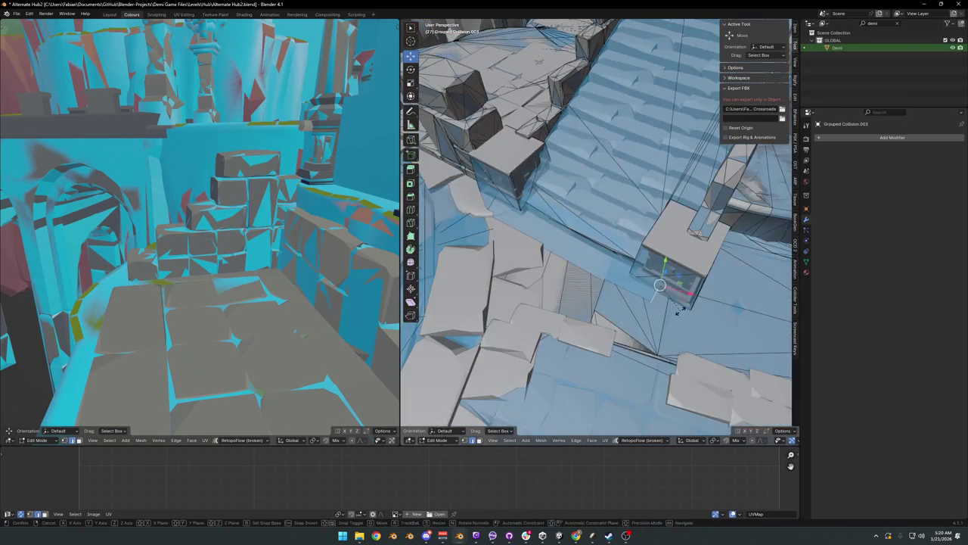
pyautogui.moveTo(666, 288); pyautogui.dragTo(657, 285)
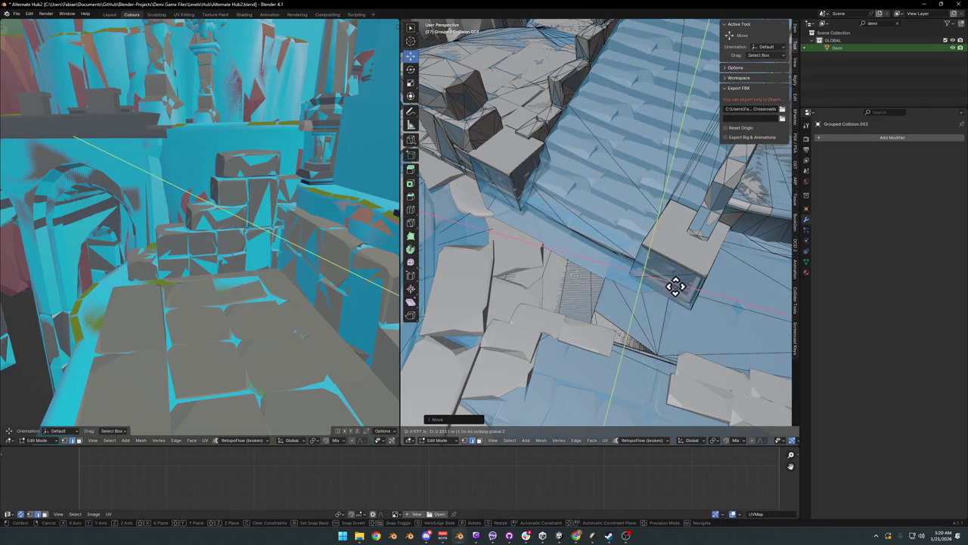
pyautogui.hotkey('alt', 'a')
pyautogui.moveTo(637, 256)
pyautogui.mouseDown(button='middle')
pyautogui.moveTo(703, 244)
pyautogui.moveTo(696, 225)
pyautogui.moveTo(696, 240)
pyautogui.moveTo(703, 232)
pyautogui.moveTo(681, 240)
pyautogui.moveTo(684, 225)
pyautogui.moveTo(603, 253)
pyautogui.mouseUp(button='middle')
pyautogui.press('g')
pyautogui.press('z')
pyautogui.click(688, 219)
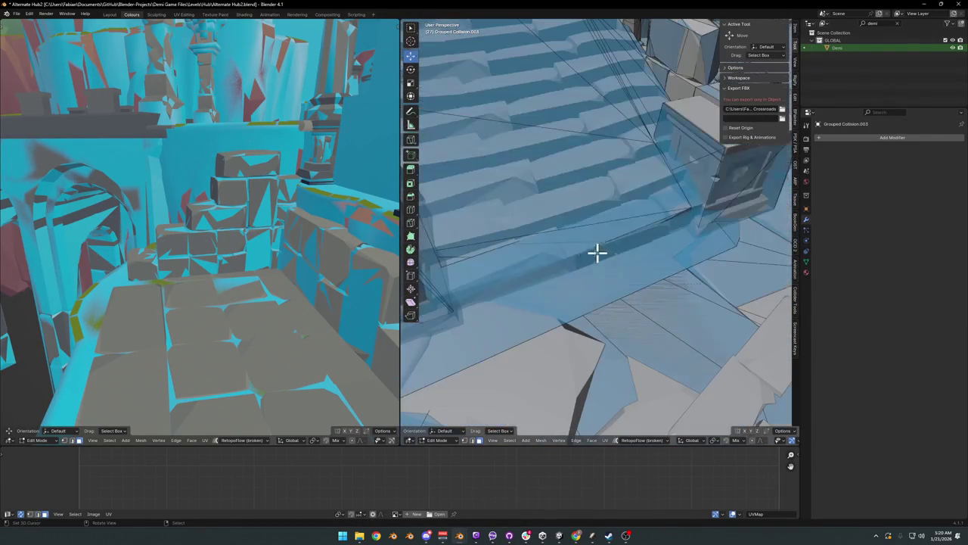
# Step: Slide the box geometry horizontally in two passes to meet the stair edge
pyautogui.moveTo(475, 253)
pyautogui.mouseDown(button='middle')
pyautogui.moveTo(558, 240)
pyautogui.moveTo(555, 230)
pyautogui.moveTo(529, 234)
pyautogui.mouseUp(button='middle')
pyautogui.press('g')
pyautogui.hotkey('shift', 'z')
pyautogui.click(533, 224)
pyautogui.moveTo(643, 259); pyautogui.dragTo(684, 271, button='middle')
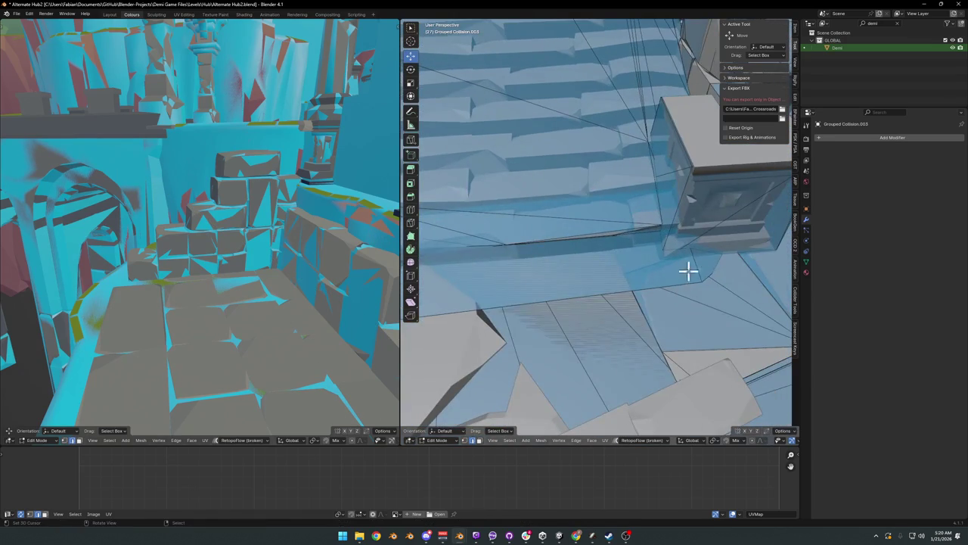
pyautogui.press('g')
pyautogui.hotkey('shift', 'z')
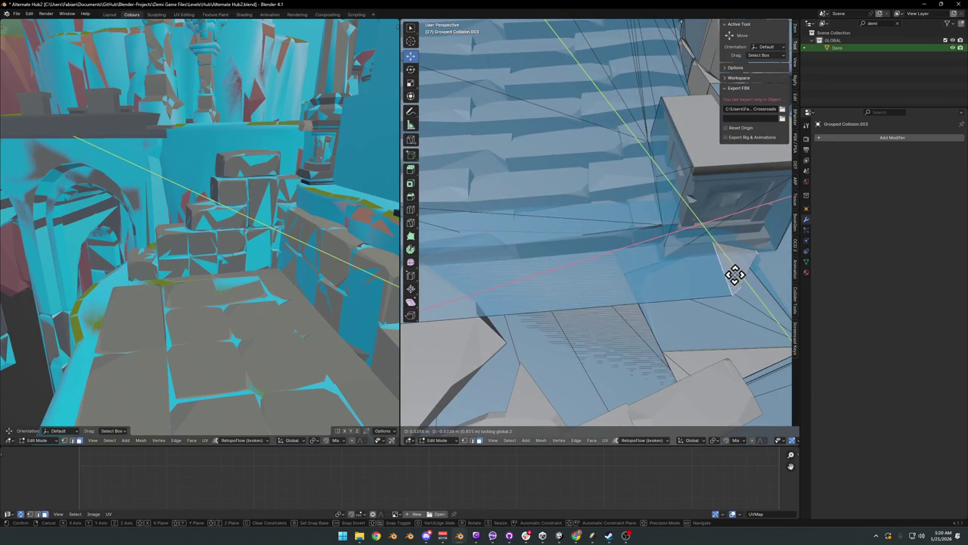
pyautogui.click(738, 279)
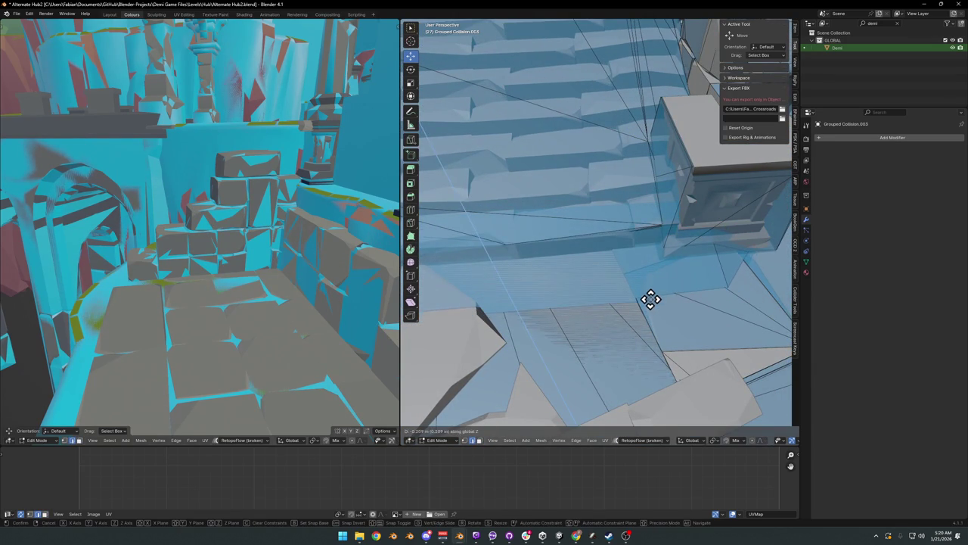
# Step: Raise the box geometry and nudge it flat so it sits snugly against the stairs
pyautogui.moveTo(622, 247)
pyautogui.mouseDown(button='middle')
pyautogui.moveTo(655, 246)
pyautogui.moveTo(677, 221)
pyautogui.moveTo(728, 231)
pyautogui.moveTo(659, 254)
pyautogui.moveTo(662, 246)
pyautogui.moveTo(630, 268)
pyautogui.mouseUp(button='middle')
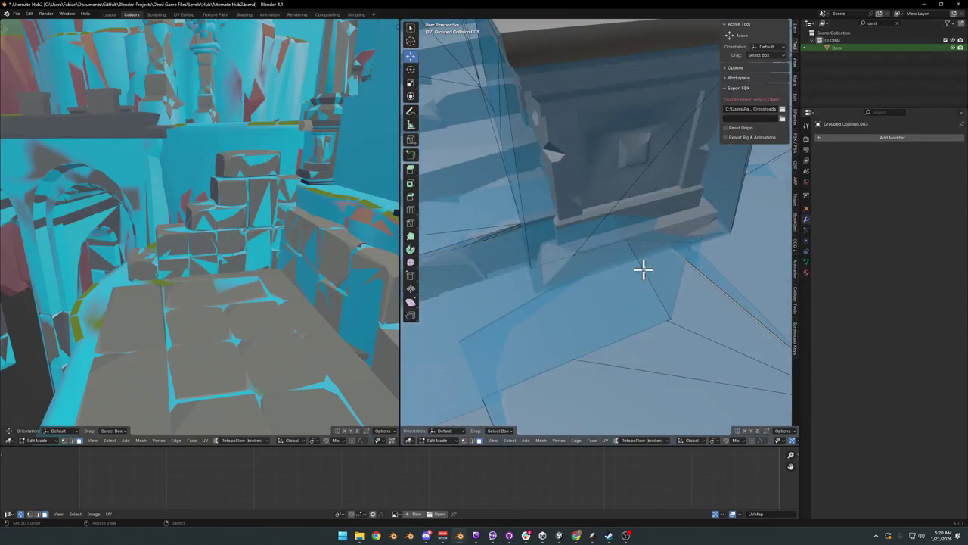
pyautogui.moveTo(679, 240)
pyautogui.mouseDown(button='middle')
pyautogui.moveTo(681, 253)
pyautogui.moveTo(608, 212)
pyautogui.moveTo(665, 234)
pyautogui.mouseUp(button='middle')
pyautogui.press('g')
pyautogui.press('z')
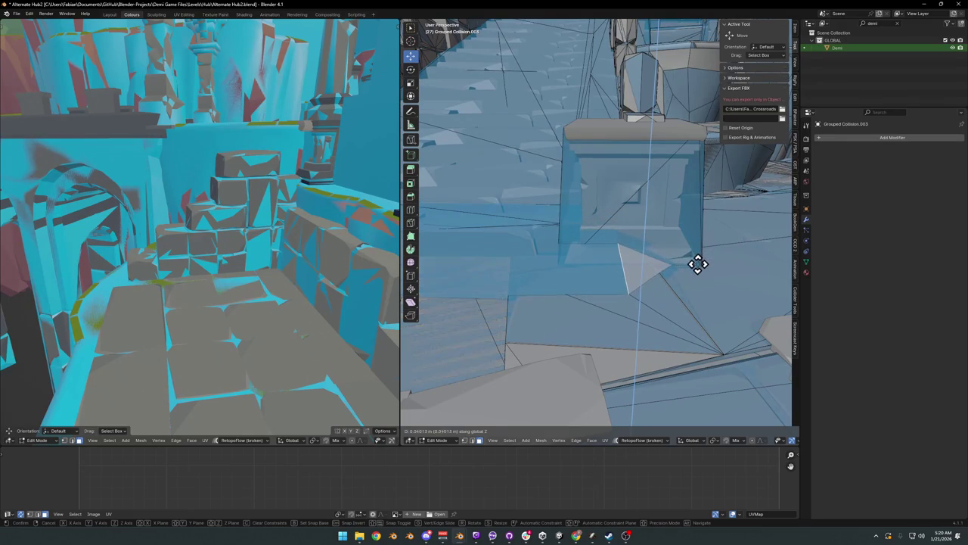
pyautogui.moveTo(699, 263)
pyautogui.mouseDown(button='middle')
pyautogui.moveTo(648, 244)
pyautogui.moveTo(607, 270)
pyautogui.mouseUp(button='middle')
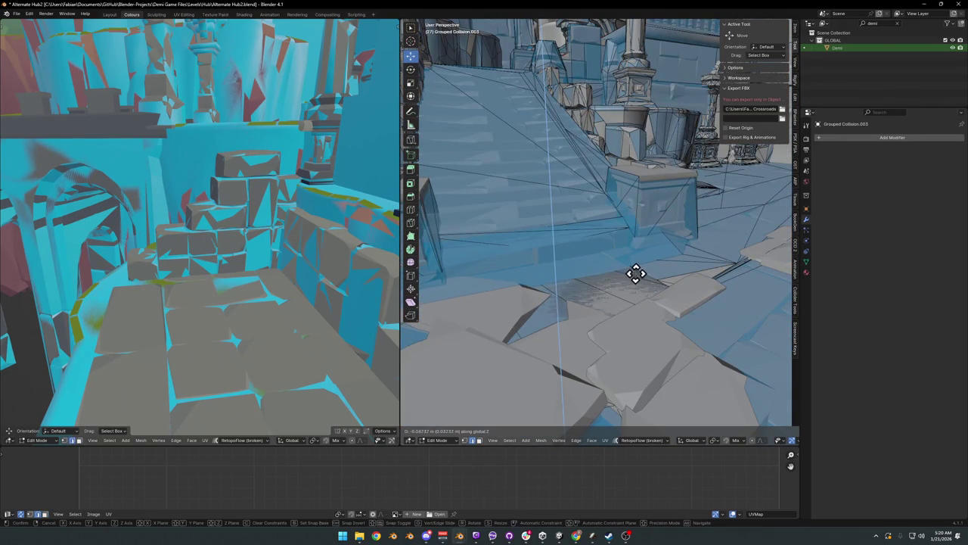
pyautogui.click(633, 273)
pyautogui.press('g')
pyautogui.hotkey('shift', 'z')
pyautogui.click(615, 274)
pyautogui.moveTo(615, 274)
pyautogui.mouseDown(button='middle')
pyautogui.moveTo(588, 240)
pyautogui.moveTo(620, 247)
pyautogui.moveTo(640, 220)
pyautogui.moveTo(639, 242)
pyautogui.moveTo(655, 227)
pyautogui.moveTo(625, 249)
pyautogui.moveTo(649, 232)
pyautogui.moveTo(646, 249)
pyautogui.moveTo(573, 217)
pyautogui.moveTo(617, 243)
pyautogui.mouseUp(button='middle')
# Step: Save Alternate Hub2.blend and return to Object Mode
pyautogui.hotkey('ctrl', 's')
pyautogui.hotkey('ctrl', 'Tab')
pyautogui.click(600, 232)
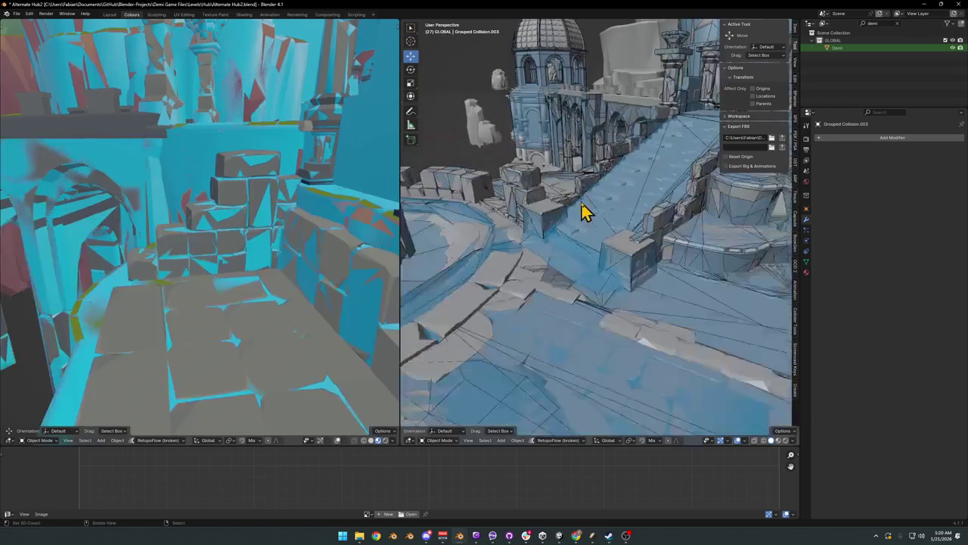
pyautogui.moveTo(579, 212)
pyautogui.mouseDown(button='middle')
pyautogui.moveTo(577, 220)
pyautogui.moveTo(599, 227)
pyautogui.mouseUp(button='middle')
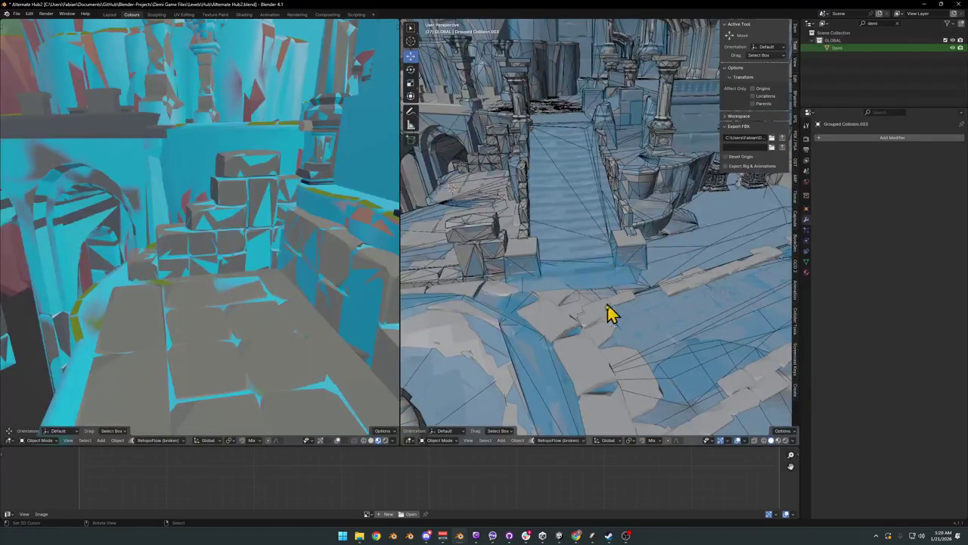
# Step: Switch to solid shading, save, and frame the DK_Terrain_01.020 rock pillar
pyautogui.click(571, 325)
pyautogui.moveTo(571, 326)
pyautogui.mouseDown(button='middle')
pyautogui.moveTo(625, 302)
pyautogui.moveTo(668, 234)
pyautogui.moveTo(588, 270)
pyautogui.moveTo(627, 301)
pyautogui.moveTo(670, 264)
pyautogui.moveTo(681, 270)
pyautogui.moveTo(620, 259)
pyautogui.moveTo(643, 245)
pyautogui.moveTo(525, 253)
pyautogui.moveTo(620, 258)
pyautogui.mouseUp(button='middle')
pyautogui.hotkey('ctrl', 's')
pyautogui.click(635, 242)
pyautogui.press('KP_Decimal')
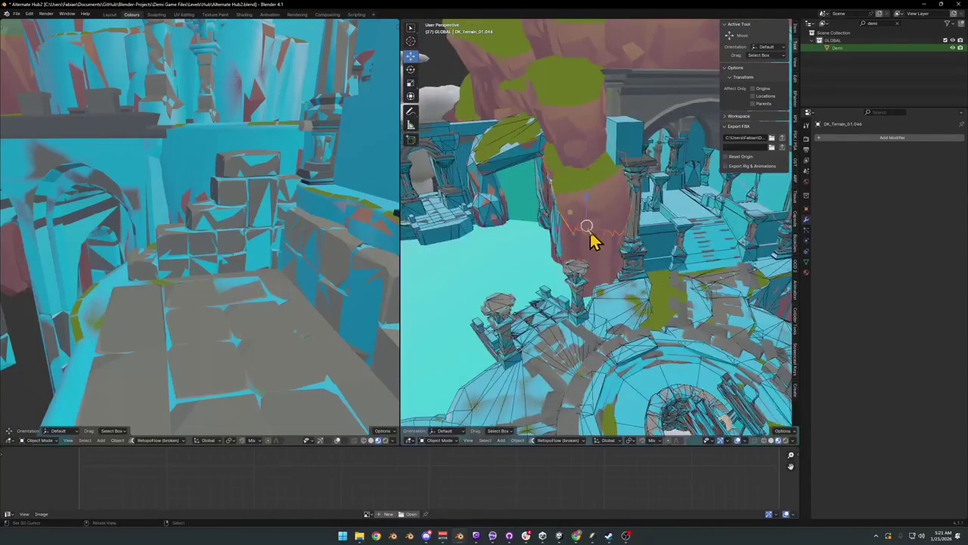
pyautogui.moveTo(593, 242); pyautogui.dragTo(576, 246, button='middle')
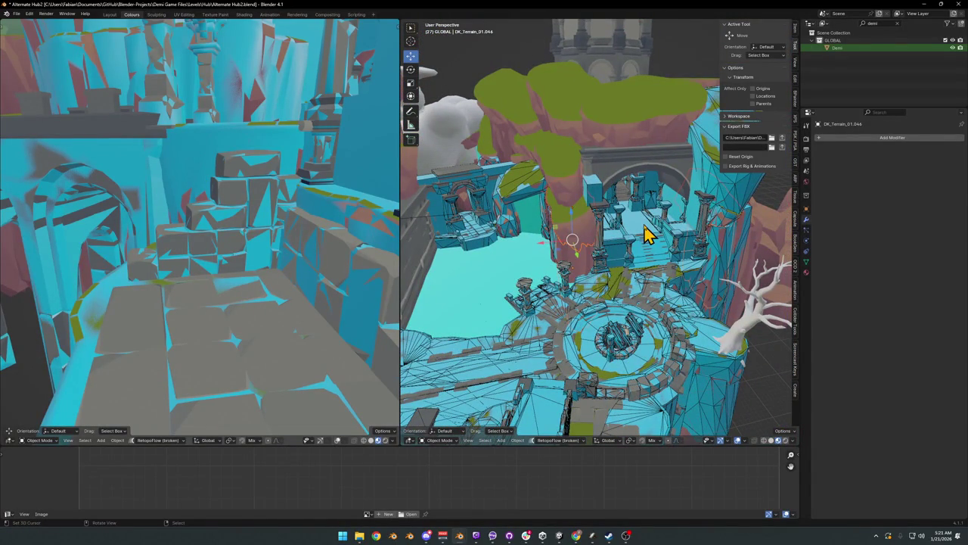
# Step: Try a mesh collider on the pillar, undo it, and enter Edit Mode on the pillar
pyautogui.hotkey('shift', 'alt', 'c')
pyautogui.click(604, 211)
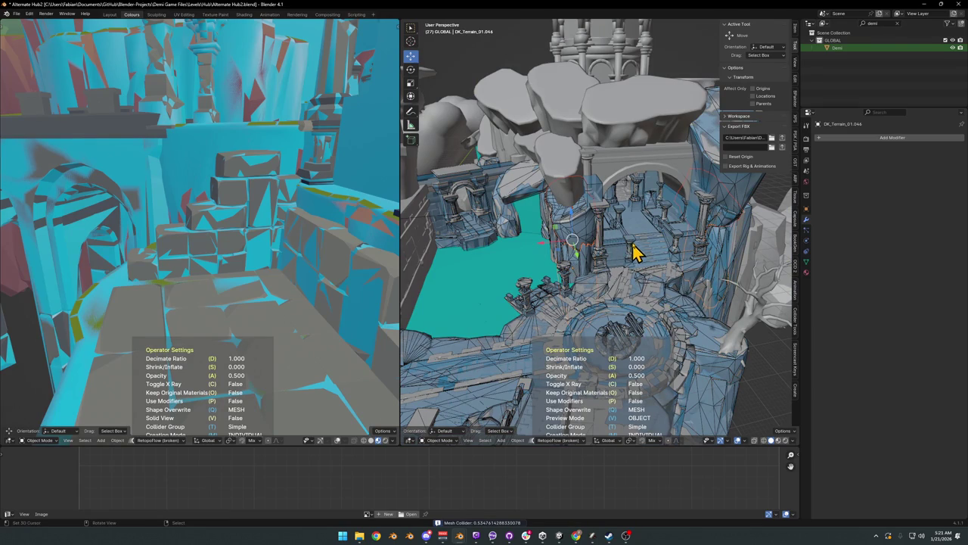
pyautogui.moveTo(635, 242); pyautogui.dragTo(631, 266, button='middle')
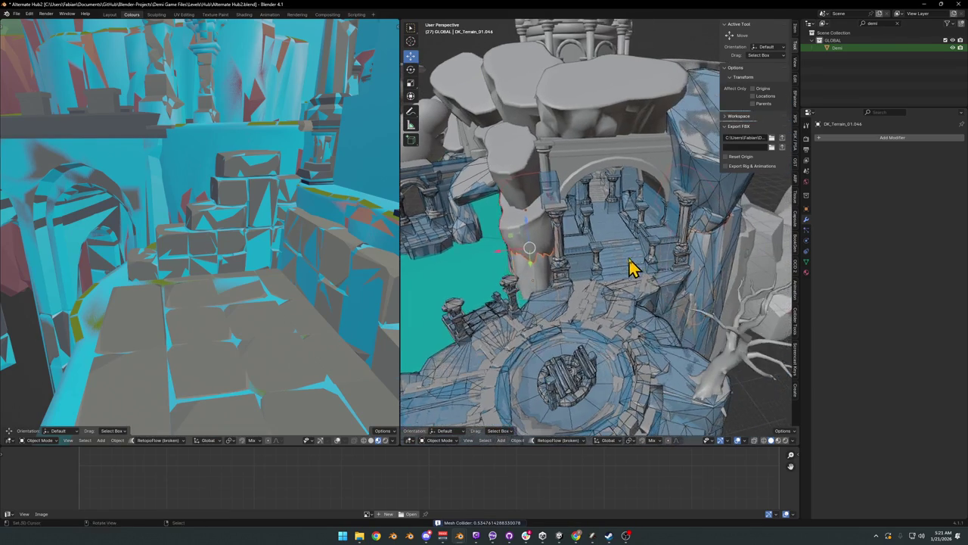
pyautogui.hotkey('ctrl', 'z')
pyautogui.press('Tab')
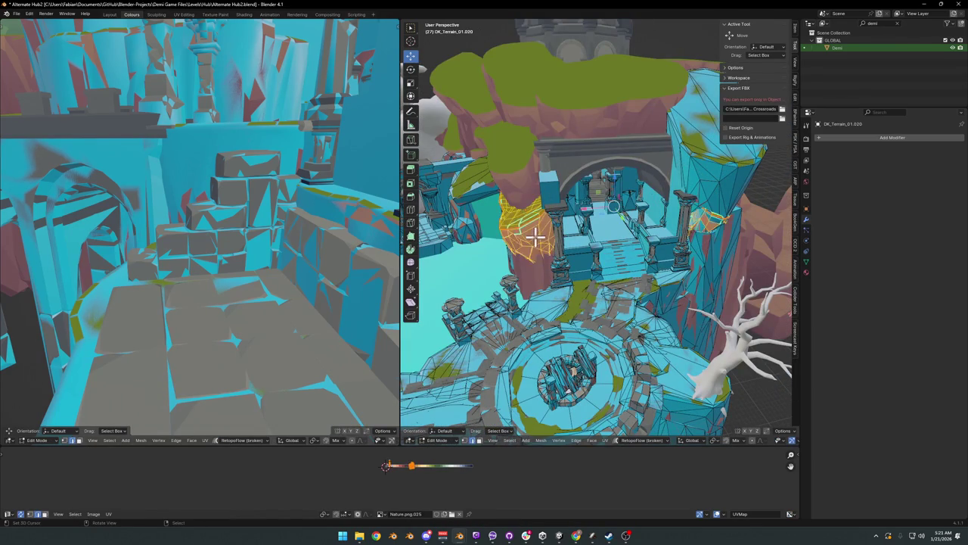
# Step: Add a reduced-detail 144-face mesh collider for the connected rock island
pyautogui.press('l')
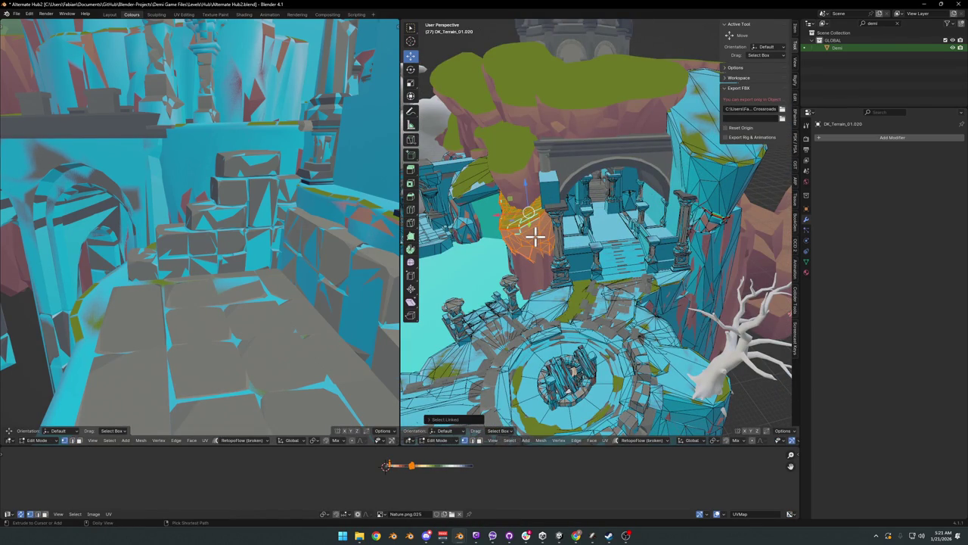
pyautogui.hotkey('shift', 'alt', 'c')
pyautogui.click(541, 236)
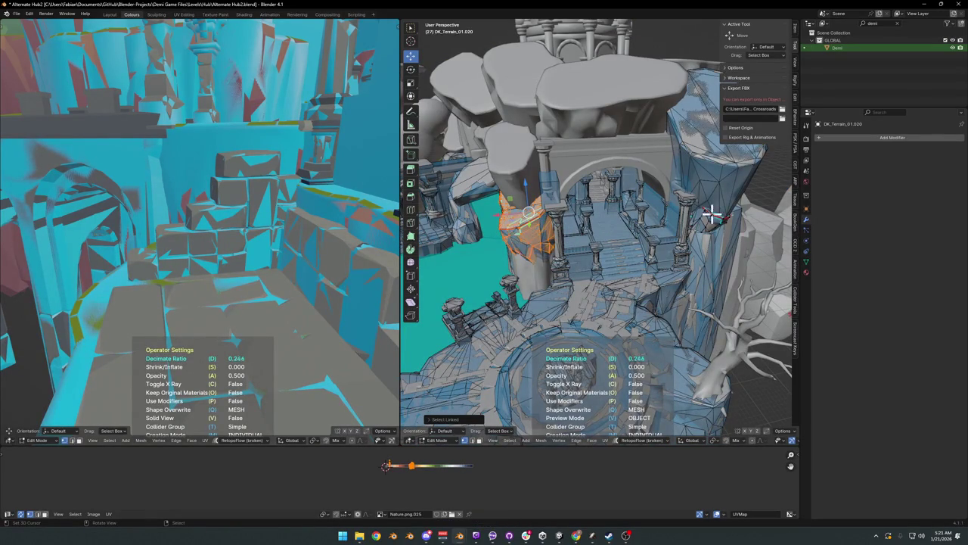
pyautogui.click(689, 223)
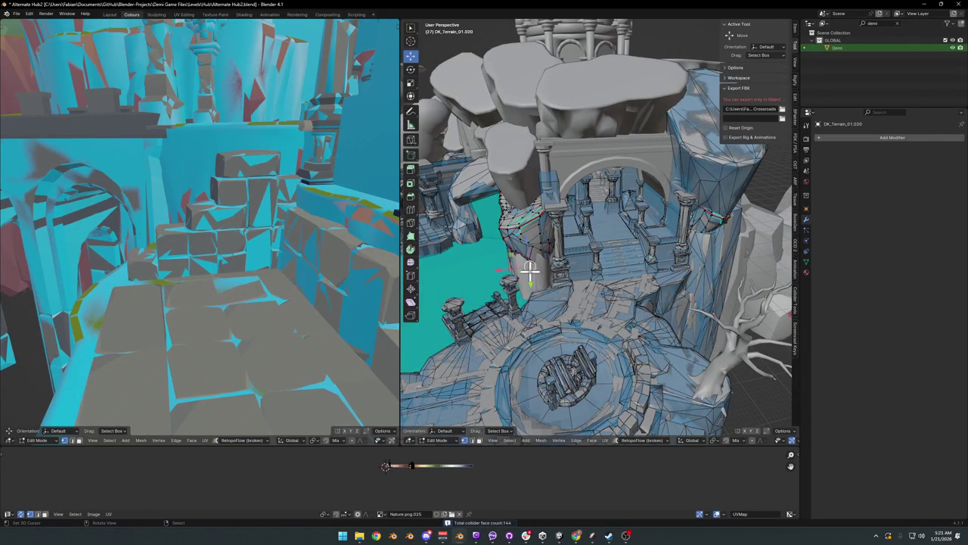
# Step: Add a mesh collider for rock piece DK_Terrain_01.046, leave Edit Mode, and save
pyautogui.click(539, 280)
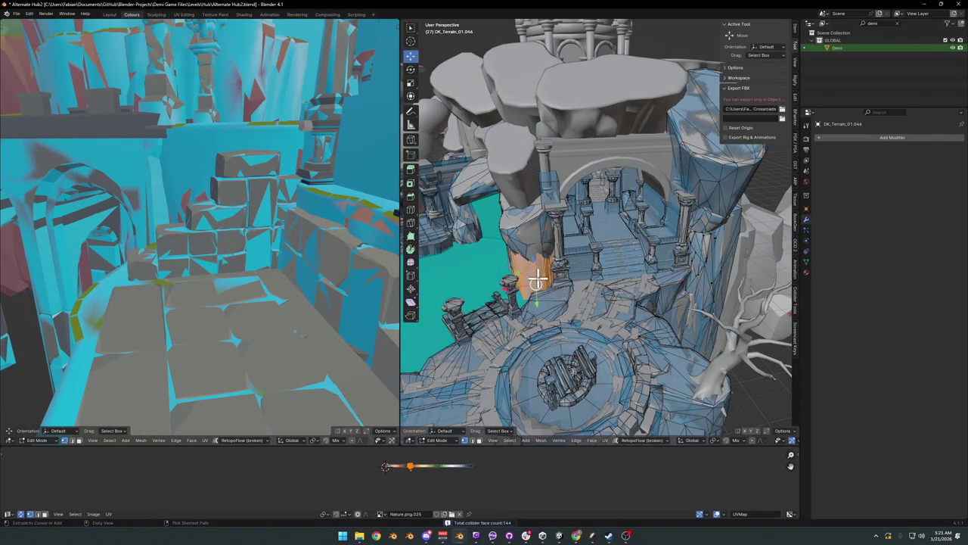
pyautogui.hotkey('shift', 'alt', 'c')
pyautogui.click(493, 259)
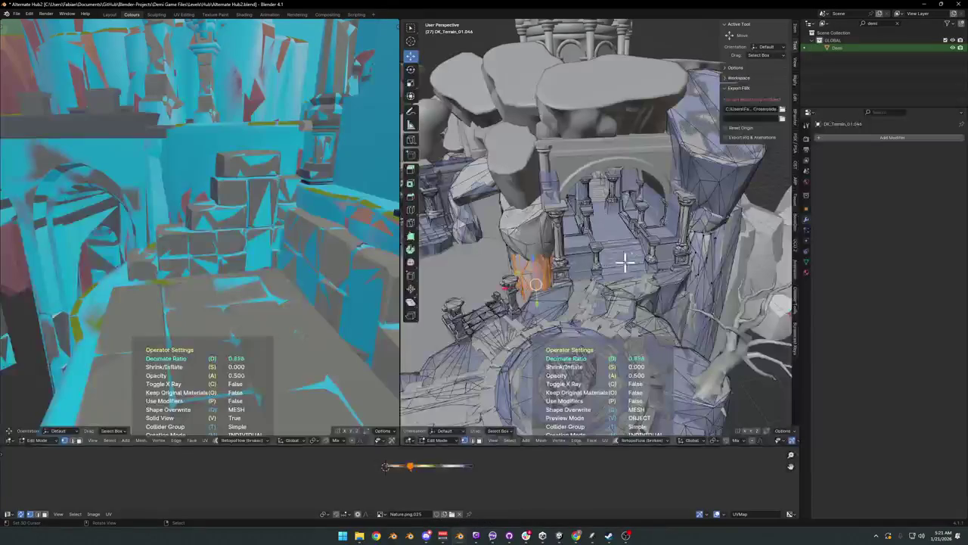
pyautogui.moveTo(702, 259)
pyautogui.mouseDown(button='middle')
pyautogui.moveTo(644, 277)
pyautogui.moveTo(595, 277)
pyautogui.mouseUp(button='middle')
pyautogui.press('Tab')
pyautogui.hotkey('ctrl', 's')
pyautogui.moveTo(519, 264)
pyautogui.mouseDown(button='middle')
pyautogui.moveTo(657, 268)
pyautogui.moveTo(584, 263)
pyautogui.moveTo(583, 224)
pyautogui.moveTo(670, 255)
pyautogui.moveTo(631, 264)
pyautogui.moveTo(668, 261)
pyautogui.moveTo(570, 274)
pyautogui.moveTo(587, 222)
pyautogui.mouseUp(button='middle')
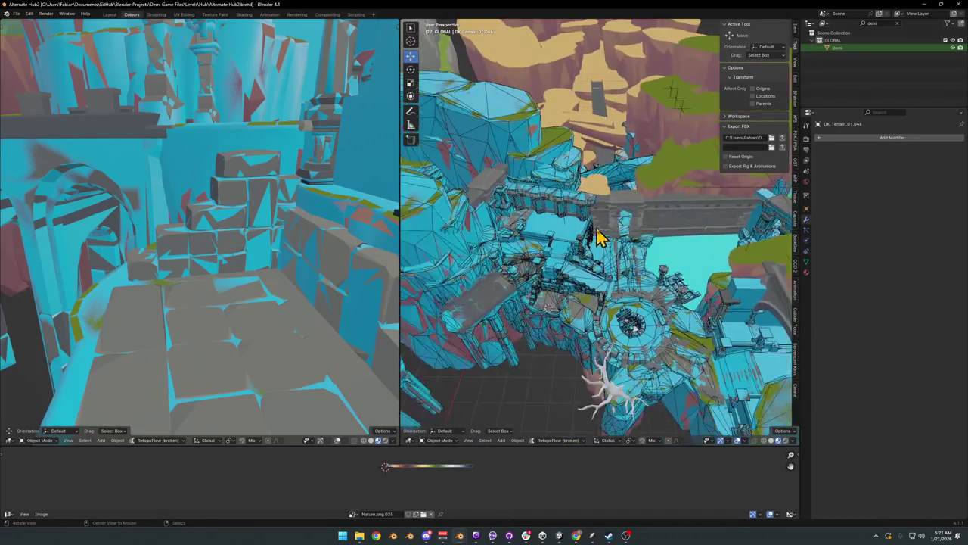
pyautogui.moveTo(652, 237)
pyautogui.mouseDown(button='middle')
pyautogui.moveTo(545, 242)
pyautogui.moveTo(618, 249)
pyautogui.moveTo(618, 259)
pyautogui.moveTo(659, 237)
pyautogui.moveTo(630, 226)
pyautogui.mouseUp(button='middle')
# Step: Hide every convex-hull collision object sharing UCX_Cube.029's material
pyautogui.click(640, 270)
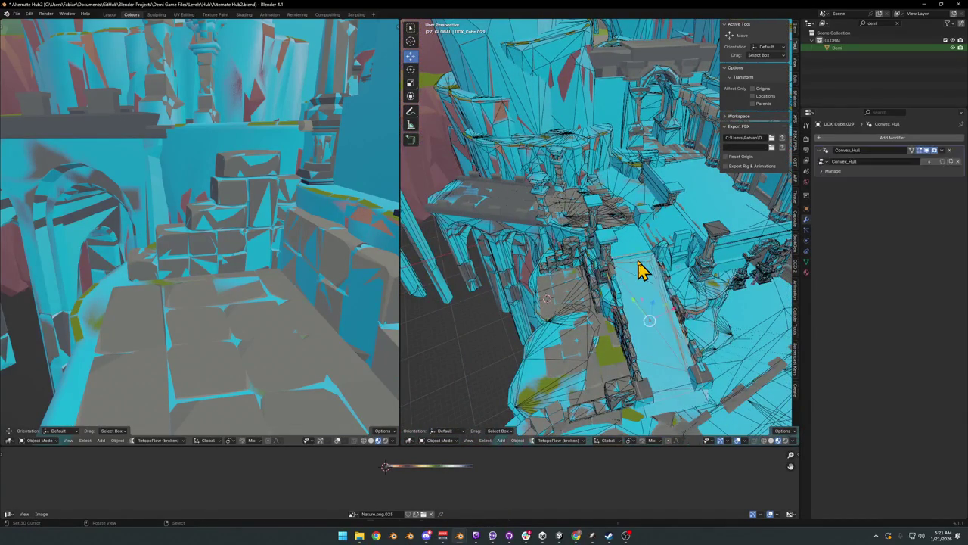
pyautogui.press('q')
pyautogui.click(645, 250)
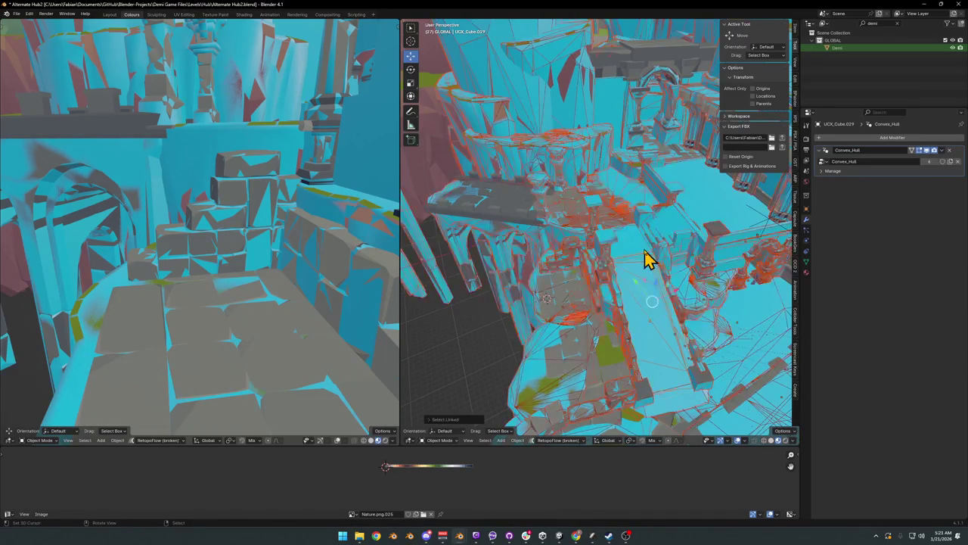
pyautogui.press('h')
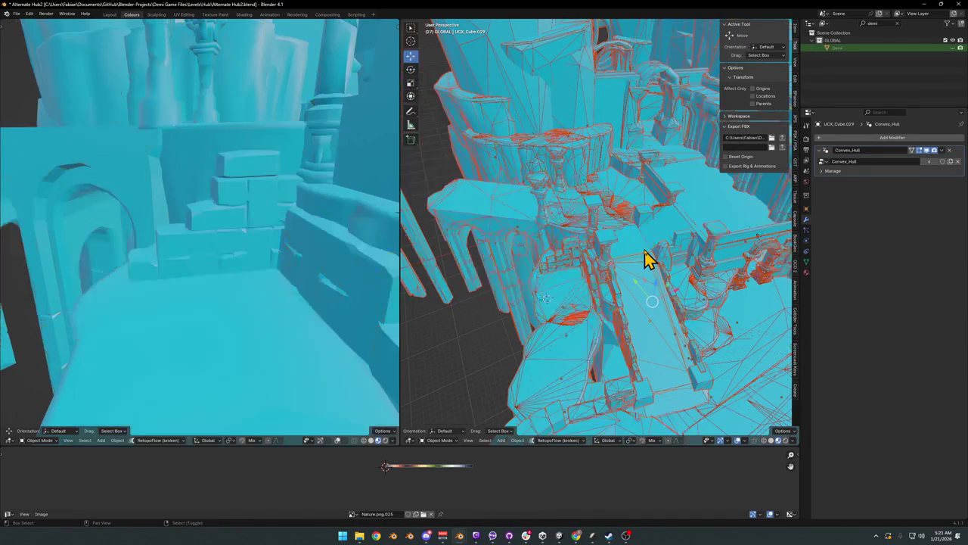
# Step: Scale the grassy terrain slab horizontally by about 1.19
pyautogui.moveTo(649, 270)
pyautogui.mouseDown(button='middle')
pyautogui.moveTo(696, 299)
pyautogui.moveTo(627, 216)
pyautogui.moveTo(589, 229)
pyautogui.mouseUp(button='middle')
pyautogui.moveTo(741, 294)
pyautogui.mouseDown(button='middle')
pyautogui.moveTo(714, 275)
pyautogui.moveTo(620, 264)
pyautogui.moveTo(756, 292)
pyautogui.moveTo(607, 257)
pyautogui.moveTo(637, 270)
pyautogui.moveTo(659, 262)
pyautogui.moveTo(614, 281)
pyautogui.moveTo(595, 272)
pyautogui.moveTo(612, 295)
pyautogui.moveTo(696, 252)
pyautogui.moveTo(696, 264)
pyautogui.moveTo(631, 277)
pyautogui.moveTo(616, 265)
pyautogui.moveTo(612, 275)
pyautogui.mouseUp(button='middle')
pyautogui.click(613, 276)
pyautogui.press('s')
pyautogui.hotkey('shift', 'z')
pyautogui.click(595, 258)
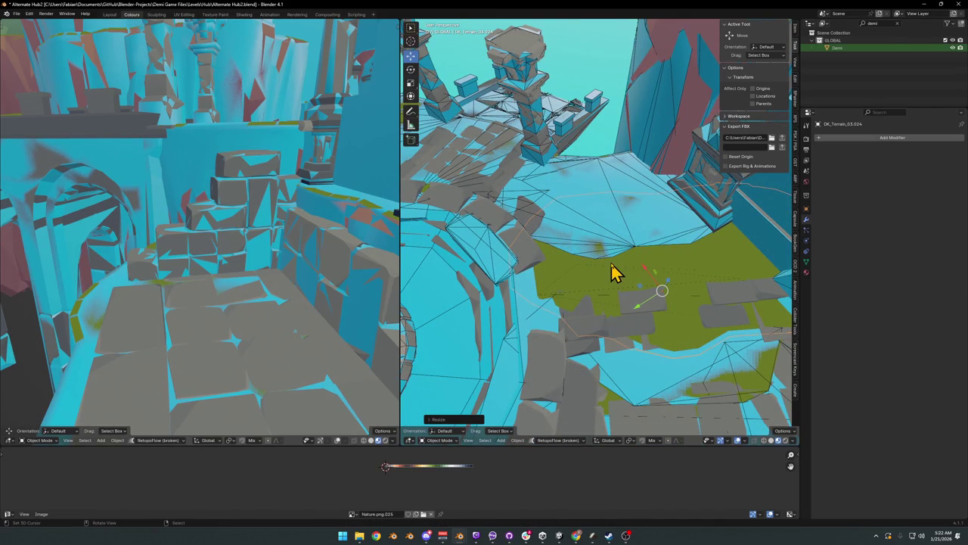
# Step: Add a mesh collider to the grassy slab and switch to flat collider-coloured display
pyautogui.hotkey('shift', 'c')
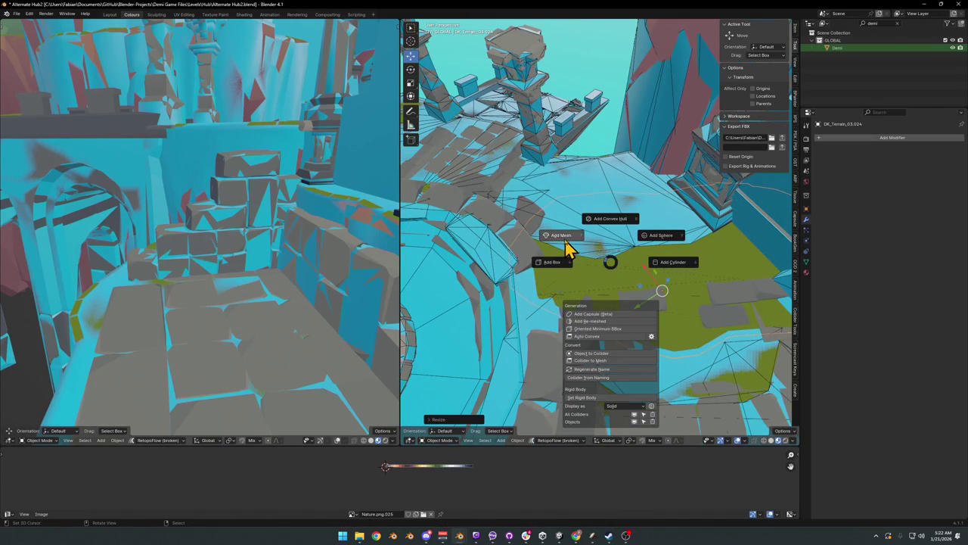
pyautogui.click(567, 242)
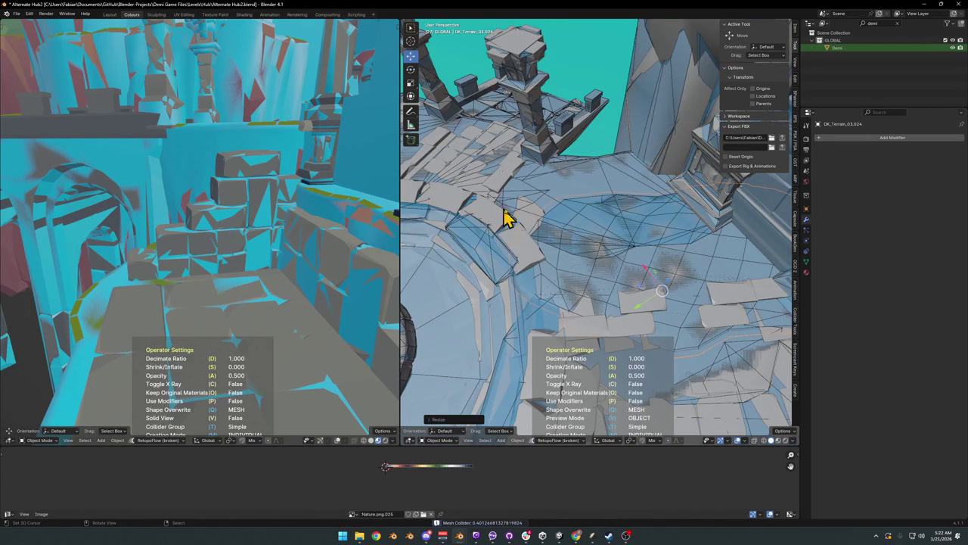
pyautogui.moveTo(659, 242)
pyautogui.mouseDown(button='middle')
pyautogui.moveTo(642, 263)
pyautogui.moveTo(632, 237)
pyautogui.mouseUp(button='middle')
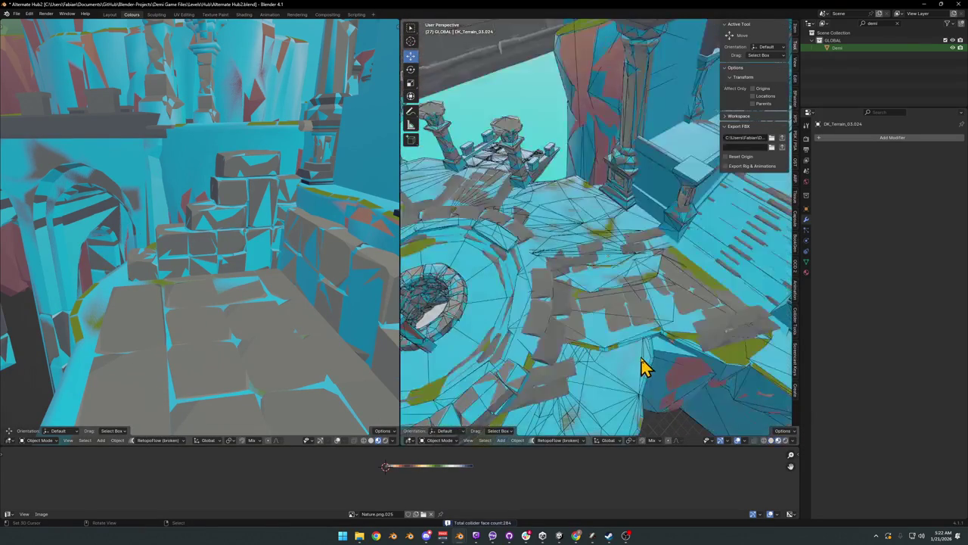
pyautogui.click(664, 350)
pyautogui.click(638, 367)
pyautogui.press('q')
pyautogui.click(652, 353)
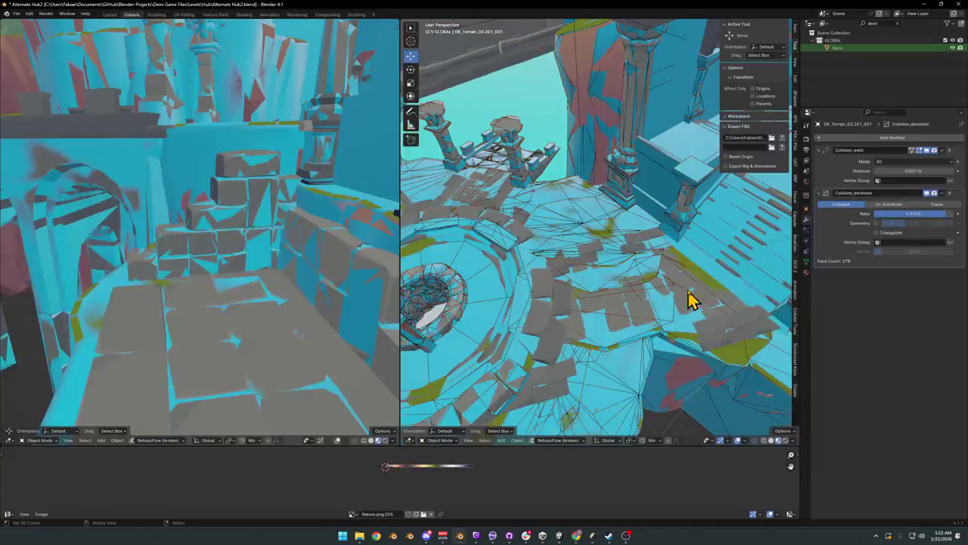
# Step: Generate a mesh collider for DK_Terrain_03.025 and select the Grouped Collision object
pyautogui.click(702, 284)
pyautogui.scroll(-2, 696, 275)
pyautogui.scroll(-3, 660, 269)
pyautogui.scroll(2, 657, 267)
pyautogui.scroll(3, 640, 276)
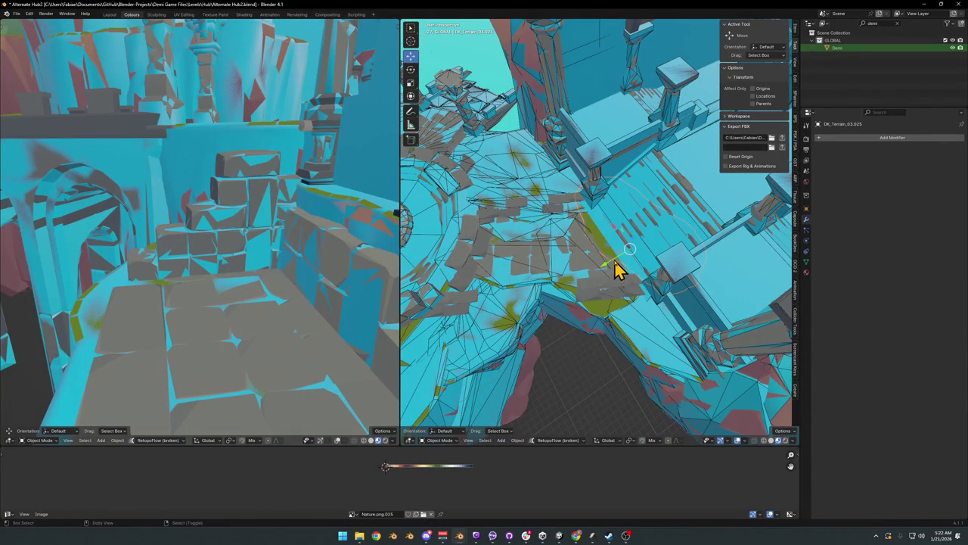
pyautogui.hotkey('shift', 'alt', 'c')
pyautogui.click(573, 236)
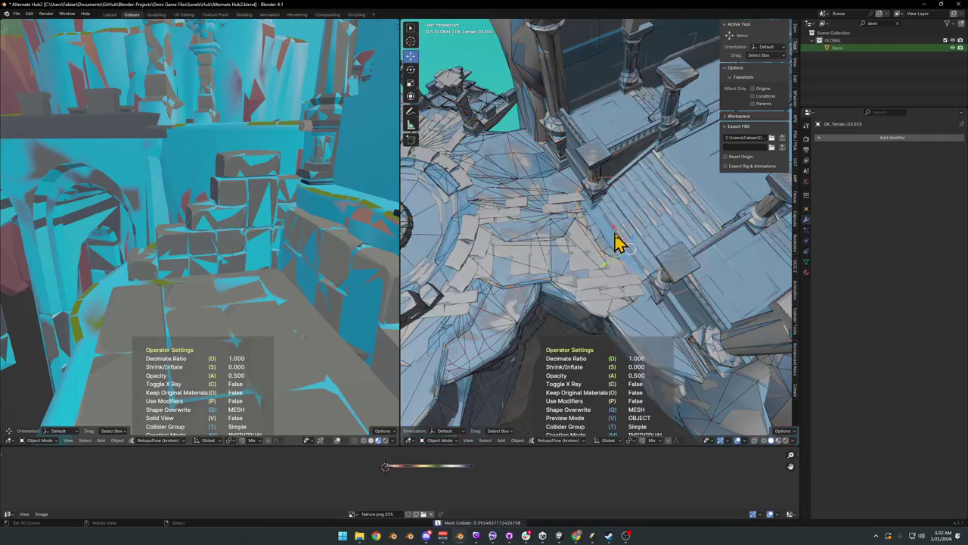
pyautogui.click(628, 250)
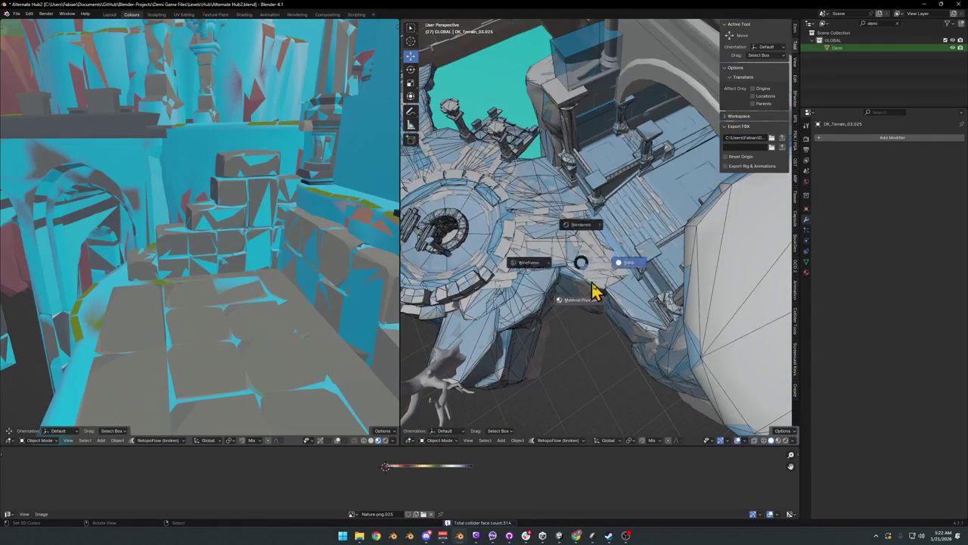
pyautogui.press('g')
pyautogui.click(641, 224)
pyautogui.click(628, 230)
# Step: Delete the floor piece's old decimated collider in flat collider display
pyautogui.press('q')
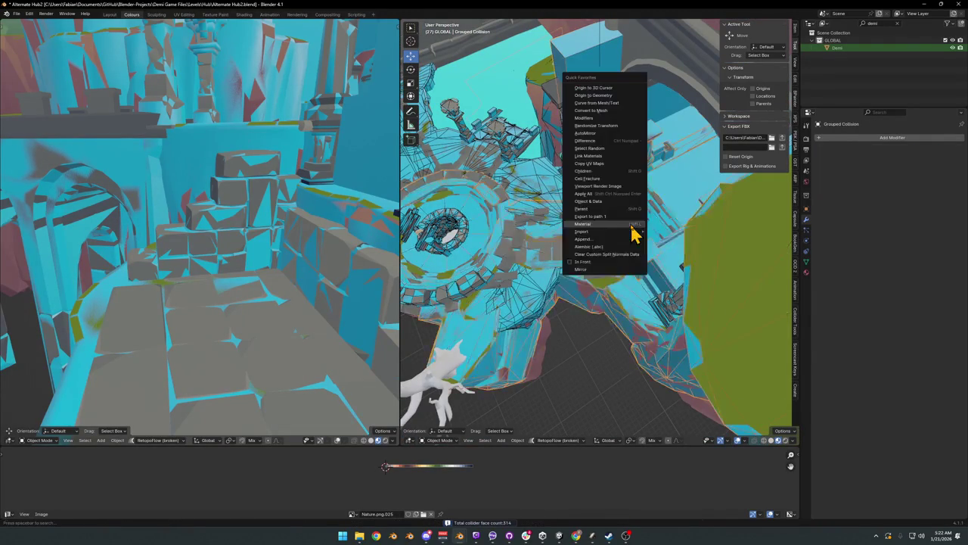
pyautogui.click(632, 227)
pyautogui.moveTo(613, 252)
pyautogui.mouseDown(button='middle')
pyautogui.moveTo(616, 275)
pyautogui.moveTo(657, 274)
pyautogui.moveTo(661, 253)
pyautogui.moveTo(638, 296)
pyautogui.moveTo(651, 311)
pyautogui.moveTo(668, 299)
pyautogui.mouseUp(button='middle')
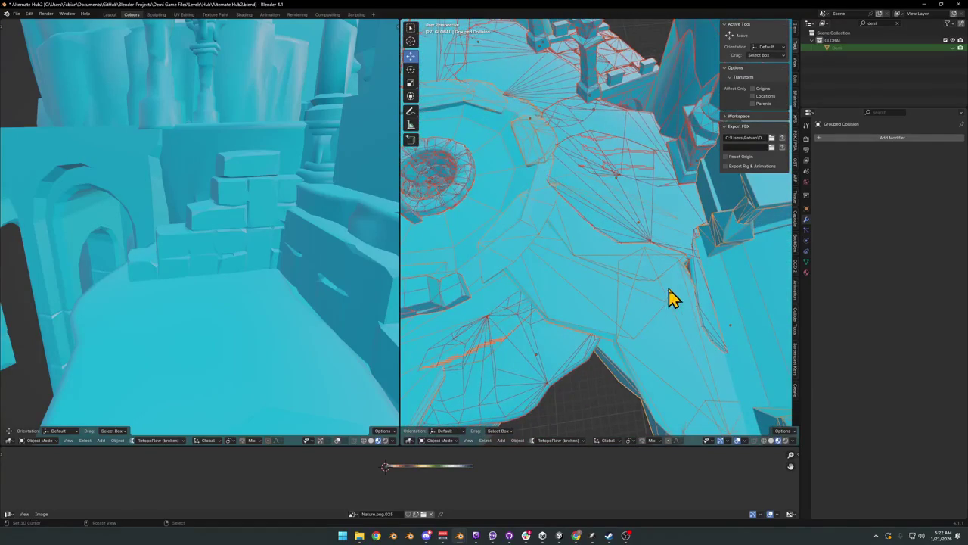
pyautogui.scroll(3, 695, 269)
pyautogui.scroll(2, 663, 272)
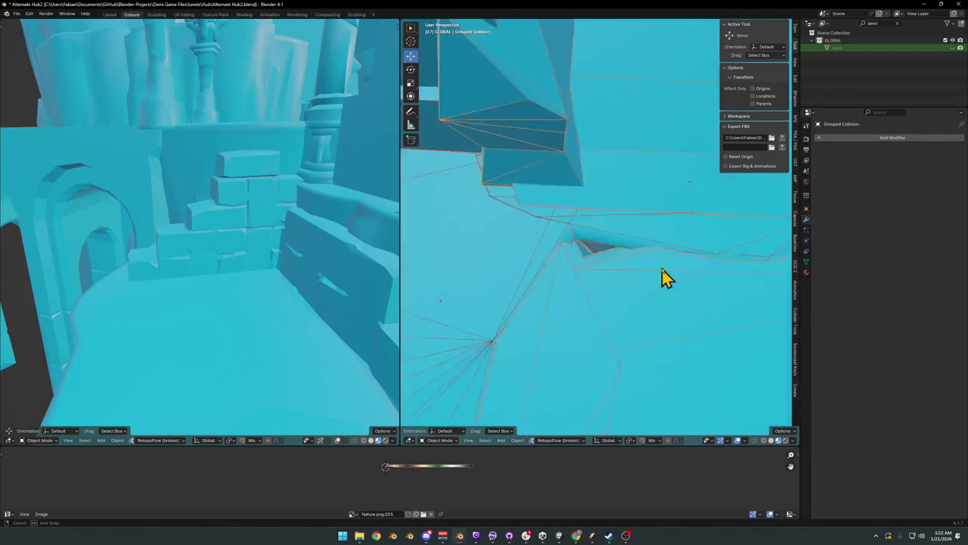
pyautogui.scroll(2, 685, 268)
pyautogui.scroll(3, 628, 262)
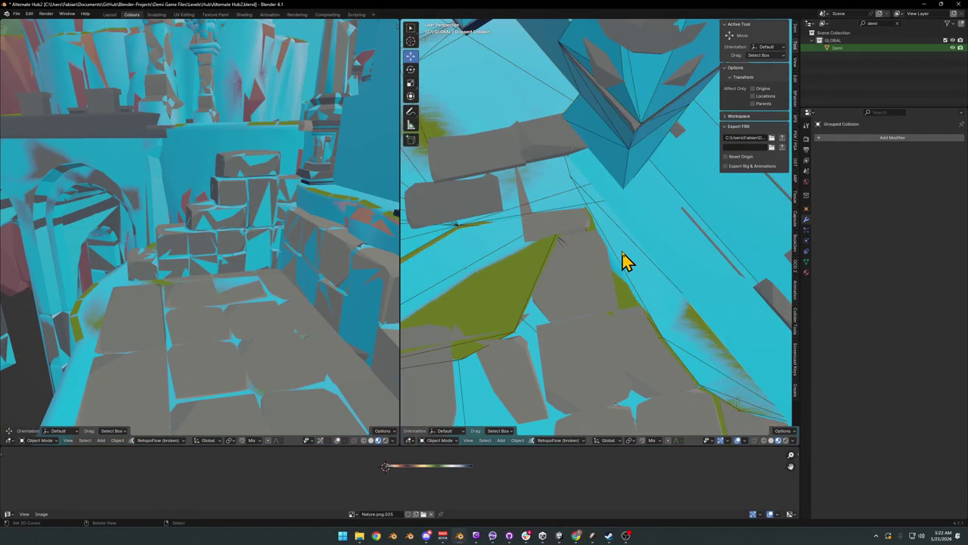
pyautogui.click(626, 259)
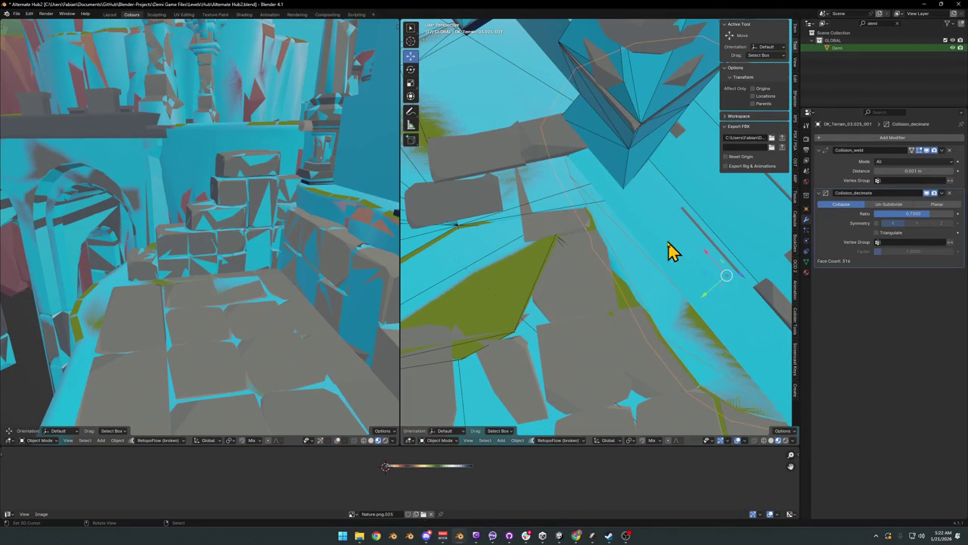
pyautogui.press('Delete')
# Step: Rescale the DK_Terrain_03.025 floor piece and lower it vertically
pyautogui.click(638, 277)
pyautogui.press('s')
pyautogui.hotkey('shift', 'z')
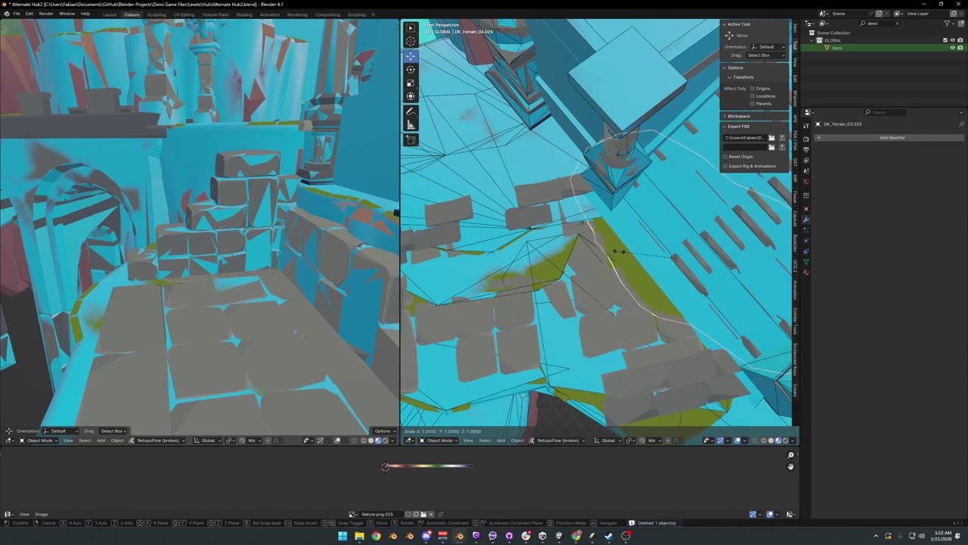
pyautogui.click(613, 266)
pyautogui.moveTo(621, 275); pyautogui.dragTo(640, 266, button='middle')
pyautogui.press('g')
pyautogui.press('z')
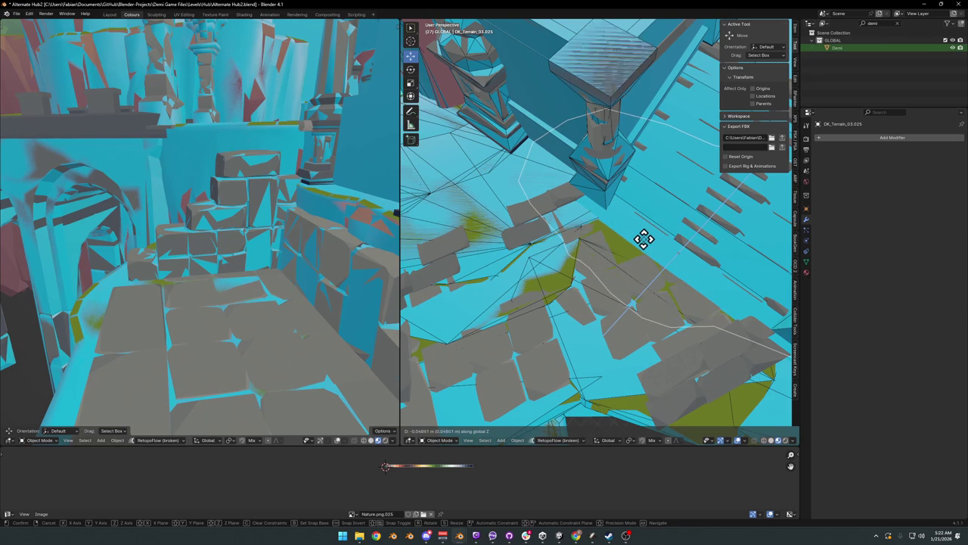
pyautogui.click(644, 239)
pyautogui.moveTo(643, 249)
pyautogui.mouseDown(button='middle')
pyautogui.moveTo(619, 239)
pyautogui.moveTo(628, 246)
pyautogui.mouseUp(button='middle')
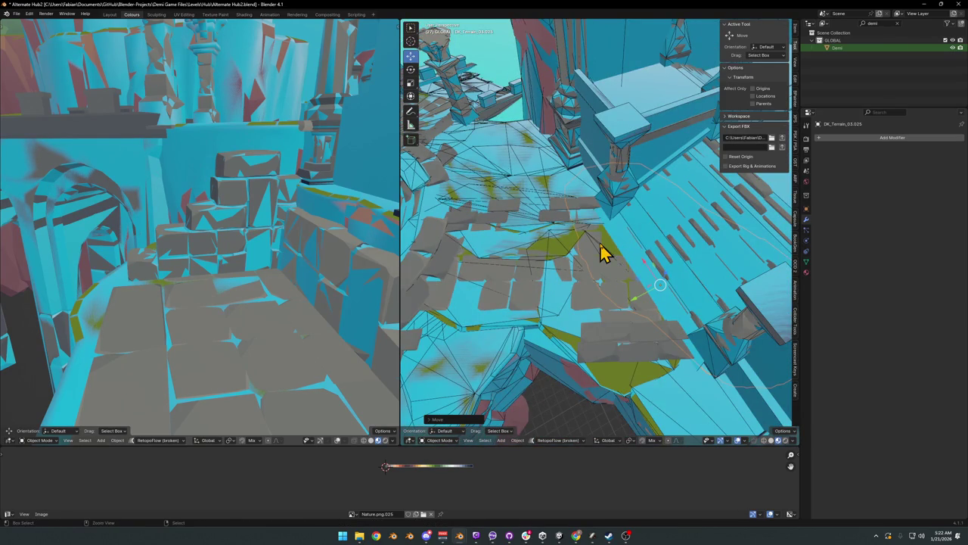
# Step: Add new mesh colliders for the floor at Decimate Ratio 0.7 and save the file
pyautogui.hotkey('shift', 'alt', 'c')
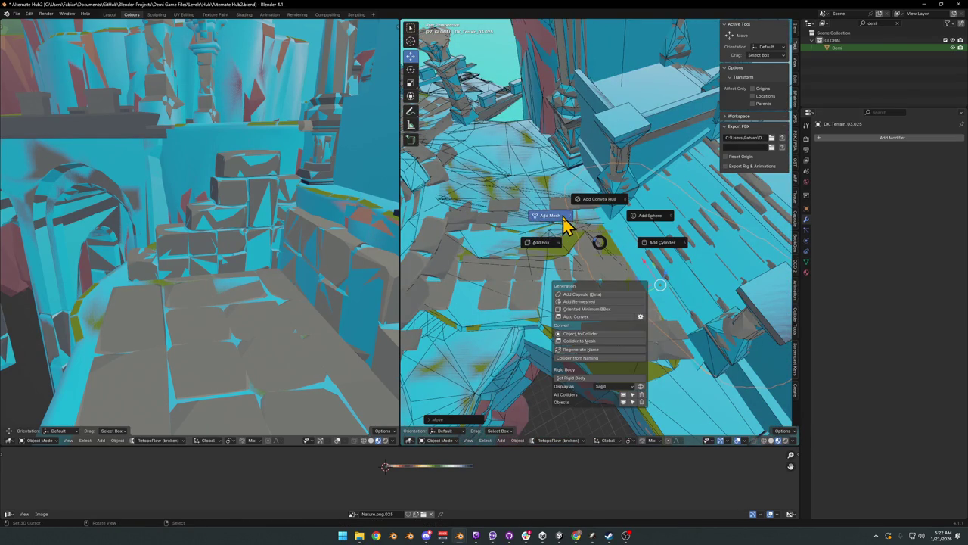
pyautogui.click(567, 227)
pyautogui.click(616, 257)
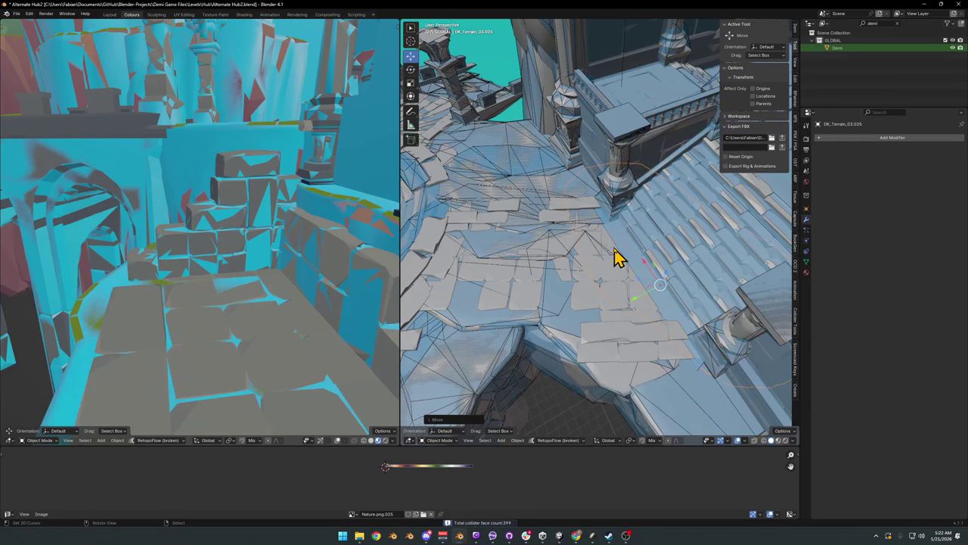
pyautogui.scroll(3, 670, 264)
pyautogui.moveTo(670, 264); pyautogui.dragTo(648, 270, button='middle')
pyautogui.hotkey('shift', 'c')
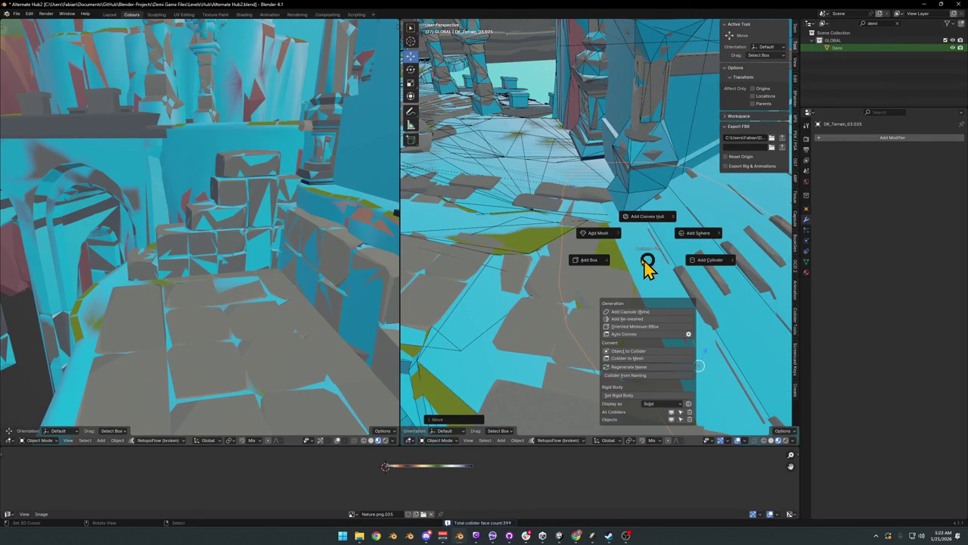
pyautogui.click(608, 236)
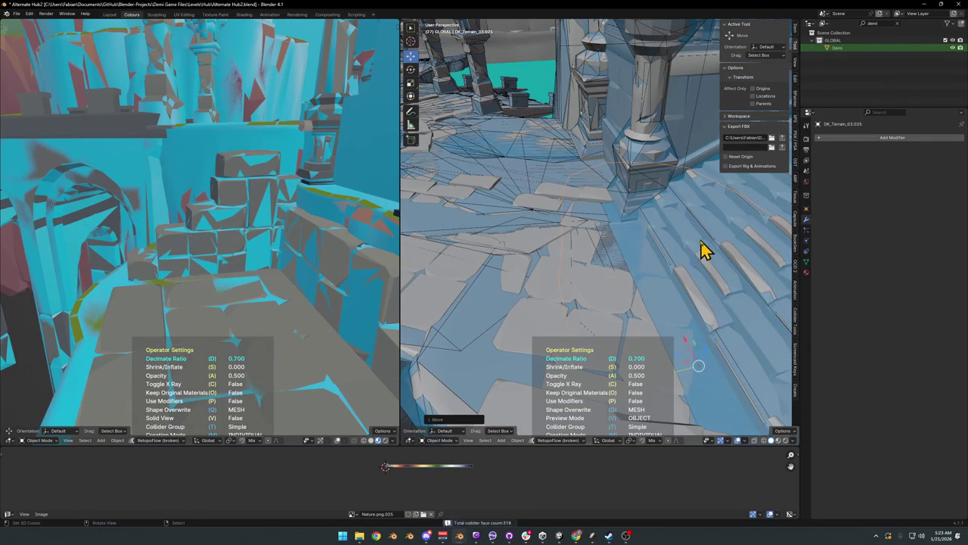
pyautogui.moveTo(693, 247); pyautogui.dragTo(622, 248, button='middle')
pyautogui.scroll(-3, 641, 268)
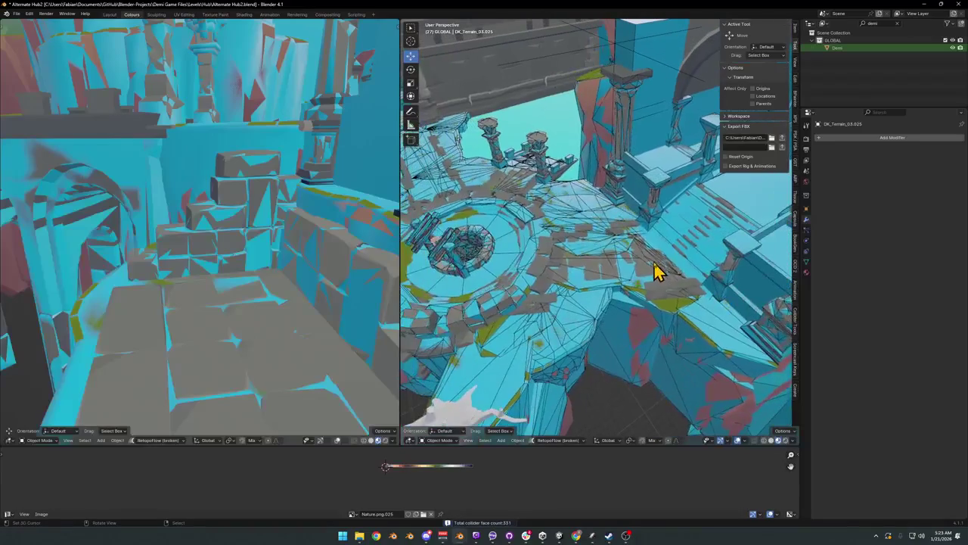
pyautogui.click(727, 333)
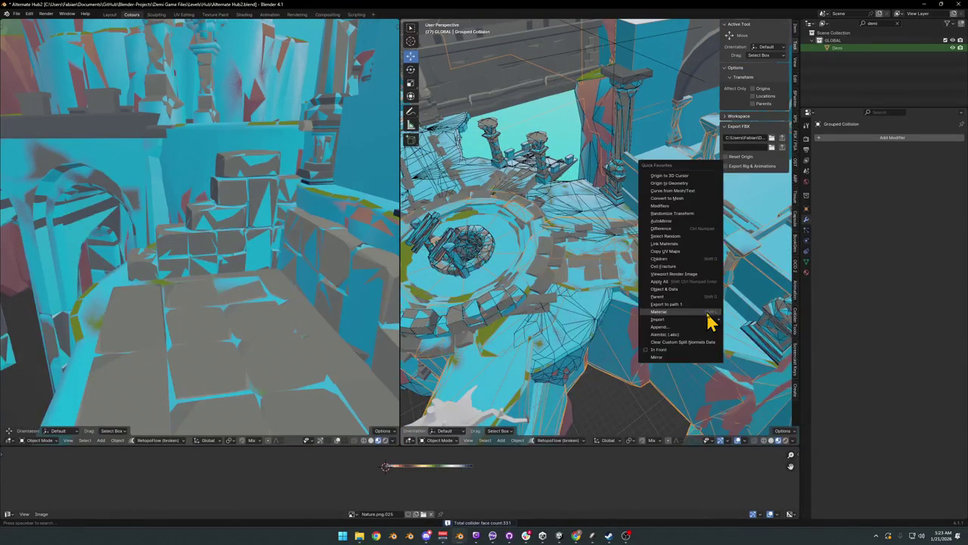
pyautogui.hotkey('ctrl', 's')
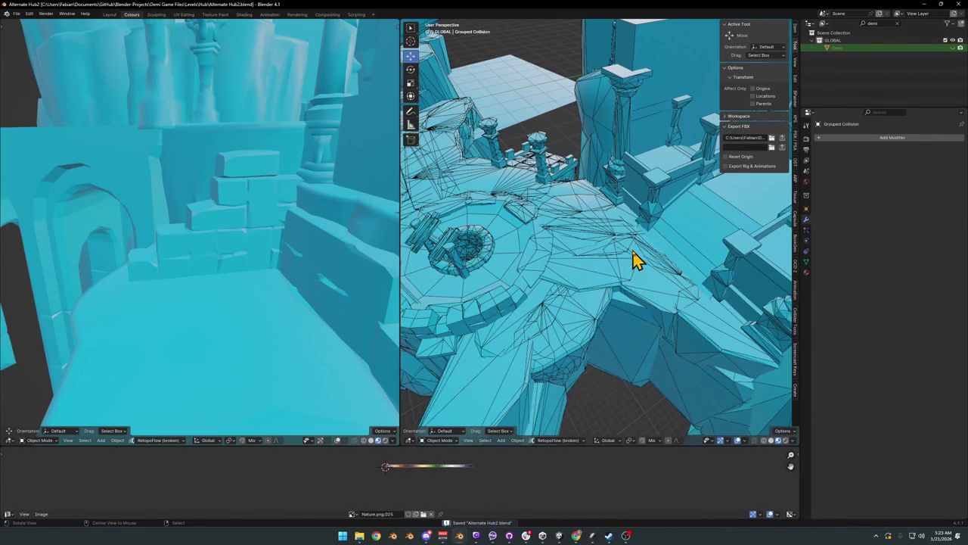
# Step: Inspect the Grouped Collision meshes over the floor and arches, then unhide all objects
pyautogui.scroll(4, 635, 265)
pyautogui.moveTo(638, 272)
pyautogui.mouseDown(button='middle')
pyautogui.moveTo(613, 242)
pyautogui.moveTo(618, 290)
pyautogui.mouseUp(button='middle')
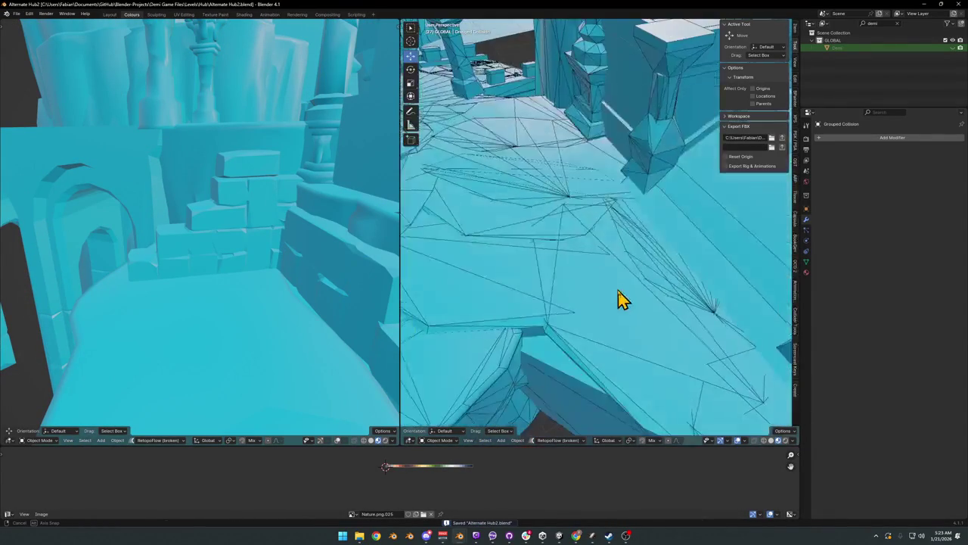
pyautogui.moveTo(576, 267); pyautogui.dragTo(590, 236, button='middle')
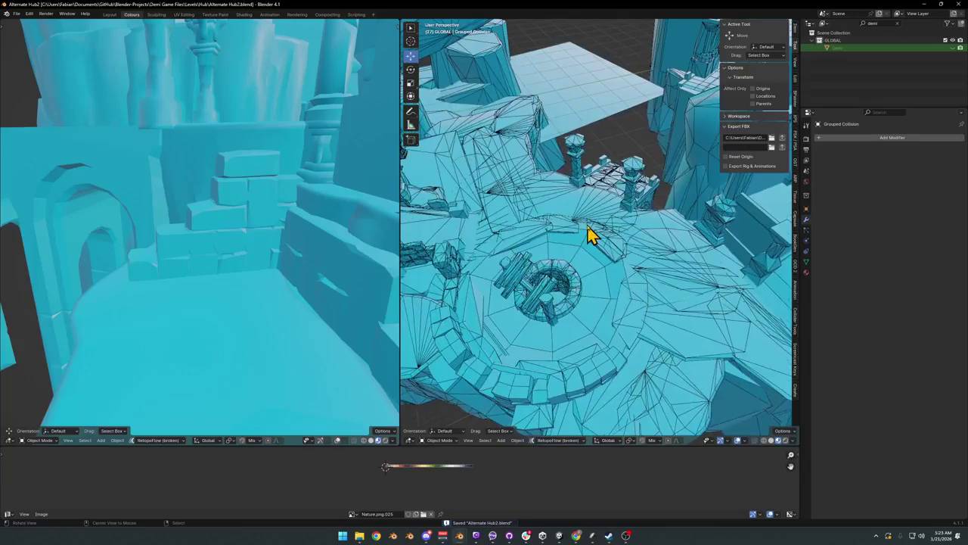
pyautogui.moveTo(647, 250); pyautogui.dragTo(673, 242, button='middle')
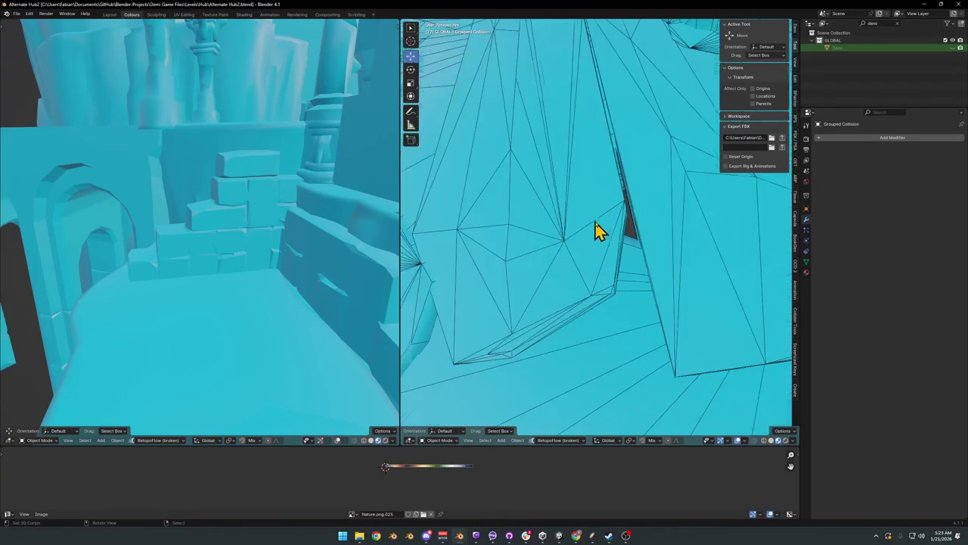
pyautogui.moveTo(654, 242)
pyautogui.mouseDown(button='middle')
pyautogui.moveTo(586, 221)
pyautogui.moveTo(655, 237)
pyautogui.moveTo(590, 250)
pyautogui.moveTo(634, 231)
pyautogui.mouseUp(button='middle')
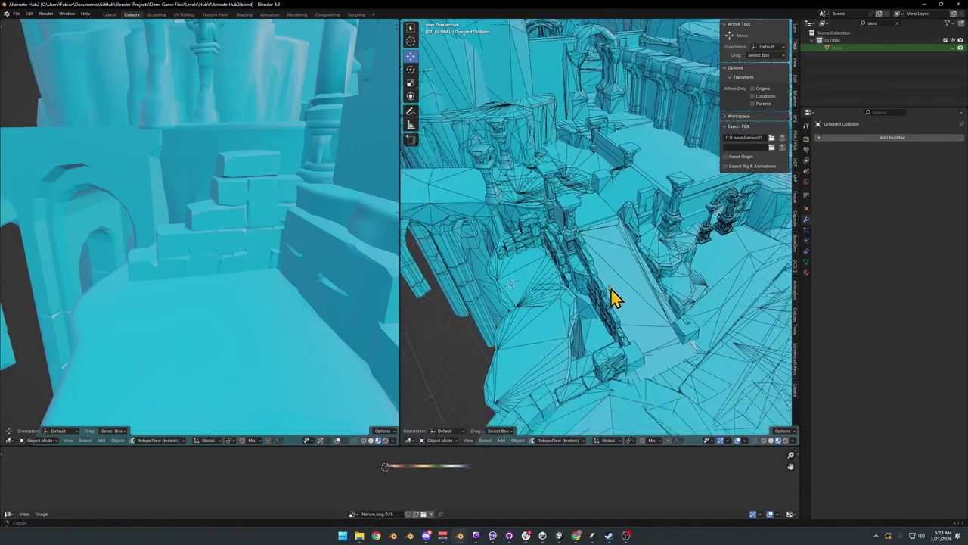
pyautogui.moveTo(555, 258); pyautogui.dragTo(613, 261, button='middle')
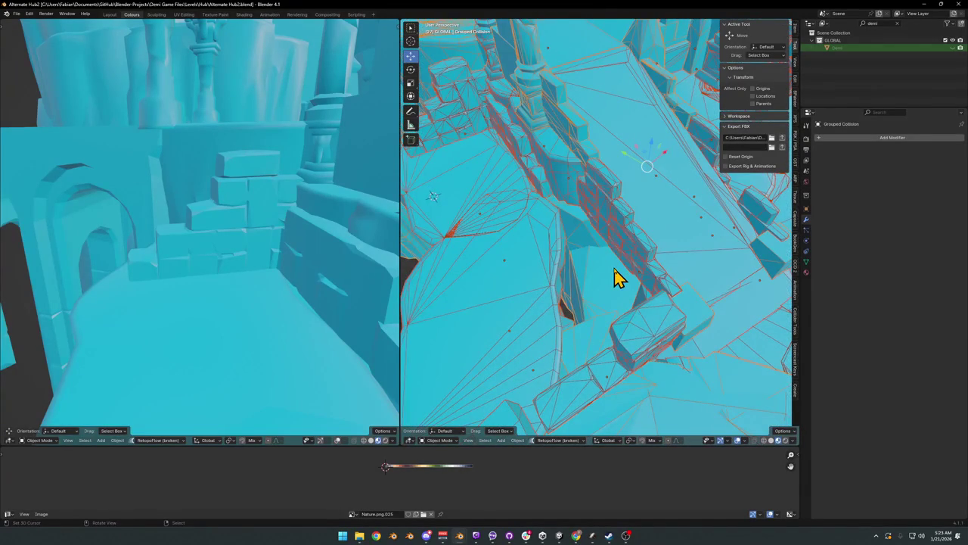
pyautogui.hotkey('alt', 'h')
# Step: Generate a decimated mesh collider for the DK_Terrain_03.196 terrain piece
pyautogui.click(589, 270)
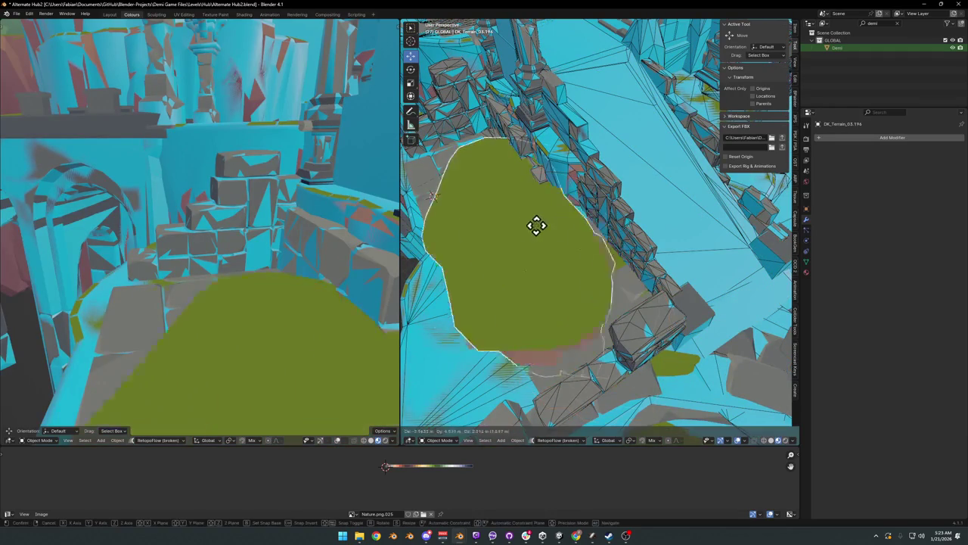
pyautogui.moveTo(612, 268); pyautogui.dragTo(658, 304, button='middle')
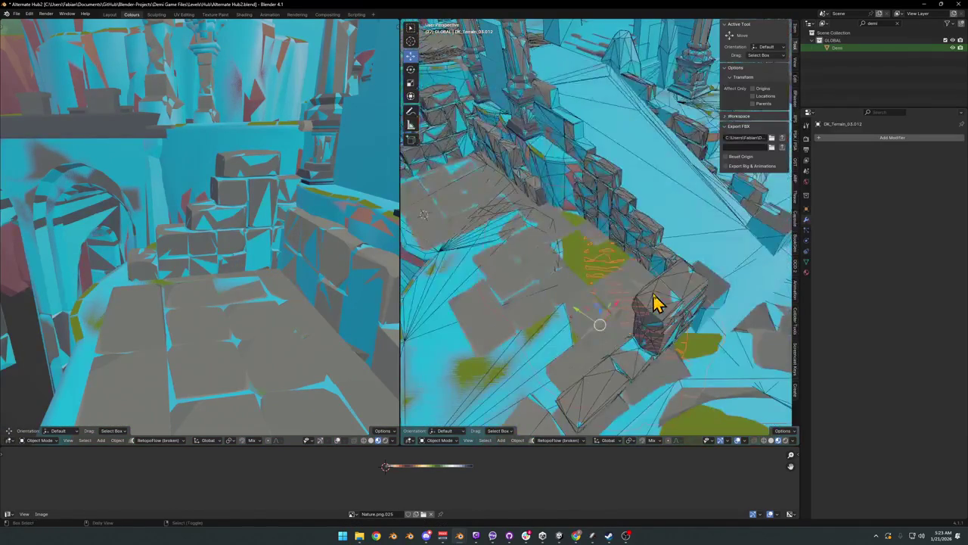
pyautogui.hotkey('shift', 'c')
pyautogui.click(601, 266)
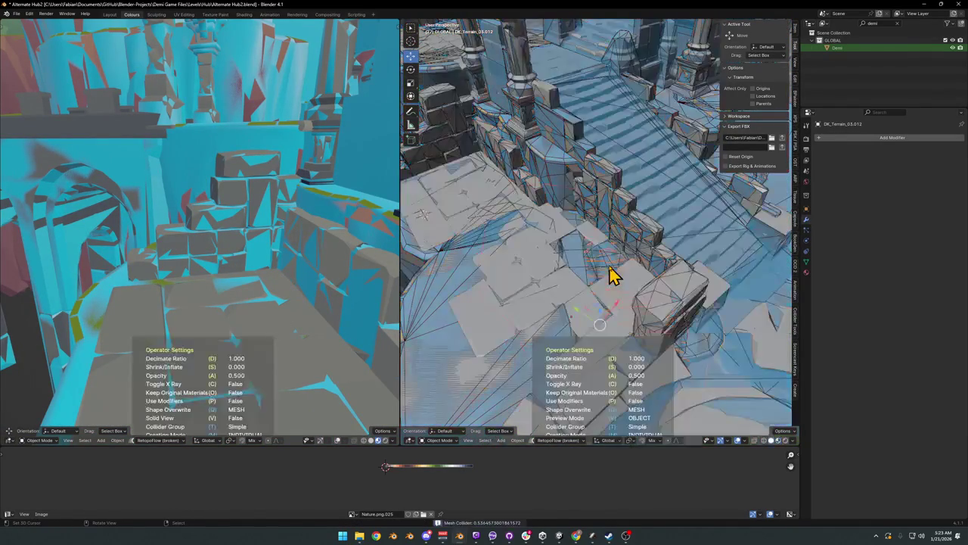
pyautogui.press('d')
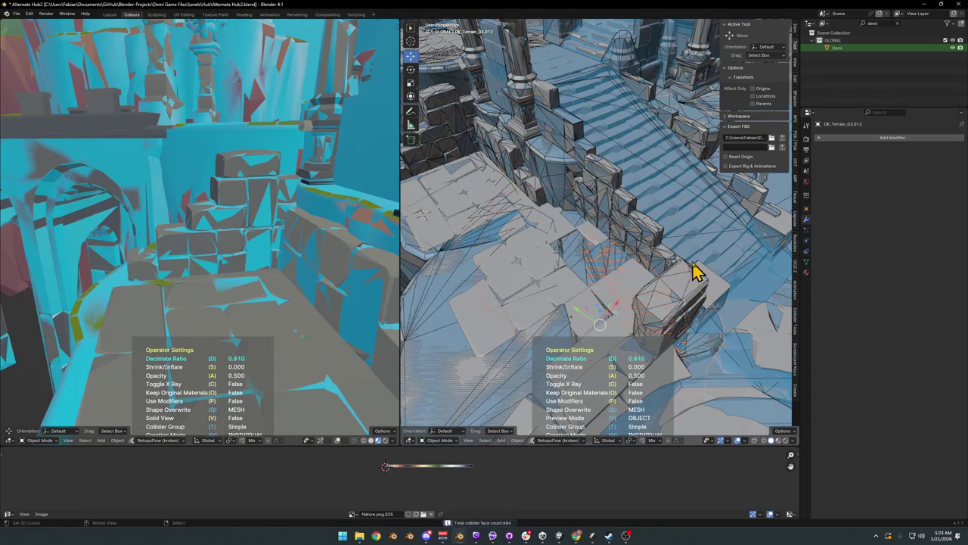
pyautogui.click(695, 271)
# Step: Switch to collider-coloured display and test-delete a block and a floor collider, undoing both
pyautogui.hotkey('shift', 'c')
pyautogui.click(626, 264)
pyautogui.moveTo(640, 270)
pyautogui.mouseDown(button='middle')
pyautogui.moveTo(691, 270)
pyautogui.moveTo(653, 272)
pyautogui.moveTo(586, 206)
pyautogui.moveTo(633, 242)
pyautogui.moveTo(616, 252)
pyautogui.moveTo(627, 245)
pyautogui.moveTo(644, 288)
pyautogui.mouseUp(button='middle')
pyautogui.click(644, 287)
pyautogui.press('Delete')
pyautogui.hotkey('ctrl', 'z')
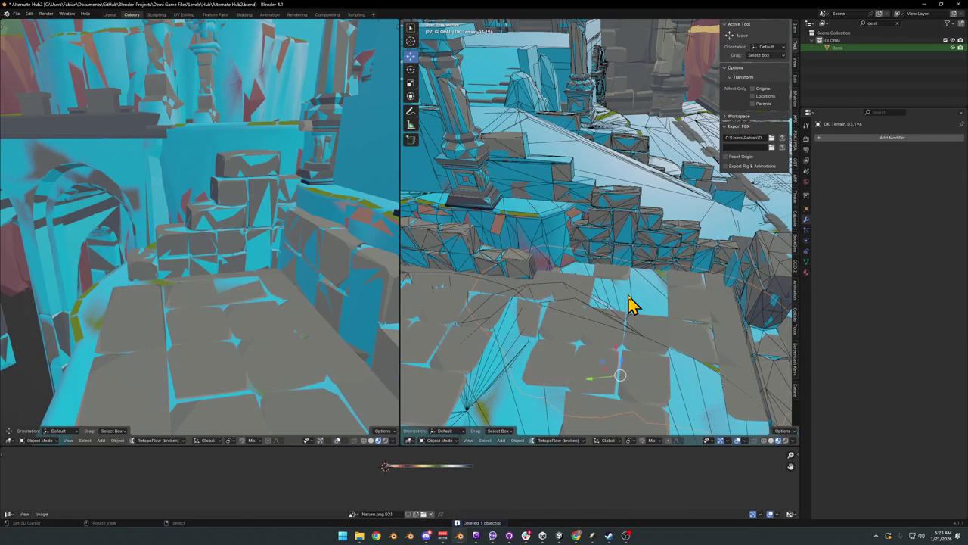
pyautogui.click(635, 295)
pyautogui.press('Delete')
pyautogui.moveTo(637, 281); pyautogui.dragTo(659, 299, button='middle')
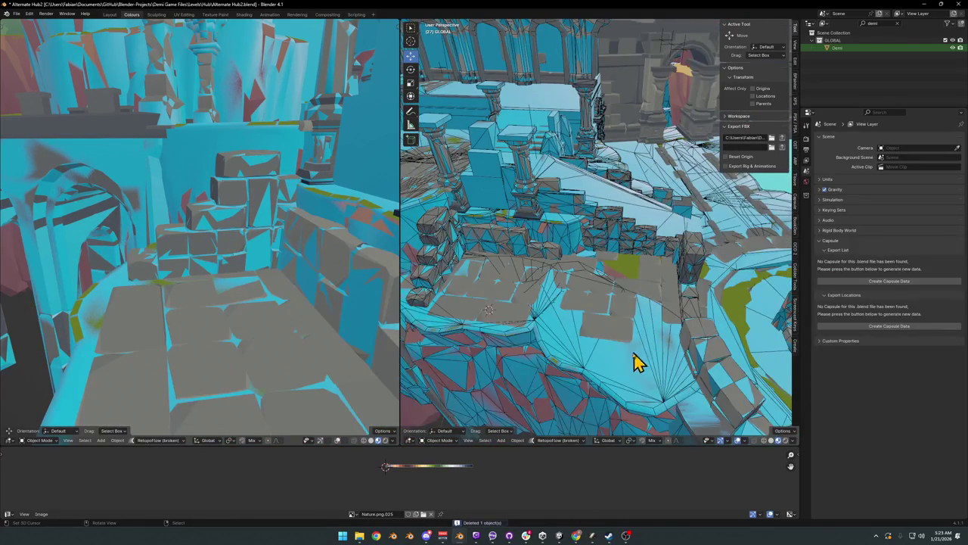
pyautogui.hotkey('ctrl', 'z')
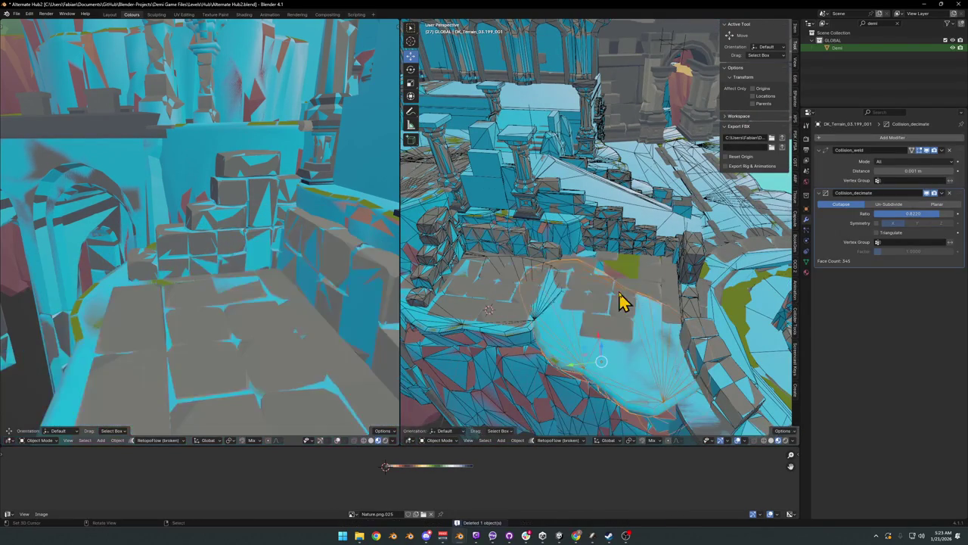
# Step: Return to material-colour shading and delete the terrain piece DK_Terrain_03.199_001
pyautogui.press('q')
pyautogui.click(620, 292)
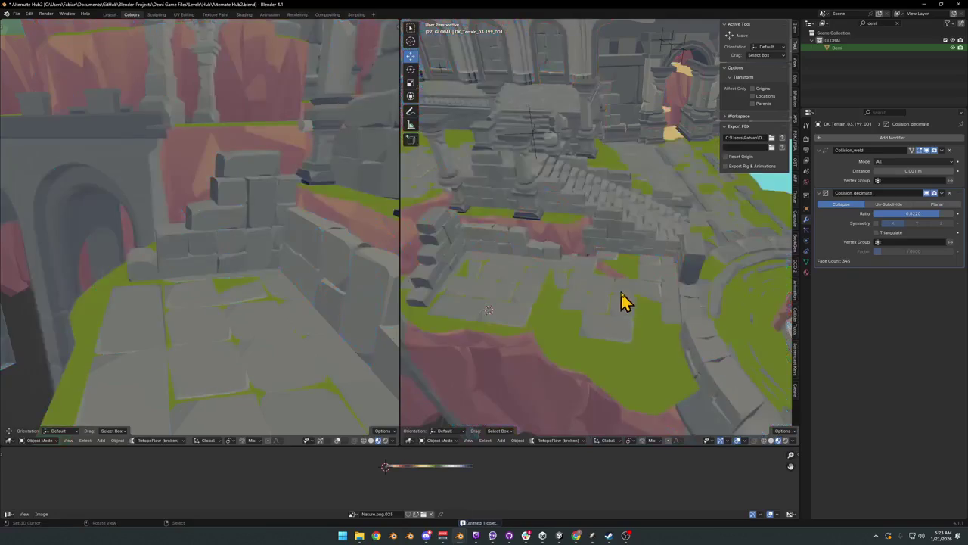
pyautogui.moveTo(634, 272)
pyautogui.mouseDown(button='middle')
pyautogui.moveTo(612, 255)
pyautogui.moveTo(633, 270)
pyautogui.moveTo(545, 294)
pyautogui.moveTo(688, 255)
pyautogui.moveTo(628, 231)
pyautogui.moveTo(692, 264)
pyautogui.mouseUp(button='middle')
pyautogui.press('Delete')
# Step: Set the Ground.002 plane's origin to its geometry
pyautogui.click(608, 209)
pyautogui.rightClick(648, 150)
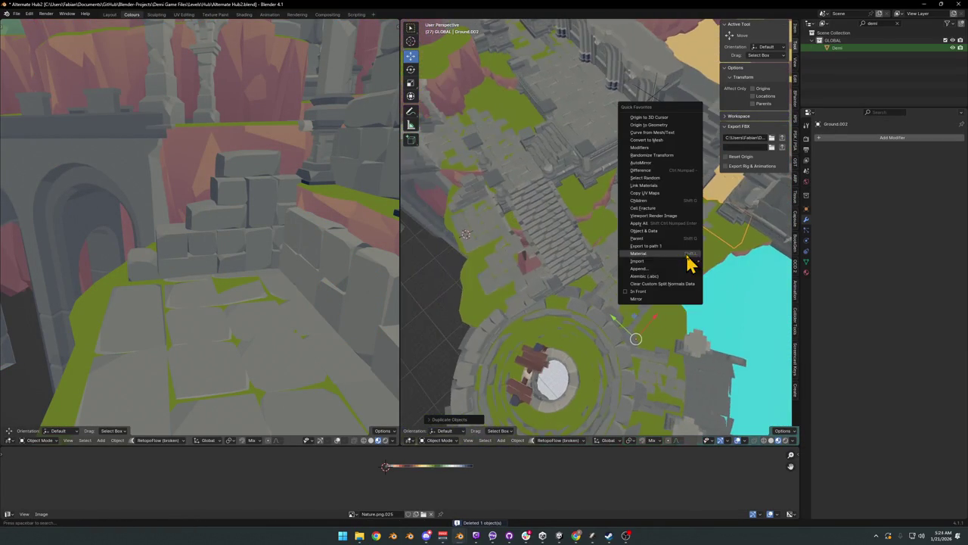
pyautogui.click(741, 142)
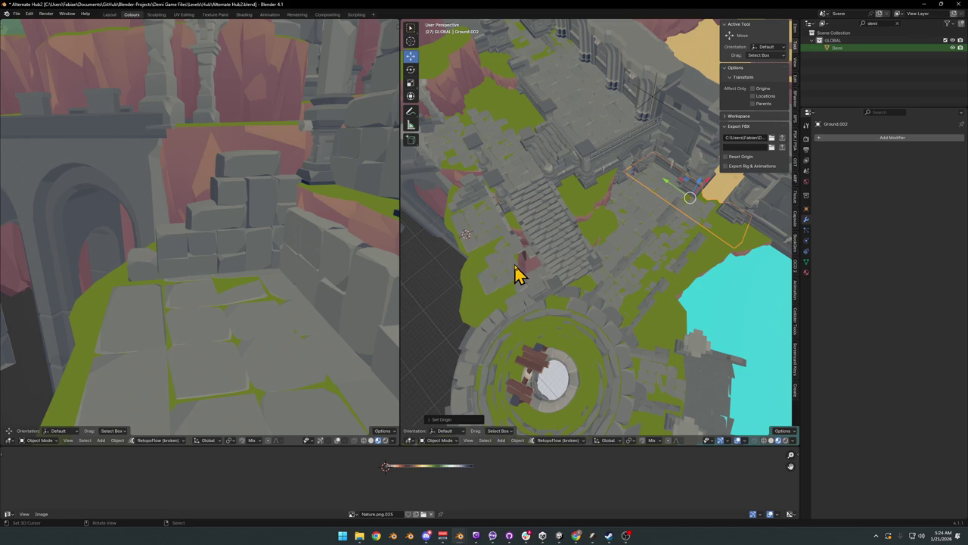
pyautogui.scroll(2, 519, 285)
pyautogui.scroll(5, 540, 264)
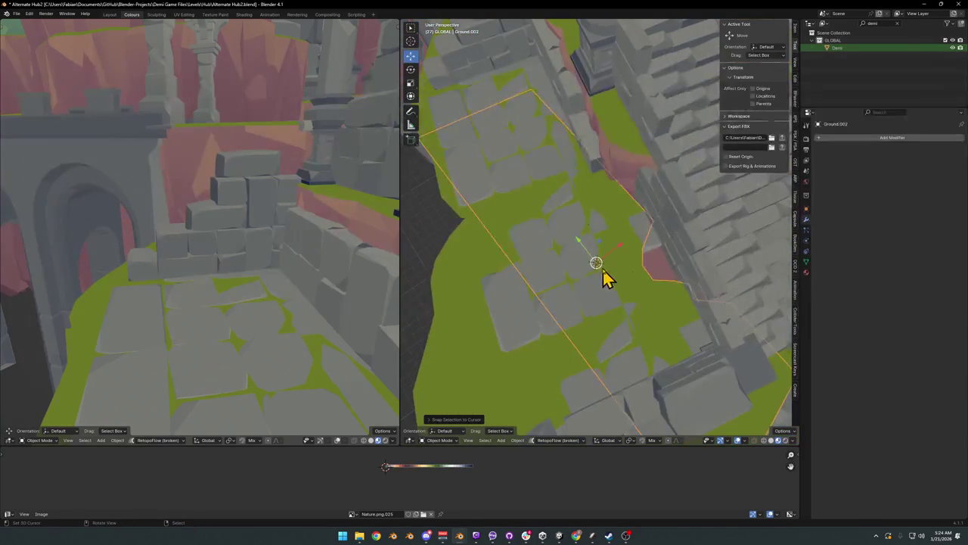
# Step: In Edit Mode, delete the linked ground faces and enlarge the remaining quad
pyautogui.press('Tab')
pyautogui.press('3')
pyautogui.click(607, 245)
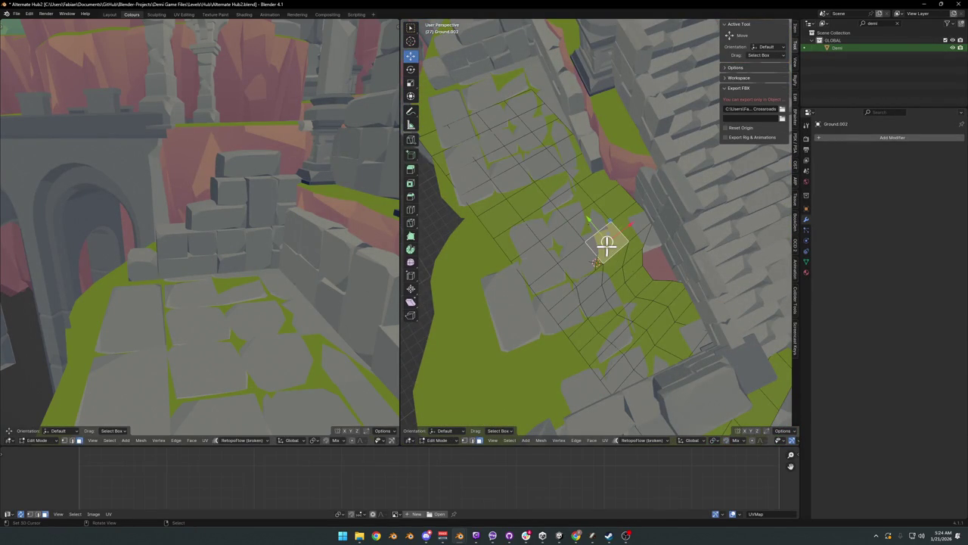
pyautogui.hotkey('ctrl', 'l')
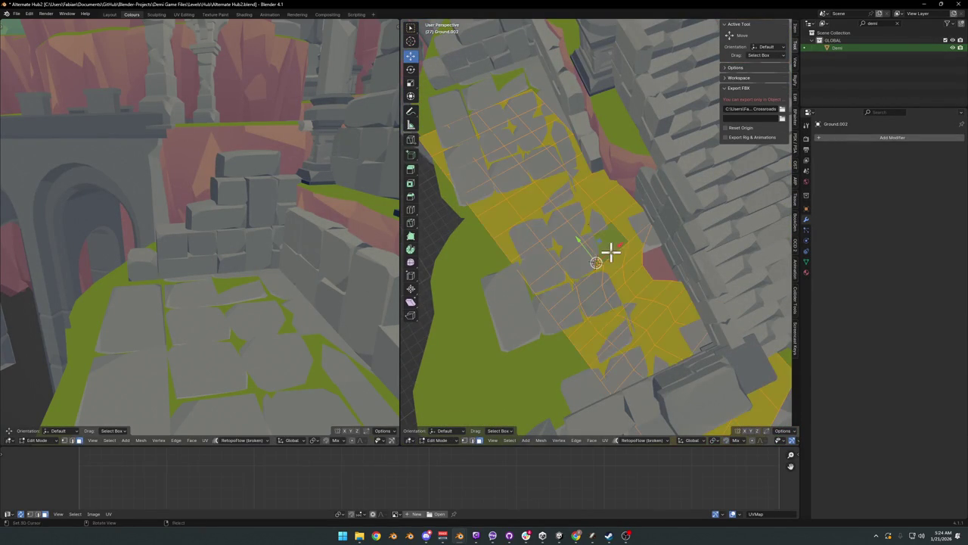
pyautogui.press('x')
pyautogui.click(598, 256)
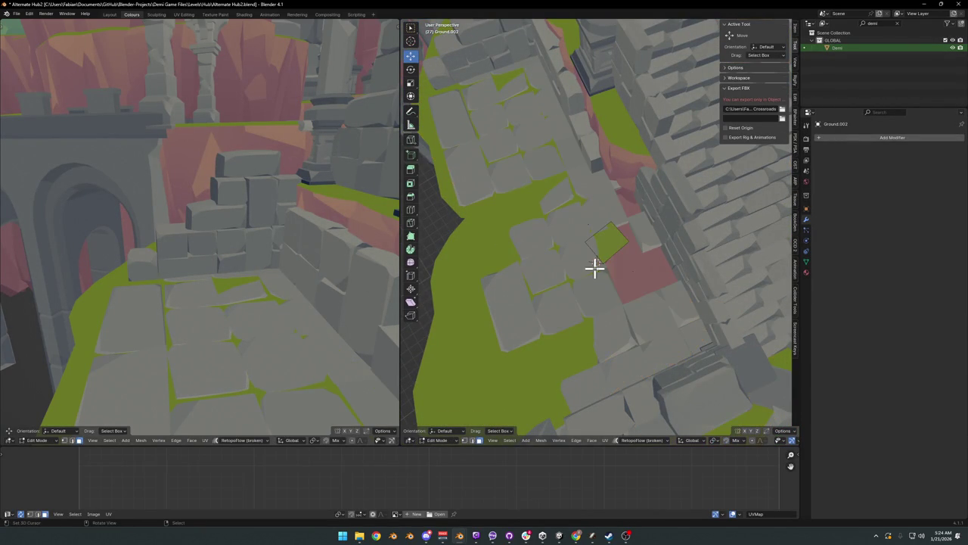
pyautogui.press('s')
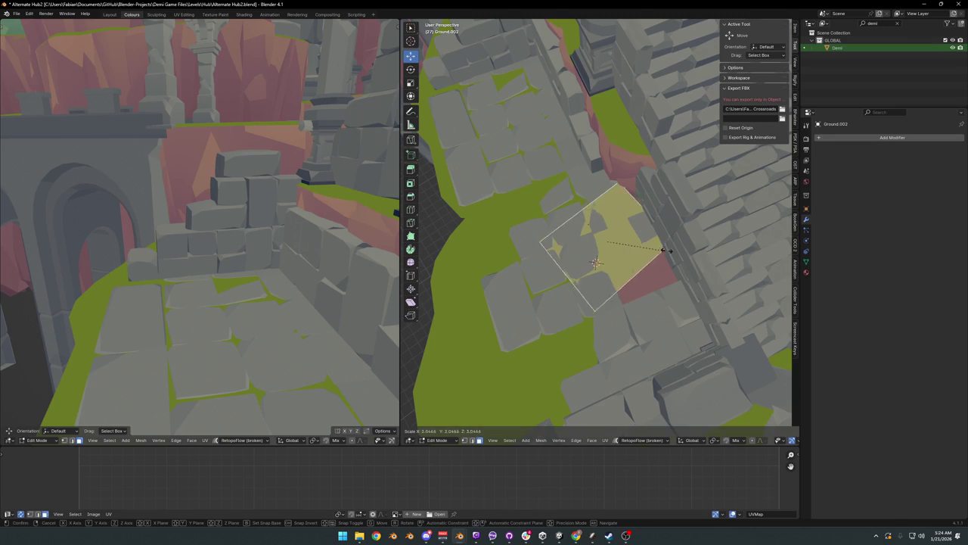
pyautogui.click(648, 306)
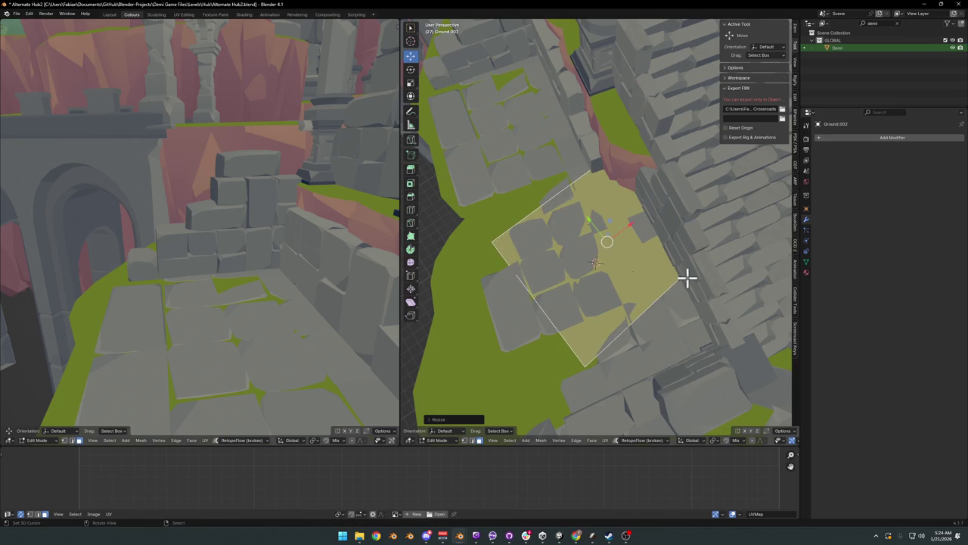
# Step: Subdivide the quad into a grid and rotate it
pyautogui.rightClick(688, 277)
pyautogui.click(679, 287)
pyautogui.rightClick(676, 284)
pyautogui.click(676, 288)
pyautogui.press('r')
pyautogui.click(684, 277)
# Step: Move the grid plane vertically toward the stone floor and resize it
pyautogui.press('g')
pyautogui.hotkey('shift', 'z')
pyautogui.click(742, 266)
pyautogui.moveTo(741, 265)
pyautogui.mouseDown(button='middle')
pyautogui.moveTo(706, 277)
pyautogui.moveTo(643, 247)
pyautogui.moveTo(687, 252)
pyautogui.moveTo(679, 281)
pyautogui.mouseUp(button='middle')
pyautogui.press('s')
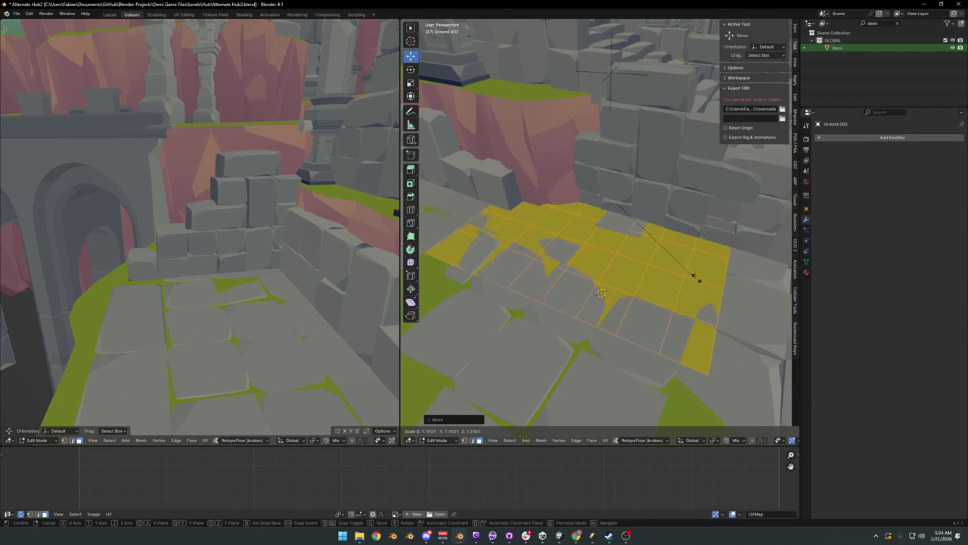
pyautogui.click(677, 281)
# Step: Fine-tune the grid plane's height along Z and set its final size
pyautogui.press('g')
pyautogui.press('z')
pyautogui.click(677, 281)
pyautogui.moveTo(677, 282); pyautogui.dragTo(661, 279, button='middle')
pyautogui.press('g')
pyautogui.hotkey('shift', 'z')
pyautogui.press('s')
pyautogui.click(732, 272)
# Step: Leave Edit Mode, recentre the origin on the geometry, and delete the old large ground mesh
pyautogui.press('Tab')
pyautogui.moveTo(732, 273)
pyautogui.mouseDown(button='middle')
pyautogui.moveTo(649, 281)
pyautogui.moveTo(666, 283)
pyautogui.moveTo(590, 268)
pyautogui.moveTo(579, 272)
pyautogui.moveTo(642, 276)
pyautogui.moveTo(580, 281)
pyautogui.mouseUp(button='middle')
pyautogui.press('q')
pyautogui.click(643, 272)
pyautogui.click(614, 255)
pyautogui.press('Delete')
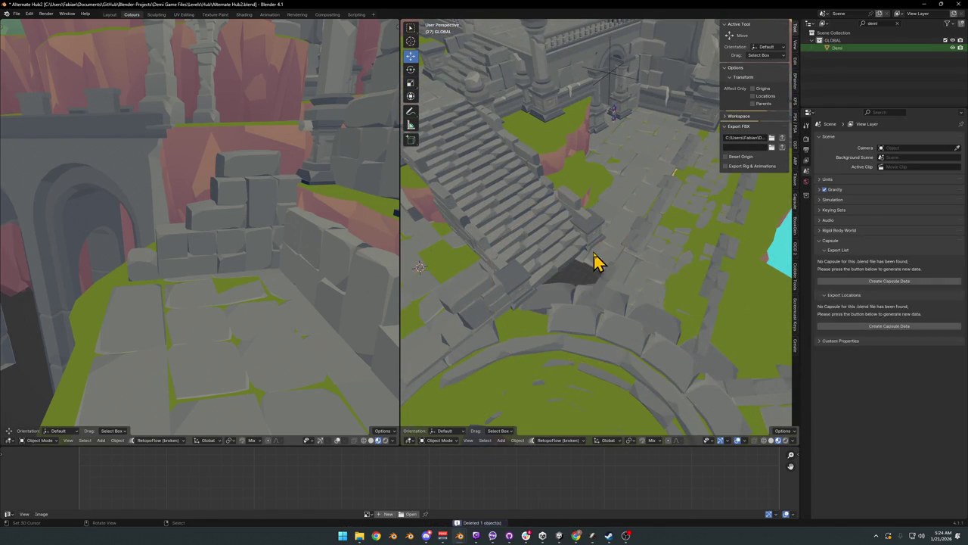
# Step: Duplicate the ground plane as Ground.003 and lower it beside the stairs
pyautogui.click(458, 270)
pyautogui.hotkey('shift', 'd')
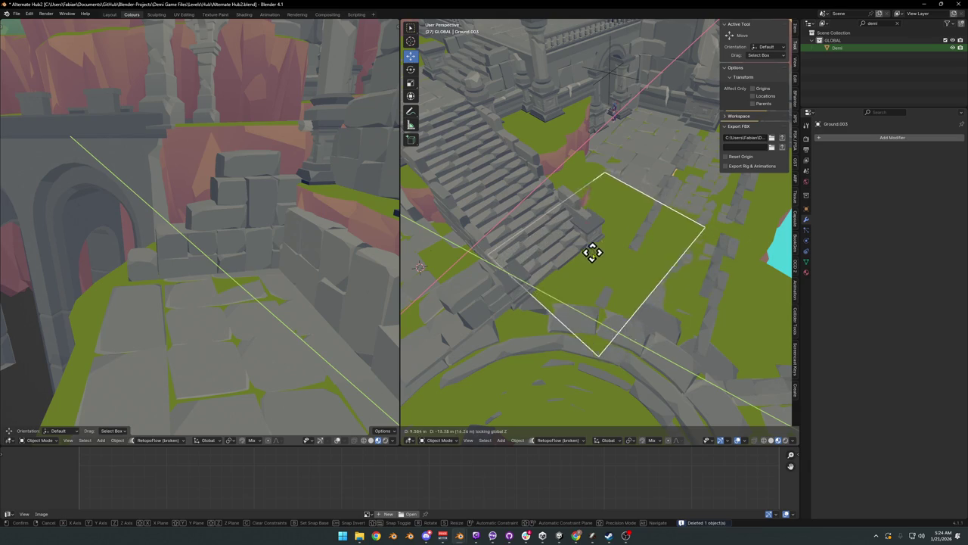
pyautogui.click(594, 254)
pyautogui.press('g')
pyautogui.press('z')
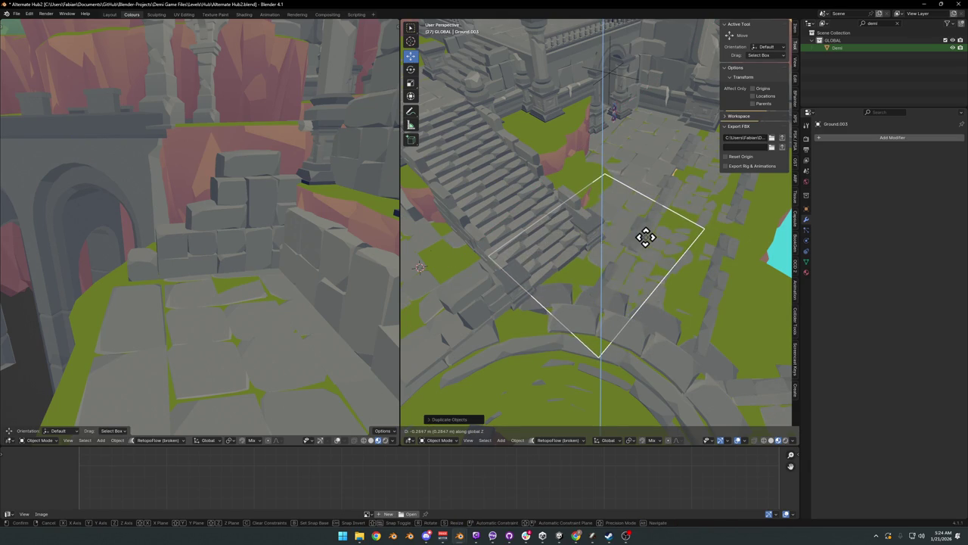
pyautogui.click(649, 248)
pyautogui.moveTo(649, 248); pyautogui.dragTo(666, 264, button='middle')
pyautogui.press('s')
pyautogui.press('Escape')
# Step: Rotate Ground.003 around the vertical Z axis
pyautogui.press('r')
pyautogui.press('y')
pyautogui.press('z')
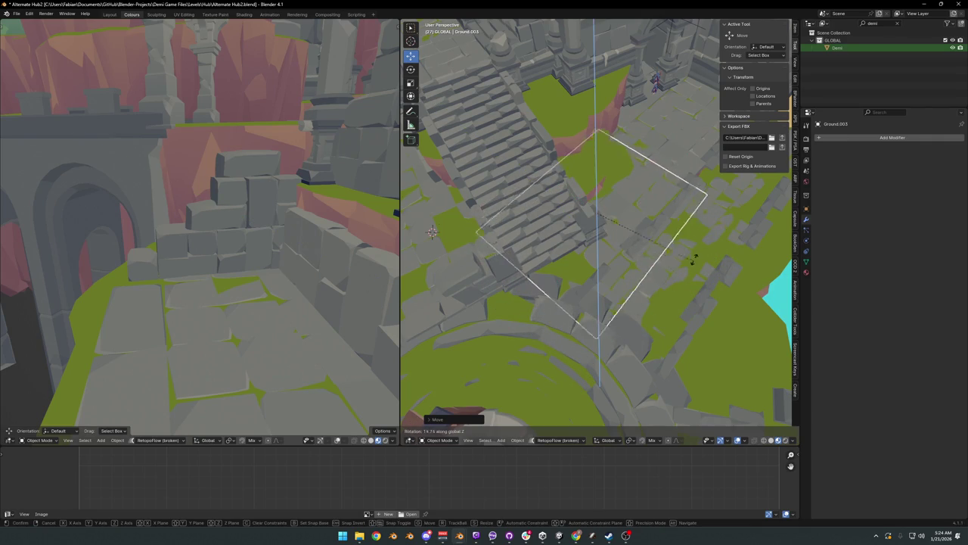
pyautogui.click(640, 270)
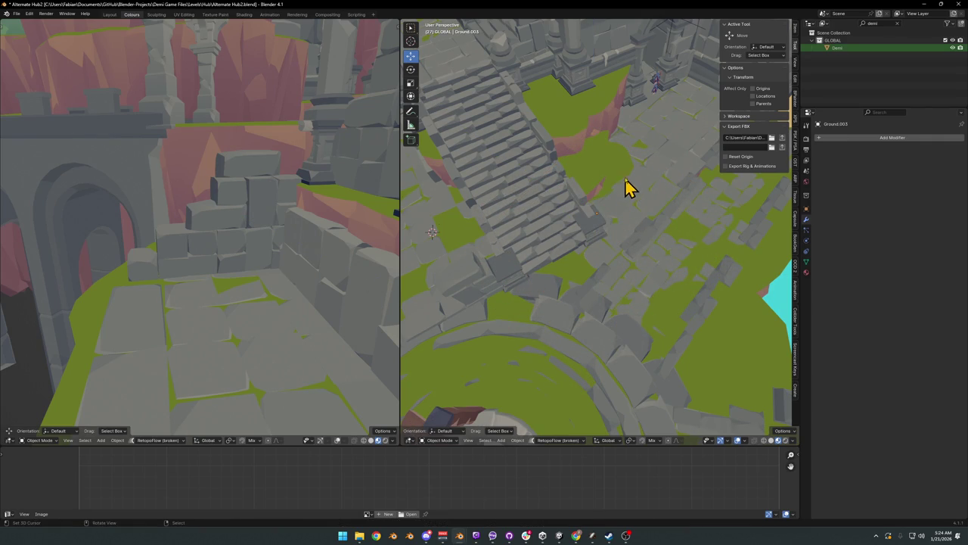
# Step: Delete the DK_Terrain_03.202 rock and select another terrain rock piece
pyautogui.scroll(3, 639, 189)
pyautogui.moveTo(648, 201)
pyautogui.mouseDown(button='middle')
pyautogui.moveTo(569, 217)
pyautogui.moveTo(558, 209)
pyautogui.mouseUp(button='middle')
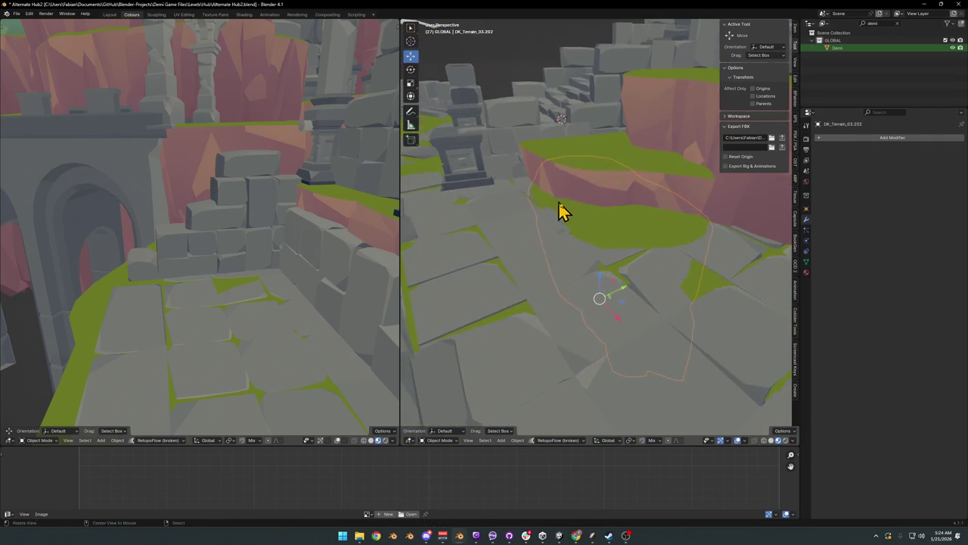
pyautogui.press('Delete')
pyautogui.moveTo(625, 233)
pyautogui.mouseDown(button='middle')
pyautogui.moveTo(656, 249)
pyautogui.moveTo(620, 245)
pyautogui.moveTo(661, 225)
pyautogui.moveTo(690, 232)
pyautogui.moveTo(555, 249)
pyautogui.moveTo(664, 274)
pyautogui.moveTo(622, 267)
pyautogui.moveTo(627, 254)
pyautogui.mouseUp(button='middle')
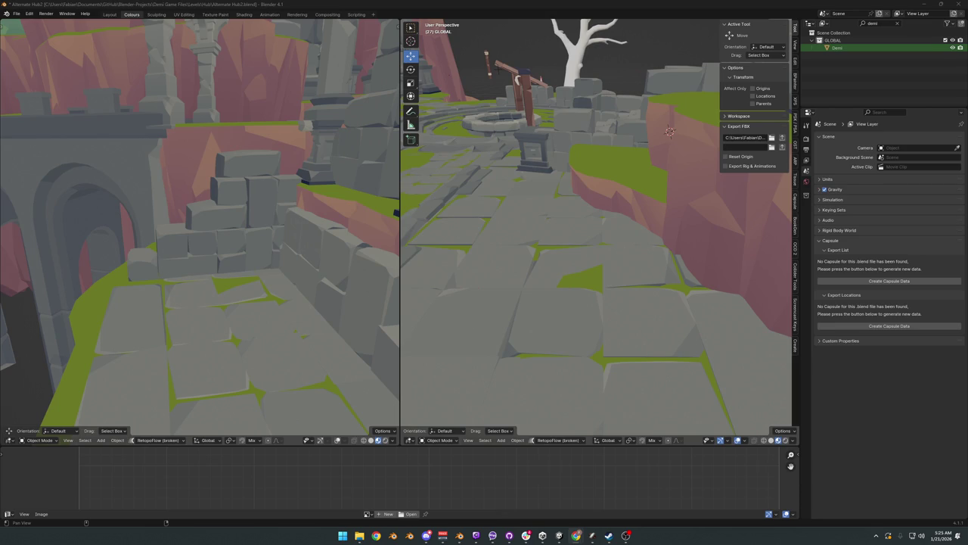
pyautogui.moveTo(568, 235)
pyautogui.mouseDown(button='middle')
pyautogui.moveTo(611, 249)
pyautogui.moveTo(594, 249)
pyautogui.moveTo(668, 238)
pyautogui.moveTo(680, 257)
pyautogui.moveTo(637, 255)
pyautogui.moveTo(637, 288)
pyautogui.moveTo(612, 271)
pyautogui.moveTo(676, 252)
pyautogui.moveTo(540, 212)
pyautogui.moveTo(519, 216)
pyautogui.moveTo(639, 254)
pyautogui.moveTo(605, 274)
pyautogui.moveTo(642, 214)
pyautogui.moveTo(607, 265)
pyautogui.moveTo(605, 288)
pyautogui.mouseUp(button='middle')
pyautogui.click(638, 287)
# Step: Enlarge Ground.003 and shift it horizontally into place beside the stairs
pyautogui.click(659, 294)
pyautogui.scroll(-3, 655, 277)
pyautogui.press('s')
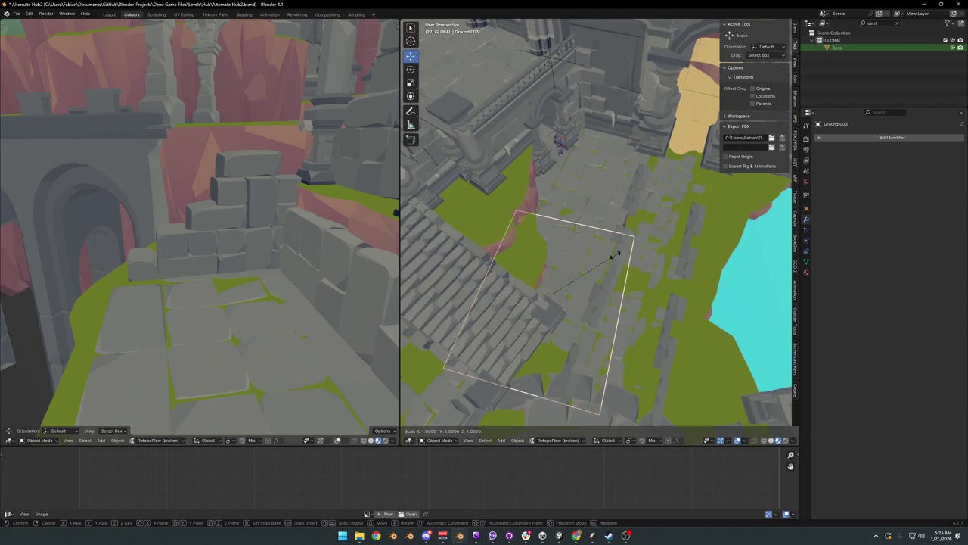
pyautogui.click(634, 253)
pyautogui.press('g')
pyautogui.hotkey('shift', 'z')
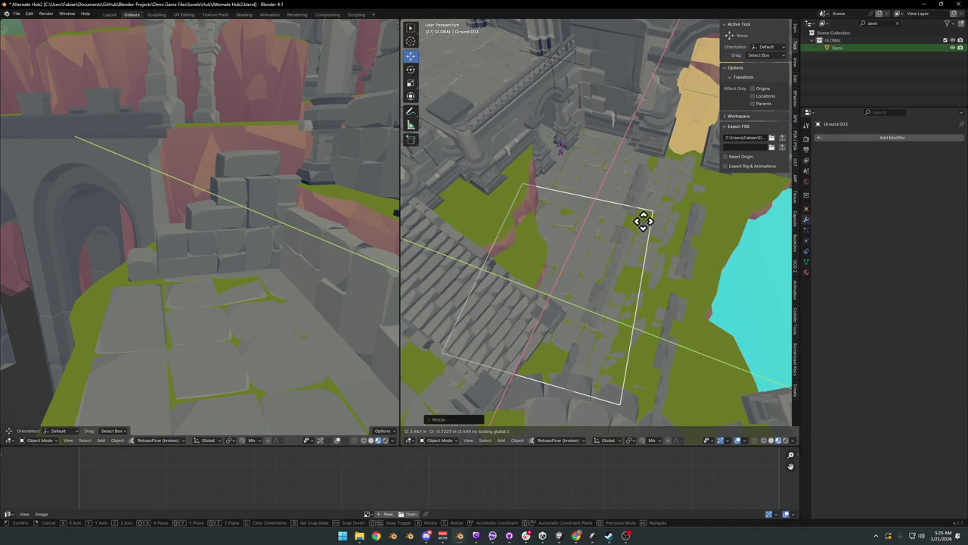
pyautogui.click(636, 221)
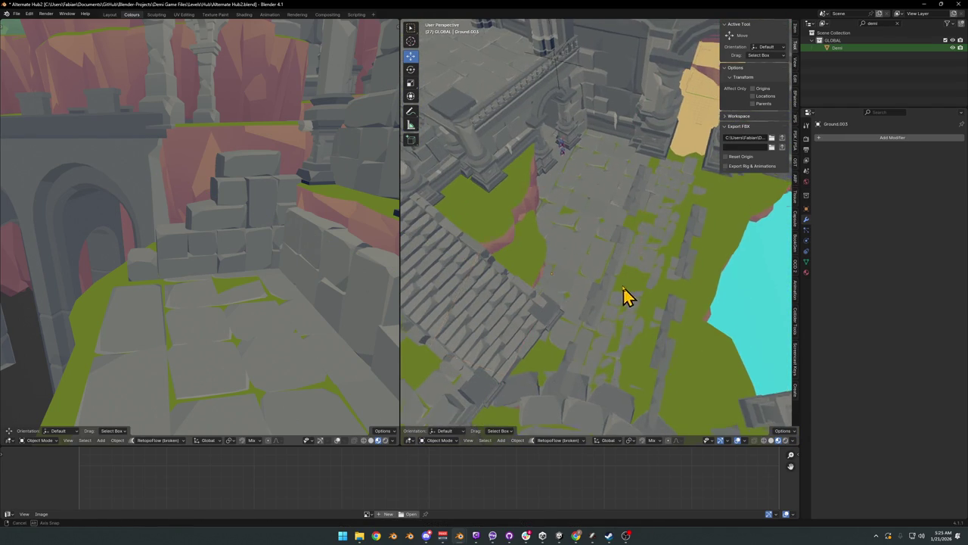
pyautogui.scroll(2, 627, 284)
pyautogui.scroll(2, 598, 314)
pyautogui.scroll(2, 632, 309)
pyautogui.scroll(2, 673, 269)
# Step: Nudge the Plane.043 circular floor horizontally in Edit Mode, then show Material Preview shading
pyautogui.moveTo(679, 261)
pyautogui.mouseDown(button='middle')
pyautogui.moveTo(683, 274)
pyautogui.moveTo(615, 299)
pyautogui.mouseUp(button='middle')
pyautogui.moveTo(593, 338); pyautogui.dragTo(623, 303, button='middle')
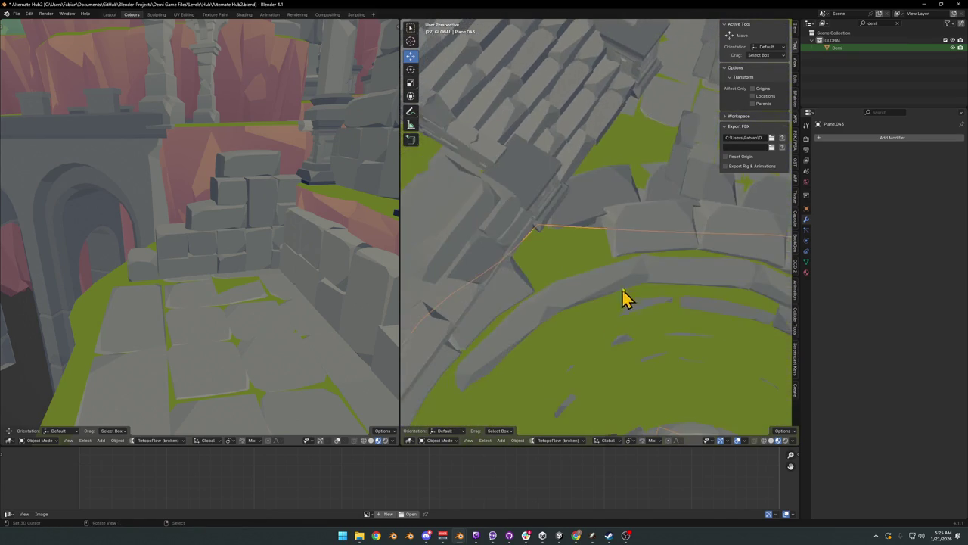
pyautogui.press('Tab')
pyautogui.scroll(2, 613, 260)
pyautogui.scroll(-2, 601, 234)
pyautogui.press('g')
pyautogui.hotkey('shift', 'z')
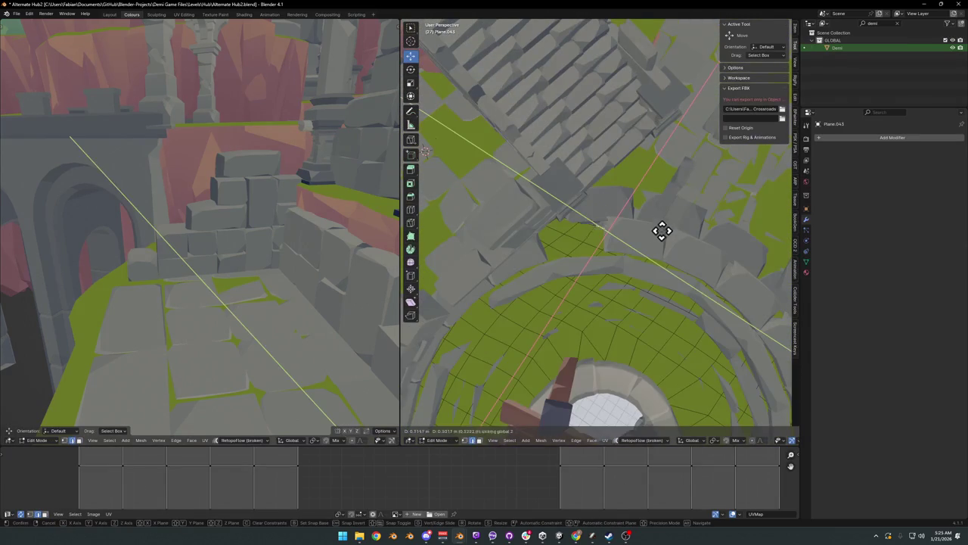
pyautogui.click(663, 220)
pyautogui.moveTo(659, 227)
pyautogui.mouseDown(button='middle')
pyautogui.moveTo(631, 222)
pyautogui.moveTo(610, 244)
pyautogui.moveTo(650, 202)
pyautogui.moveTo(637, 245)
pyautogui.moveTo(642, 199)
pyautogui.moveTo(575, 266)
pyautogui.moveTo(608, 225)
pyautogui.moveTo(597, 216)
pyautogui.moveTo(640, 288)
pyautogui.mouseUp(button='middle')
pyautogui.press('Tab')
pyautogui.click(598, 221)
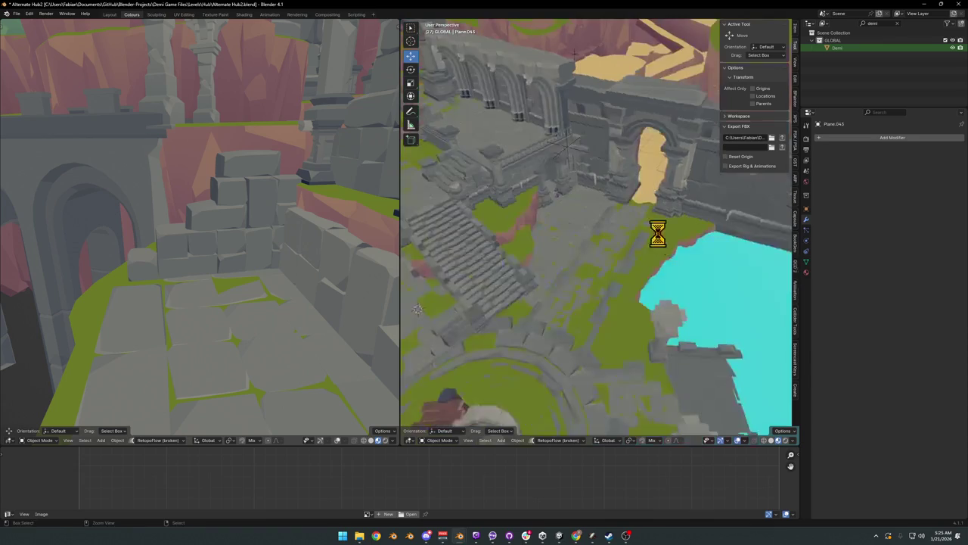
# Step: Save the blend file
pyautogui.hotkey('ctrl', 's')
pyautogui.moveTo(658, 242); pyautogui.dragTo(643, 280, button='middle')
pyautogui.scroll(-5, 662, 257)
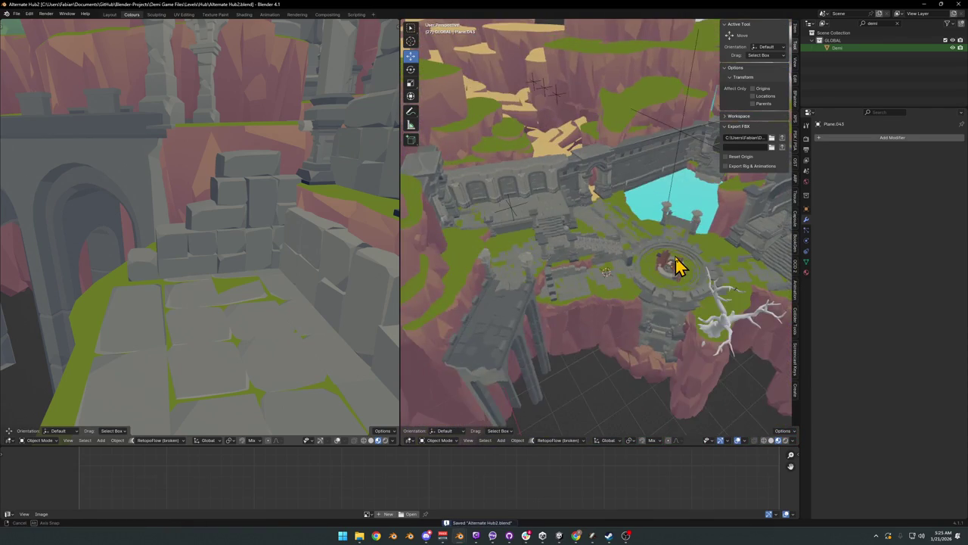
pyautogui.scroll(5, 659, 269)
pyautogui.moveTo(664, 252)
pyautogui.mouseDown(button='middle')
pyautogui.moveTo(671, 270)
pyautogui.moveTo(677, 246)
pyautogui.moveTo(568, 255)
pyautogui.moveTo(616, 255)
pyautogui.moveTo(613, 242)
pyautogui.moveTo(594, 286)
pyautogui.mouseUp(button='middle')
# Step: Delete the arena prop's UCX convex-hull collision object
pyautogui.click(575, 257)
pyautogui.scroll(5, 616, 231)
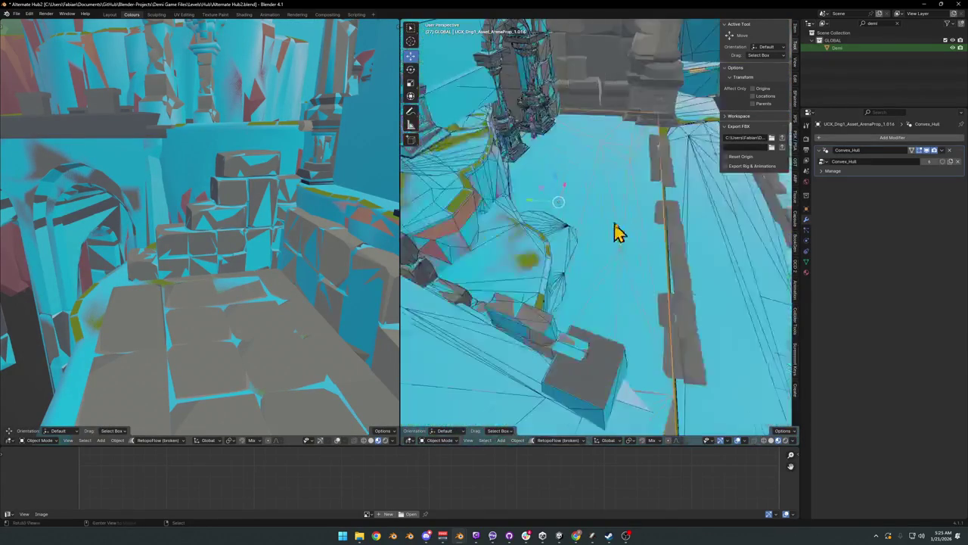
pyautogui.press('g')
pyautogui.rightClick(603, 198)
pyautogui.moveTo(603, 198)
pyautogui.mouseDown(button='middle')
pyautogui.moveTo(643, 232)
pyautogui.moveTo(601, 242)
pyautogui.moveTo(612, 257)
pyautogui.mouseUp(button='middle')
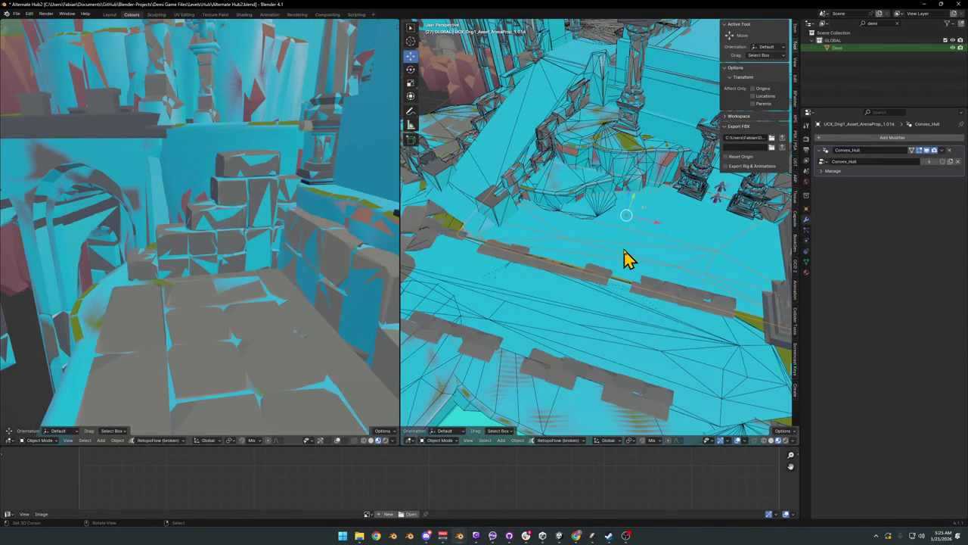
pyautogui.moveTo(593, 248); pyautogui.dragTo(614, 265, button='middle')
pyautogui.press('Delete')
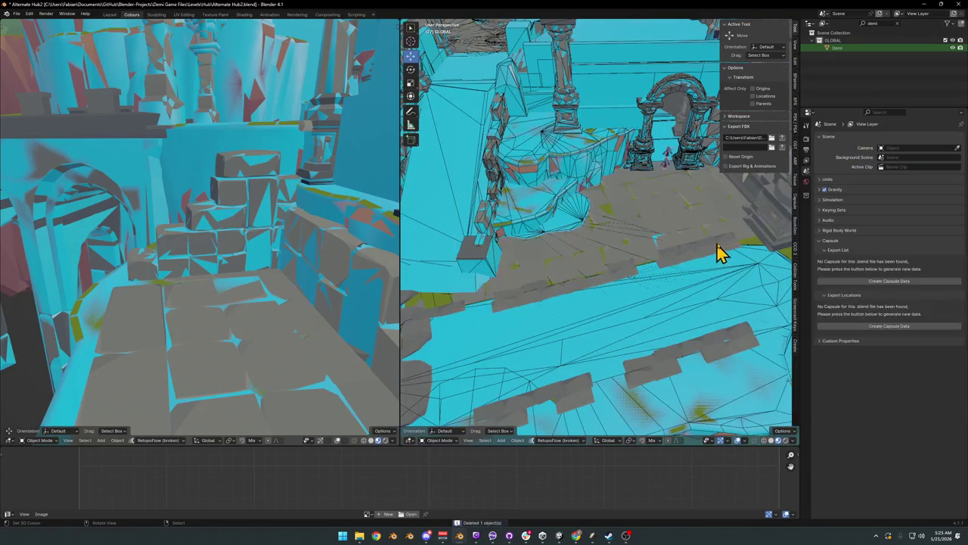
# Step: Generate a simplified mesh collider for the ground plane via the Collider Tools Add Mesh
pyautogui.scroll(4, 599, 275)
pyautogui.click(572, 278)
pyautogui.press('g')
pyautogui.rightClick(580, 273)
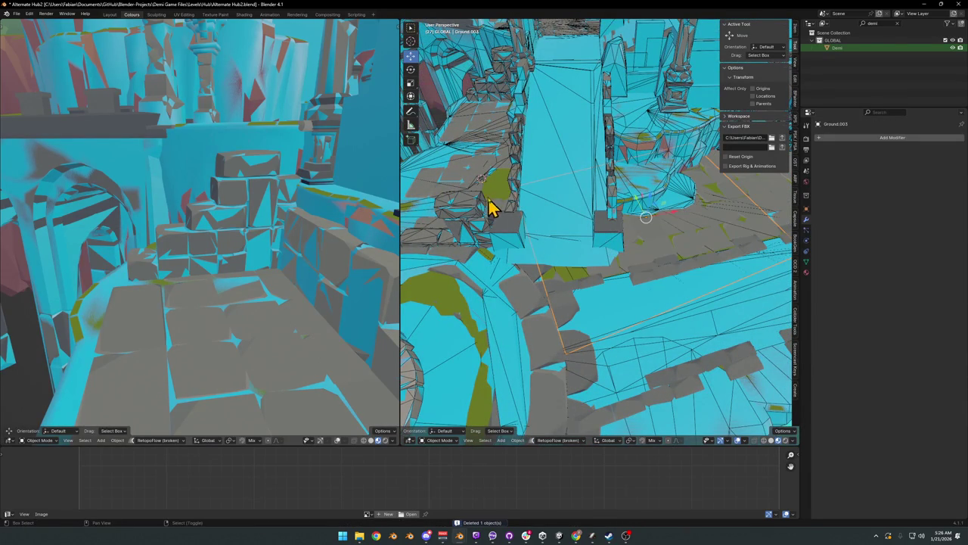
pyautogui.moveTo(501, 210); pyautogui.dragTo(586, 223, button='middle')
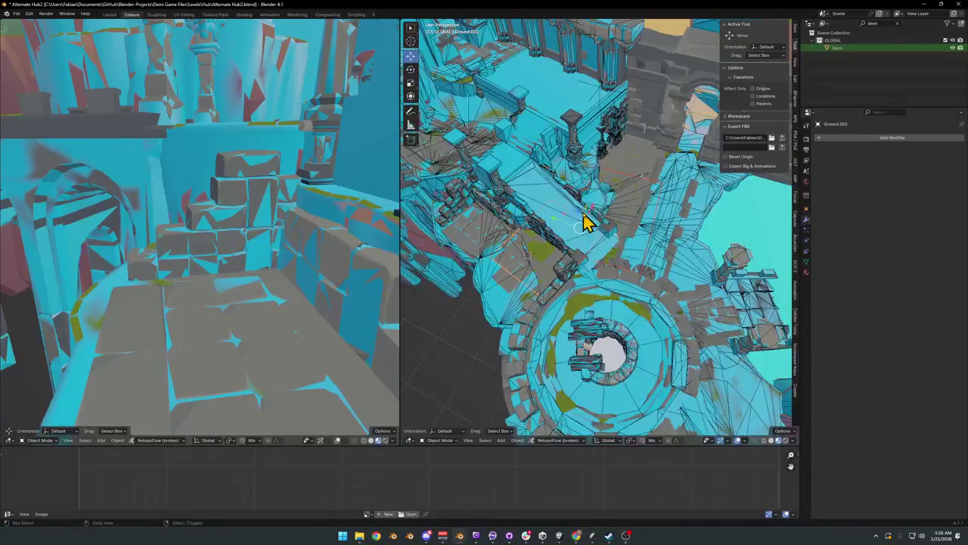
pyautogui.hotkey('shift', 'c')
pyautogui.click(536, 196)
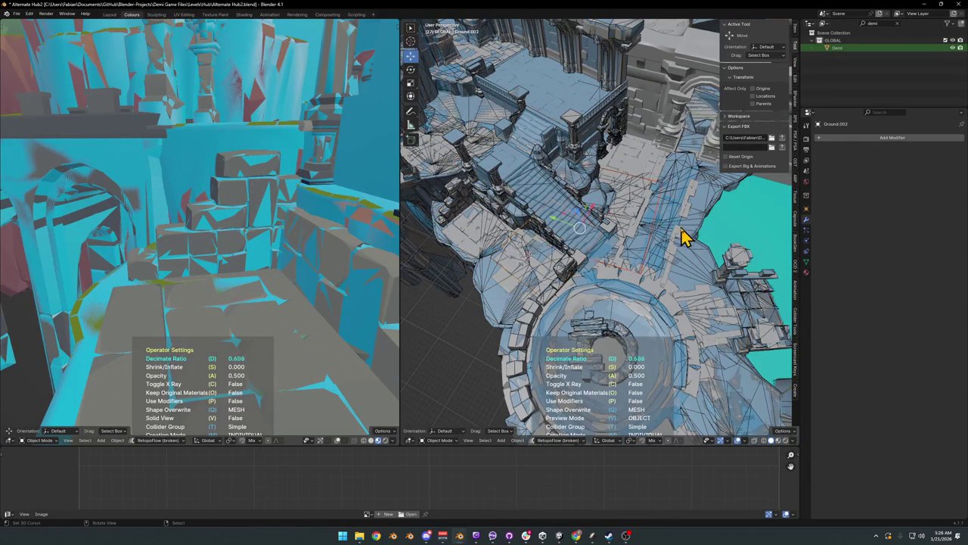
# Step: Accept the pending collider, then give the arena floor slab a box collider
pyautogui.click(650, 236)
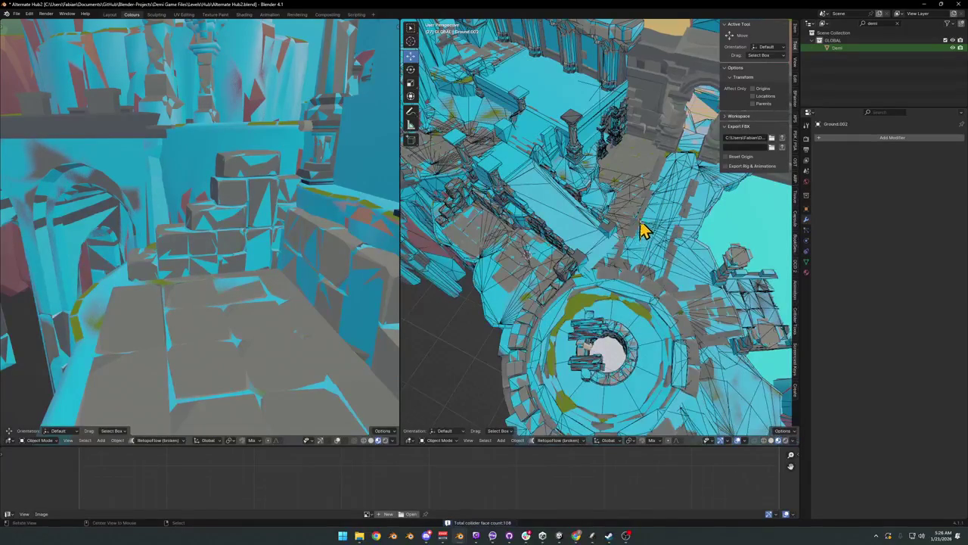
pyautogui.scroll(3, 642, 227)
pyautogui.scroll(3, 631, 222)
pyautogui.scroll(2, 613, 200)
pyautogui.click(606, 181)
pyautogui.press('g')
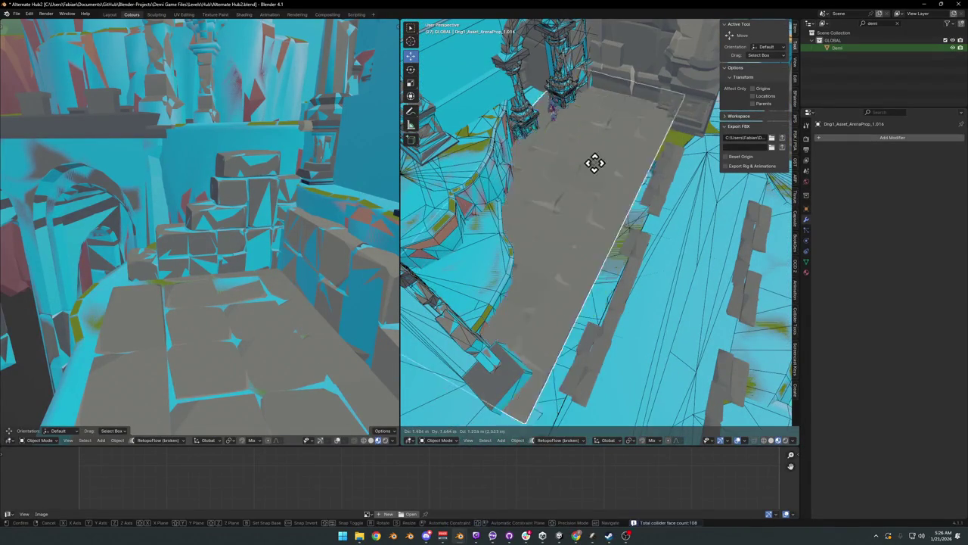
pyautogui.moveTo(566, 159); pyautogui.dragTo(583, 162, button='middle')
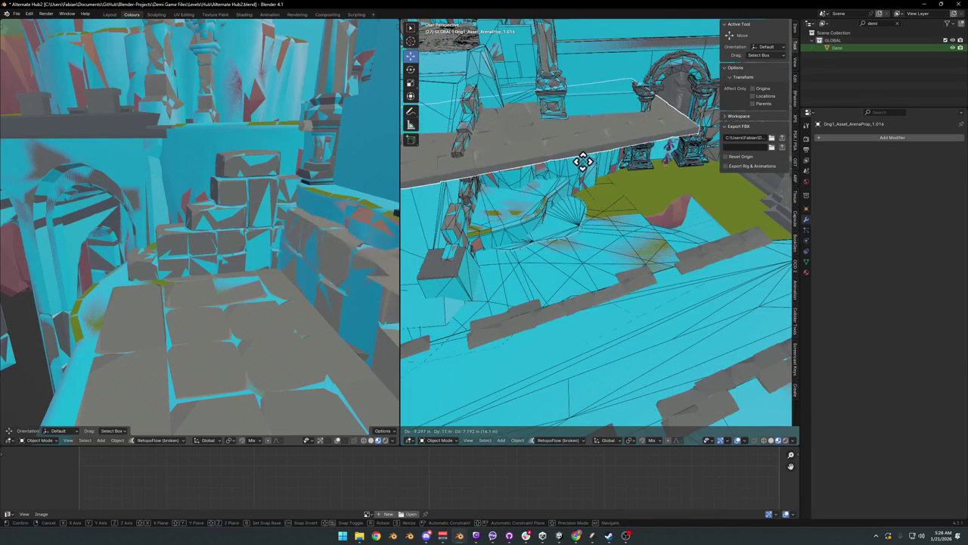
pyautogui.rightClick(582, 161)
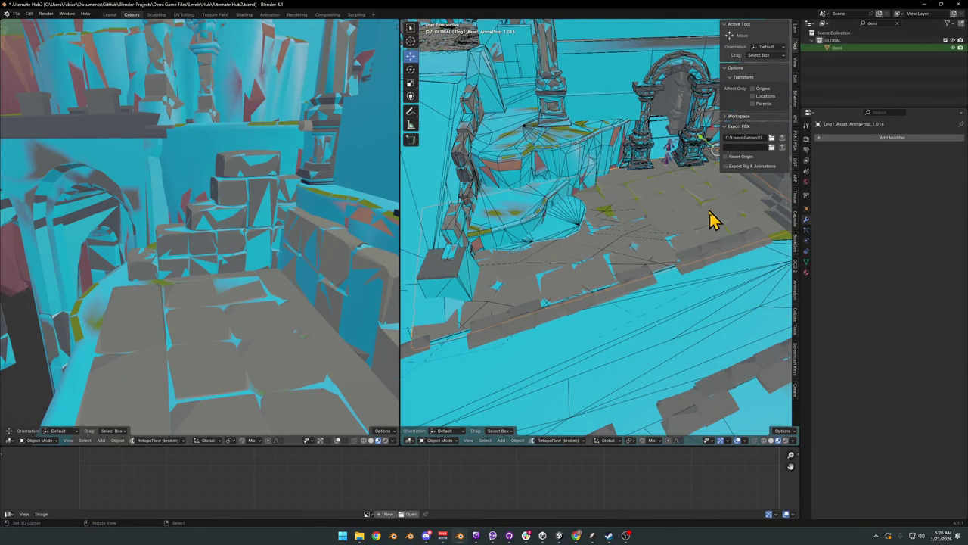
pyautogui.hotkey('shift', 'c')
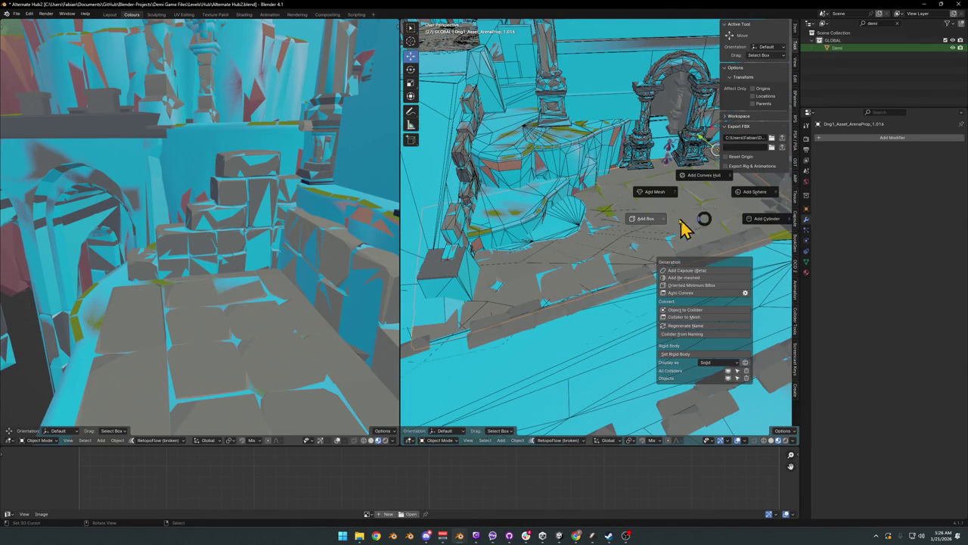
pyautogui.click(650, 221)
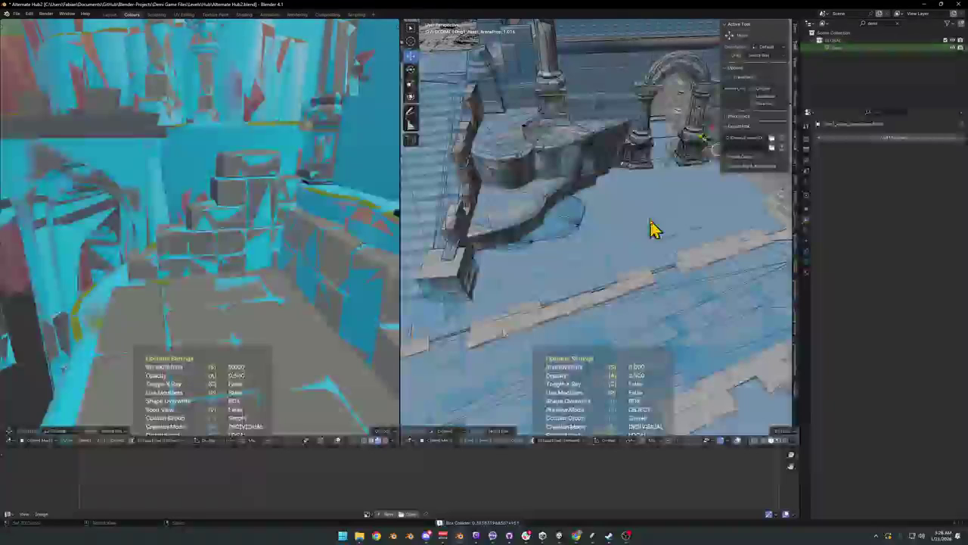
# Step: Give Ground.001 a simplified mesh collider and confirm its settings
pyautogui.moveTo(696, 216)
pyautogui.mouseDown(button='middle')
pyautogui.moveTo(658, 287)
pyautogui.moveTo(670, 294)
pyautogui.moveTo(706, 219)
pyautogui.moveTo(715, 231)
pyautogui.moveTo(688, 253)
pyautogui.moveTo(698, 220)
pyautogui.mouseUp(button='middle')
pyautogui.click(700, 223)
pyautogui.hotkey('shift', 'alt', 'c')
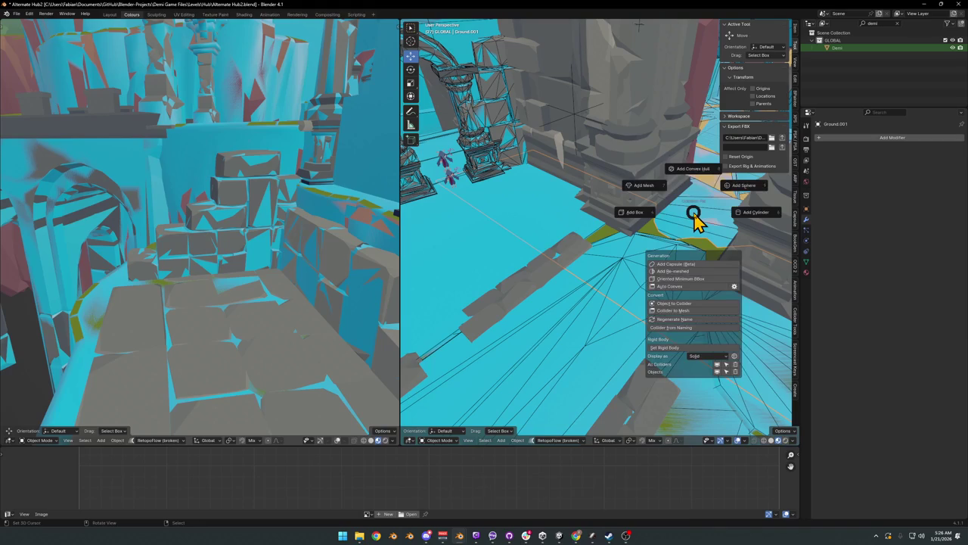
pyautogui.click(624, 191)
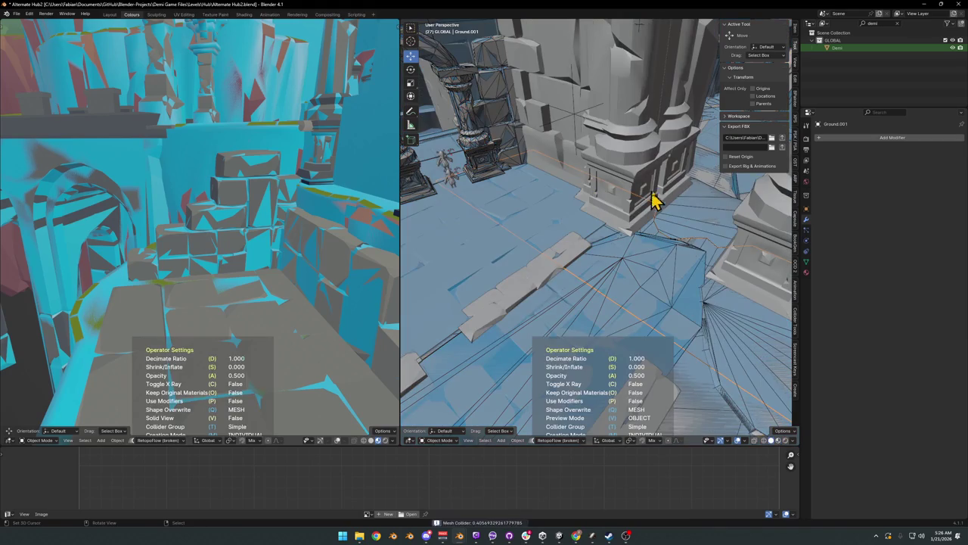
pyautogui.click(711, 201)
# Step: Check the colliders in X-ray view and save Alternate Hub2.blend
pyautogui.moveTo(683, 207)
pyautogui.mouseDown(button='middle')
pyautogui.moveTo(648, 212)
pyautogui.moveTo(642, 262)
pyautogui.moveTo(650, 261)
pyautogui.mouseUp(button='middle')
pyautogui.scroll(-3, 646, 255)
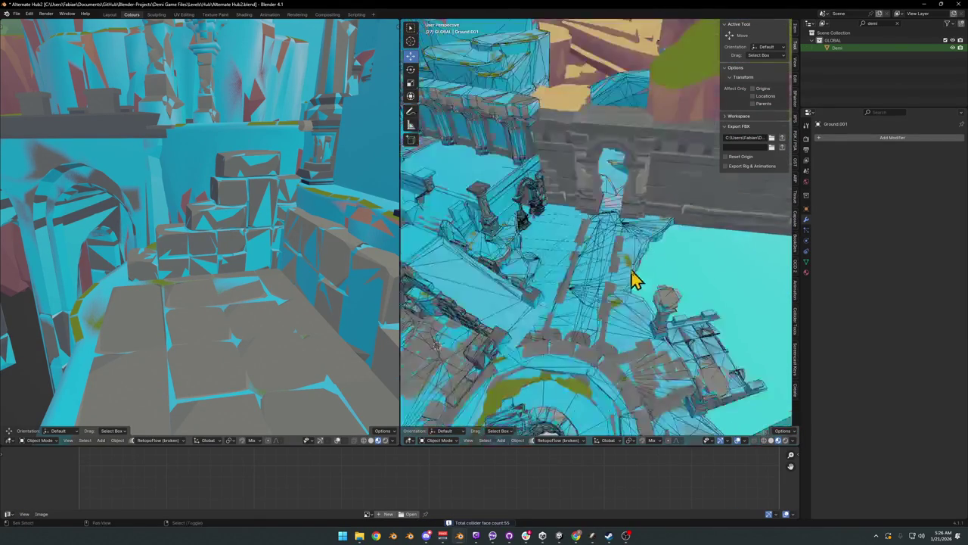
pyautogui.scroll(-2, 640, 277)
pyautogui.hotkey('alt', 'z')
pyautogui.hotkey('alt', 'z')
pyautogui.hotkey('ctrl', 's')
# Step: Select the Ground.004 grass plane and start moving it along Z
pyautogui.moveTo(549, 241); pyautogui.dragTo(634, 242, button='middle')
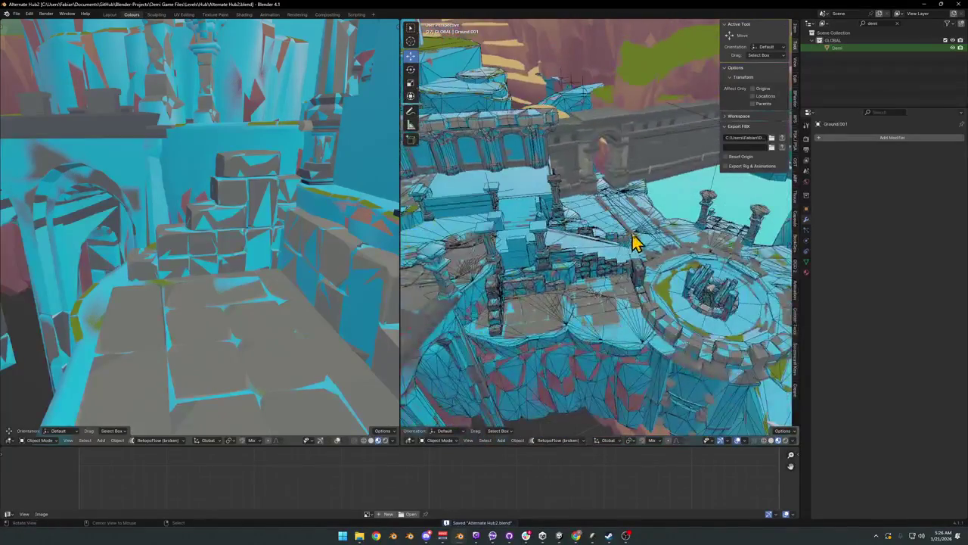
pyautogui.scroll(2, 708, 266)
pyautogui.scroll(4, 704, 273)
pyautogui.moveTo(703, 274)
pyautogui.mouseDown(button='middle')
pyautogui.moveTo(750, 270)
pyautogui.moveTo(635, 266)
pyautogui.moveTo(683, 252)
pyautogui.moveTo(590, 282)
pyautogui.mouseUp(button='middle')
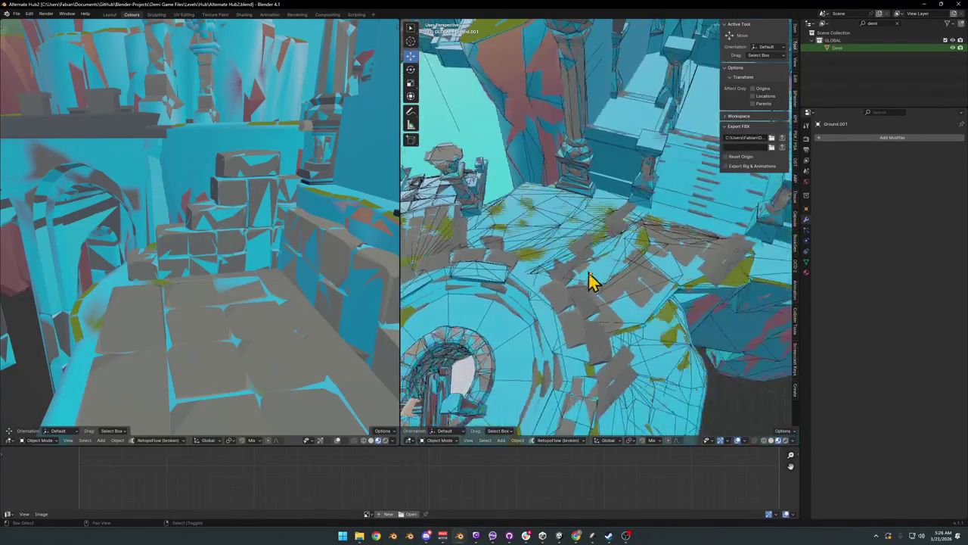
pyautogui.moveTo(676, 224); pyautogui.dragTo(664, 227, button='middle')
pyautogui.moveTo(663, 227)
pyautogui.mouseDown()
pyautogui.moveTo(664, 242)
pyautogui.moveTo(660, 235)
pyautogui.mouseUp()
pyautogui.press('g')
pyautogui.press('z')
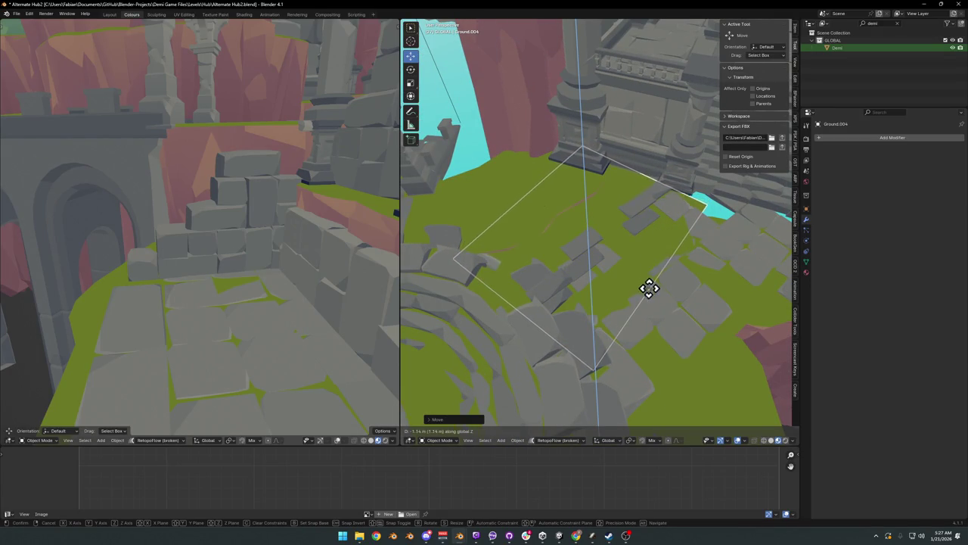
# Step: Lower Ground.004 about 1.14 m, scale it up slightly, then frame Ground.005
pyautogui.click(649, 239)
pyautogui.press('s')
pyautogui.click(679, 241)
pyautogui.moveTo(666, 252)
pyautogui.mouseDown(button='middle')
pyautogui.moveTo(554, 276)
pyautogui.moveTo(678, 245)
pyautogui.moveTo(602, 280)
pyautogui.moveTo(507, 269)
pyautogui.moveTo(588, 253)
pyautogui.moveTo(579, 273)
pyautogui.moveTo(558, 272)
pyautogui.moveTo(707, 253)
pyautogui.moveTo(618, 270)
pyautogui.moveTo(637, 259)
pyautogui.moveTo(616, 208)
pyautogui.mouseUp(button='middle')
pyautogui.click(685, 249)
pyautogui.press('KP_Decimal')
pyautogui.press('KP_3')
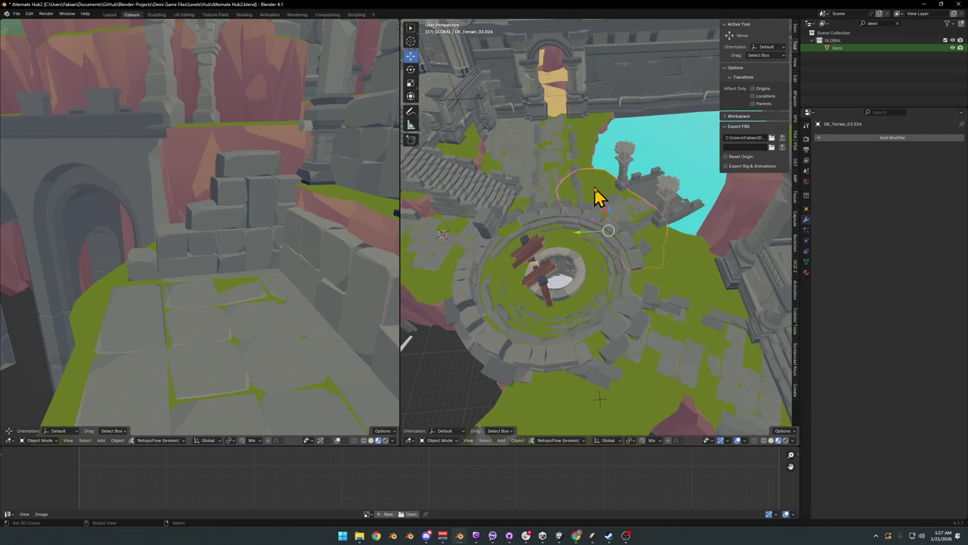
# Step: Inspect nearby rocks DK_Terrain_03.076 and .008 and the ground pieces, then save
pyautogui.click(608, 206)
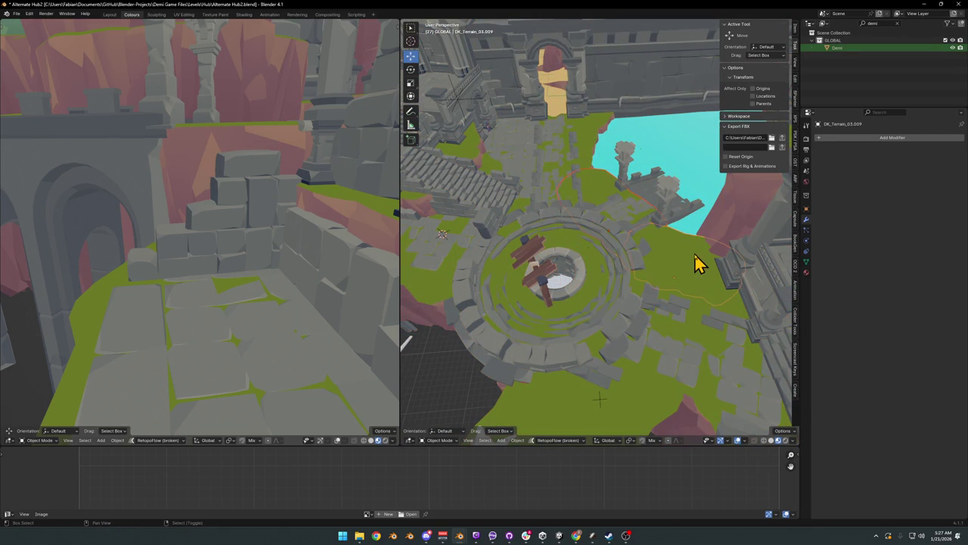
pyautogui.click(693, 297)
pyautogui.click(585, 159)
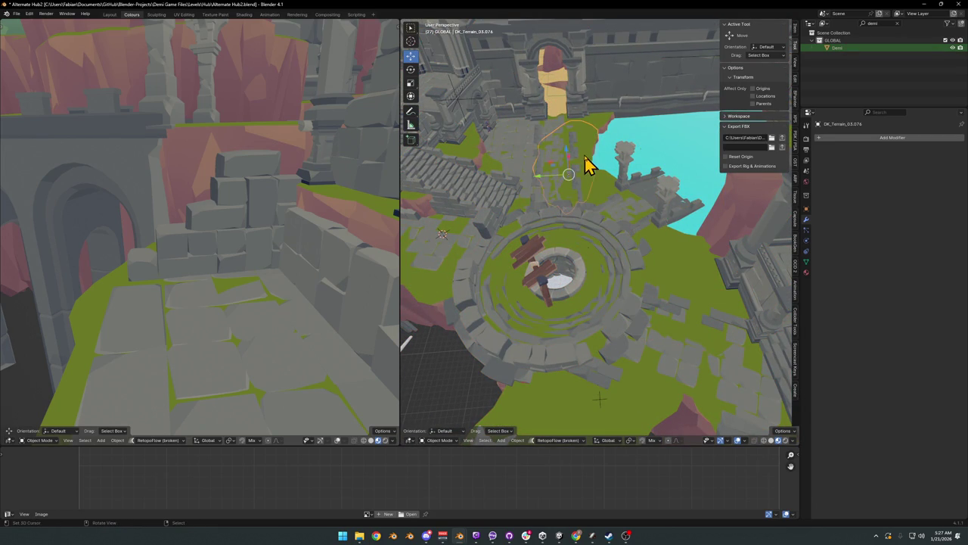
pyautogui.click(543, 148)
pyautogui.click(553, 151)
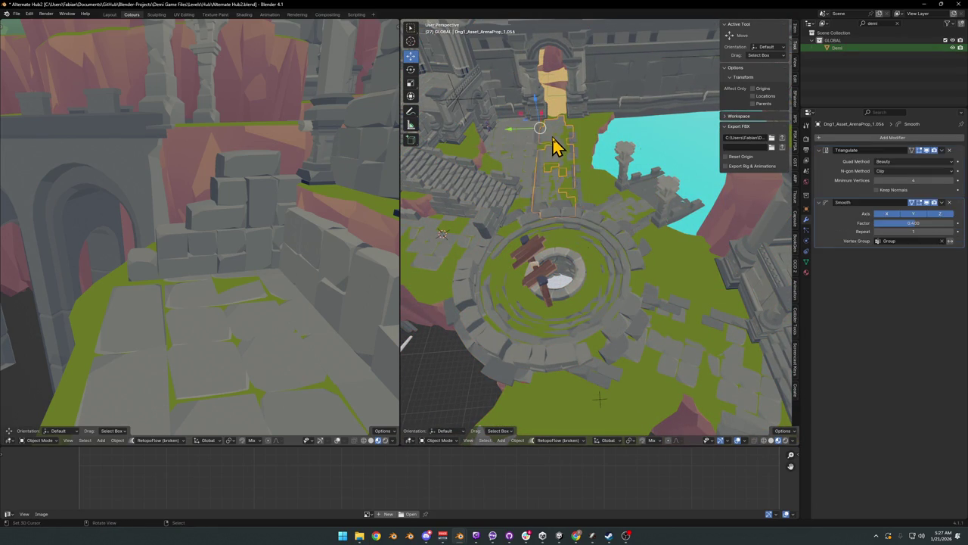
pyautogui.click(552, 152)
pyautogui.click(499, 149)
pyautogui.click(577, 133)
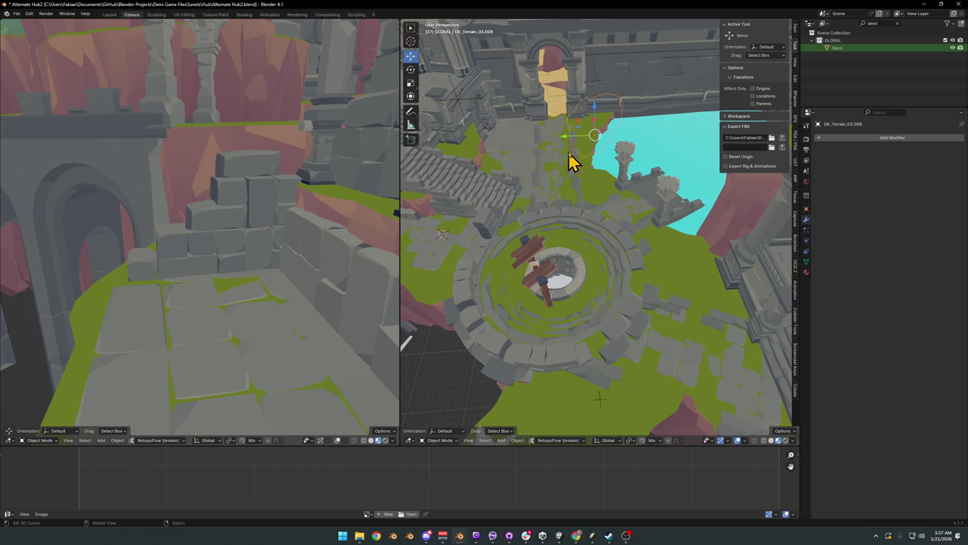
pyautogui.moveTo(598, 216)
pyautogui.keyDown('shift'); pyautogui.mouseDown(button='middle')
pyautogui.moveTo(666, 189)
pyautogui.moveTo(659, 201)
pyautogui.moveTo(571, 216)
pyautogui.moveTo(648, 313)
pyautogui.moveTo(577, 285)
pyautogui.moveTo(575, 235)
pyautogui.mouseUp(button='middle'); pyautogui.keyUp('shift')
pyautogui.hotkey('ctrl', 's')
pyautogui.moveTo(640, 255)
pyautogui.mouseDown(button='middle')
pyautogui.moveTo(630, 287)
pyautogui.moveTo(572, 268)
pyautogui.moveTo(623, 281)
pyautogui.mouseUp(button='middle')
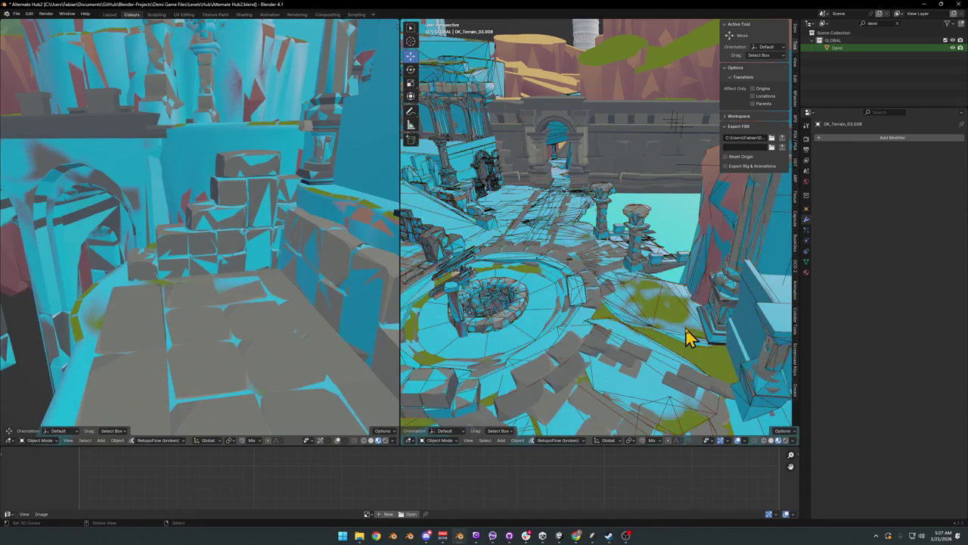
# Step: Give Ground.004 a simplified mesh collider and confirm its settings
pyautogui.scroll(6, 571, 301)
pyautogui.scroll(-8, 571, 301)
pyautogui.scroll(2, 605, 281)
pyautogui.scroll(2, 615, 274)
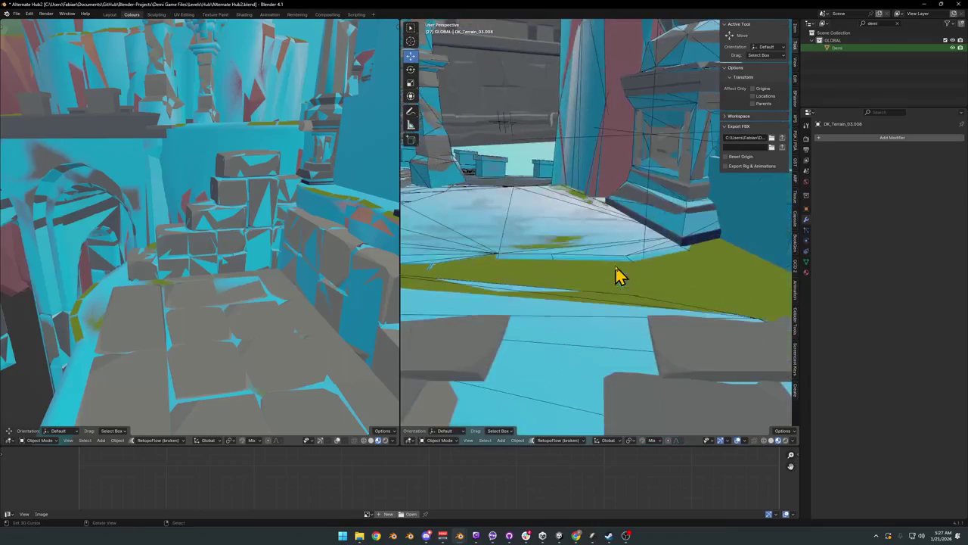
pyautogui.scroll(2, 666, 300)
pyautogui.moveTo(666, 301)
pyautogui.mouseDown(button='middle')
pyautogui.moveTo(702, 329)
pyautogui.moveTo(660, 316)
pyautogui.mouseUp(button='middle')
pyautogui.click(660, 316)
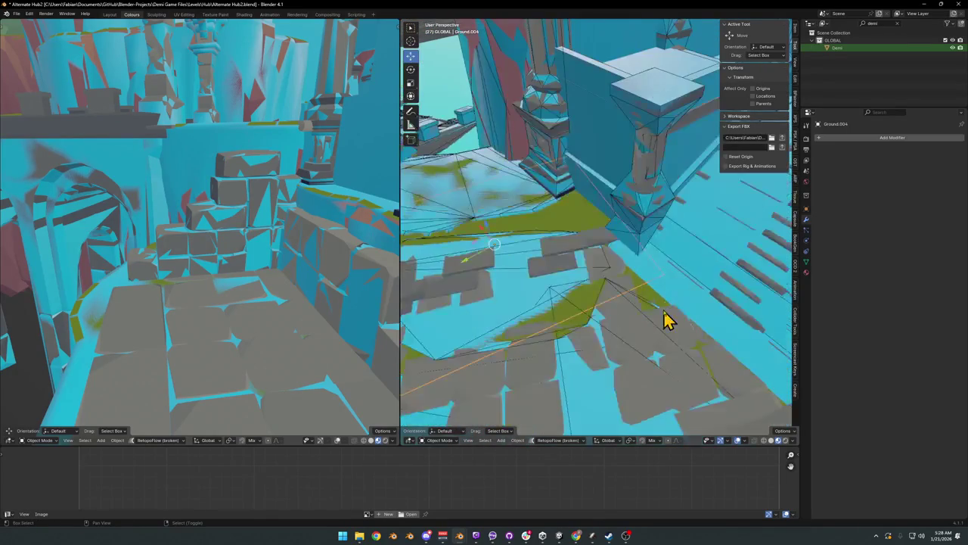
pyautogui.scroll(-1, 627, 309)
pyautogui.scroll(-1, 627, 309)
pyautogui.scroll(-1, 622, 303)
pyautogui.scroll(-1, 623, 295)
pyautogui.moveTo(702, 321)
pyautogui.mouseDown(button='middle')
pyautogui.moveTo(640, 309)
pyautogui.moveTo(633, 285)
pyautogui.moveTo(635, 295)
pyautogui.moveTo(602, 326)
pyautogui.moveTo(594, 281)
pyautogui.mouseUp(button='middle')
pyautogui.hotkey('shift', 'c')
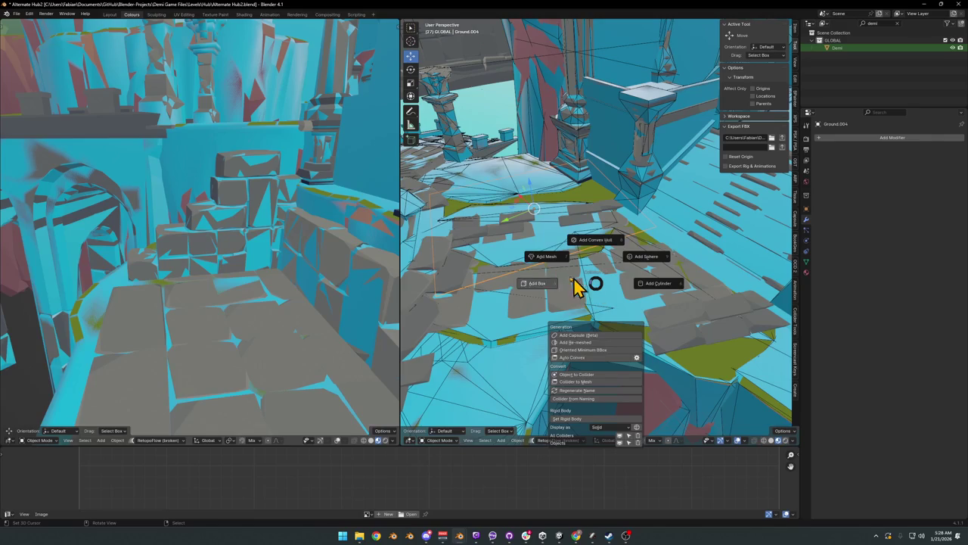
pyautogui.click(547, 262)
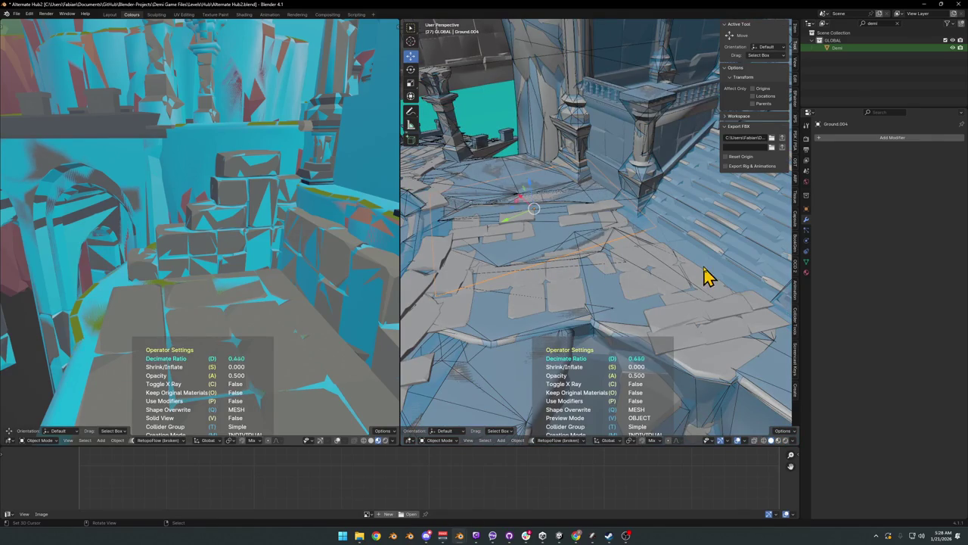
pyautogui.click(660, 279)
# Step: Add a 50-face mesh collider to Ground.005, save, and select all linked collider meshes
pyautogui.click(649, 286)
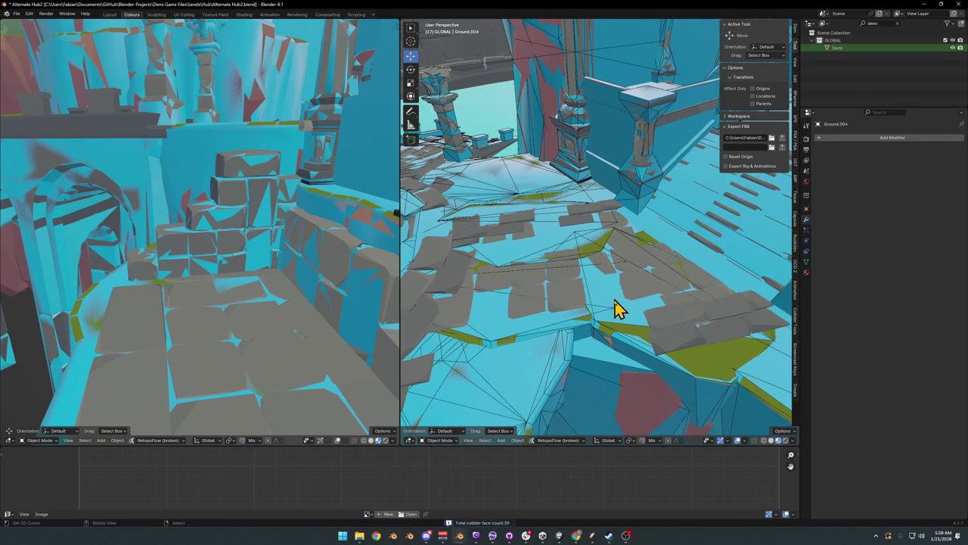
pyautogui.moveTo(597, 305)
pyautogui.mouseDown(button='middle')
pyautogui.moveTo(559, 295)
pyautogui.moveTo(523, 249)
pyautogui.moveTo(600, 282)
pyautogui.moveTo(623, 264)
pyautogui.moveTo(622, 286)
pyautogui.moveTo(628, 278)
pyautogui.mouseUp(button='middle')
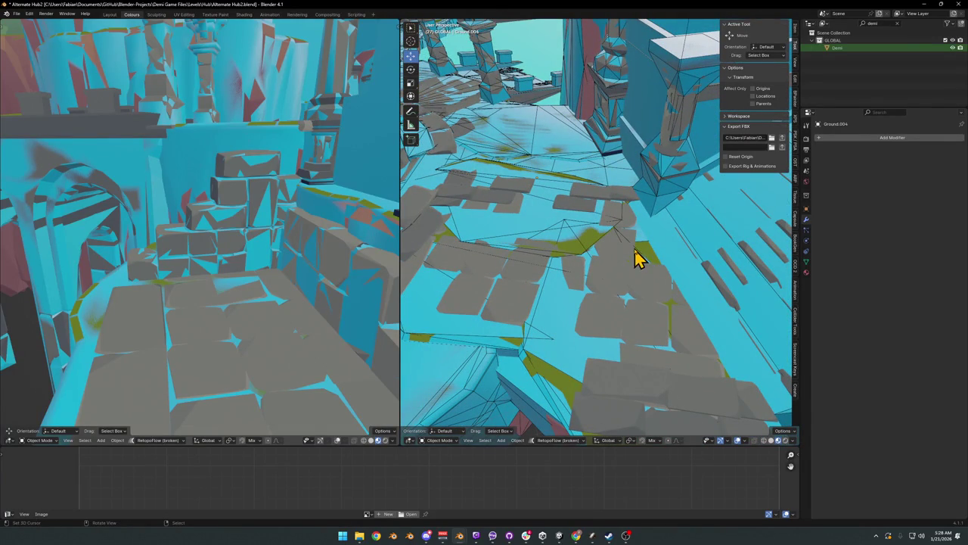
pyautogui.hotkey('shift', 'd')
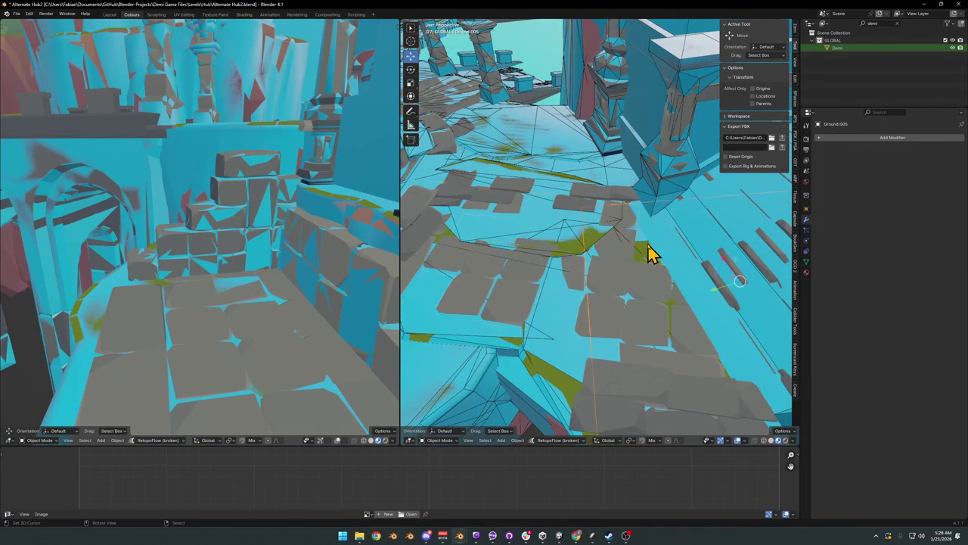
pyautogui.moveTo(652, 254); pyautogui.dragTo(583, 234, button='middle')
pyautogui.hotkey('ctrl', 'shift', 'c')
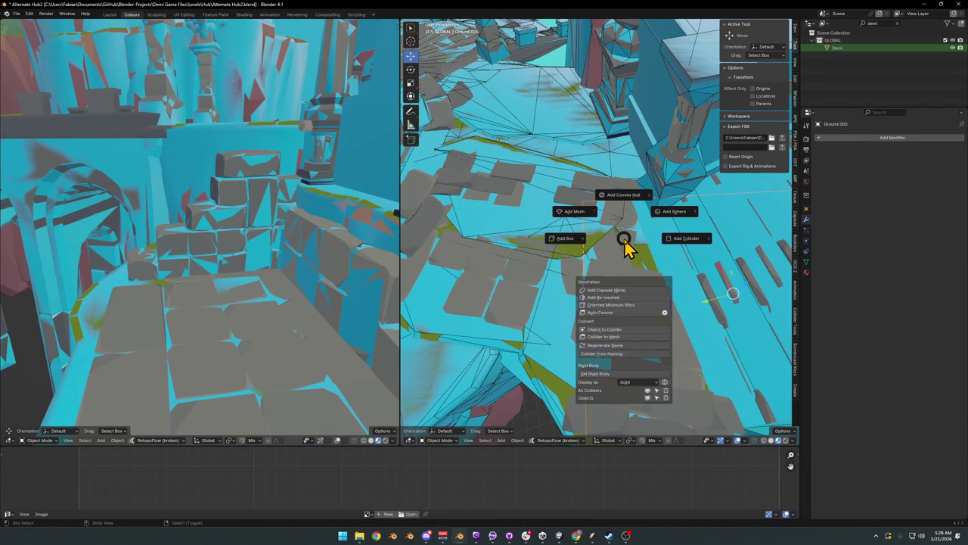
pyautogui.click(571, 219)
pyautogui.moveTo(571, 220)
pyautogui.mouseDown(button='middle')
pyautogui.moveTo(628, 233)
pyautogui.moveTo(635, 281)
pyautogui.mouseUp(button='middle')
pyautogui.hotkey('ctrl', 's')
pyautogui.click(612, 320)
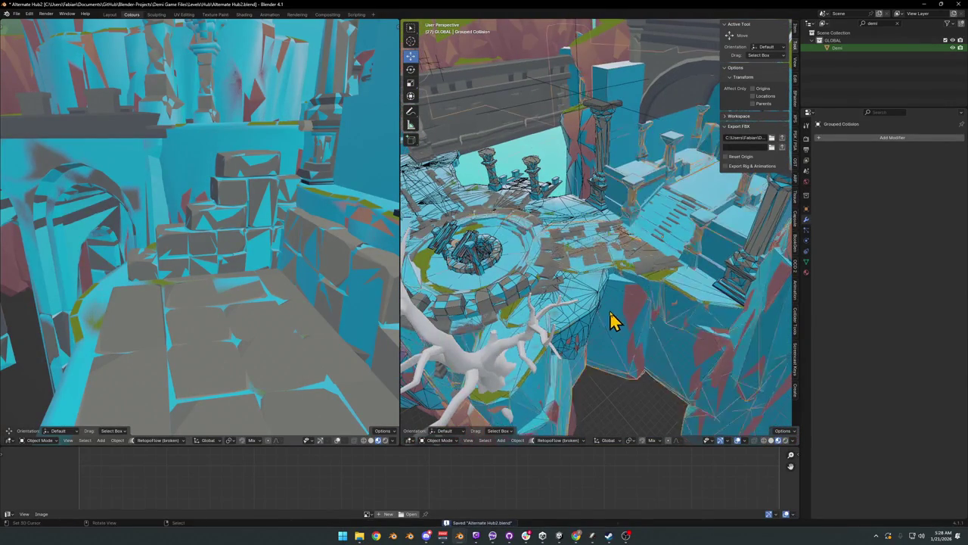
pyautogui.hotkey('shift', 'l')
# Step: Hide the linked Grouped Collision meshes and orbit over the level's ground
pyautogui.click(627, 320)
pyautogui.press('h')
pyautogui.moveTo(562, 270)
pyautogui.mouseDown(button='middle')
pyautogui.moveTo(519, 249)
pyautogui.moveTo(583, 291)
pyautogui.moveTo(595, 324)
pyautogui.mouseUp(button='middle')
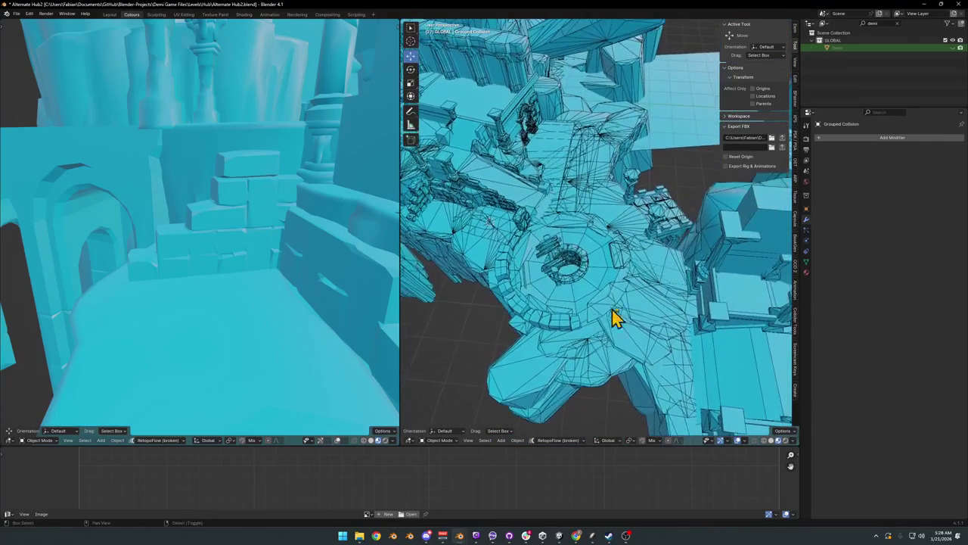
pyautogui.scroll(5, 594, 324)
pyautogui.moveTo(673, 287)
pyautogui.mouseDown(button='middle')
pyautogui.moveTo(599, 301)
pyautogui.moveTo(595, 312)
pyautogui.moveTo(691, 307)
pyautogui.moveTo(709, 287)
pyautogui.moveTo(674, 302)
pyautogui.moveTo(638, 300)
pyautogui.moveTo(565, 273)
pyautogui.mouseUp(button='middle')
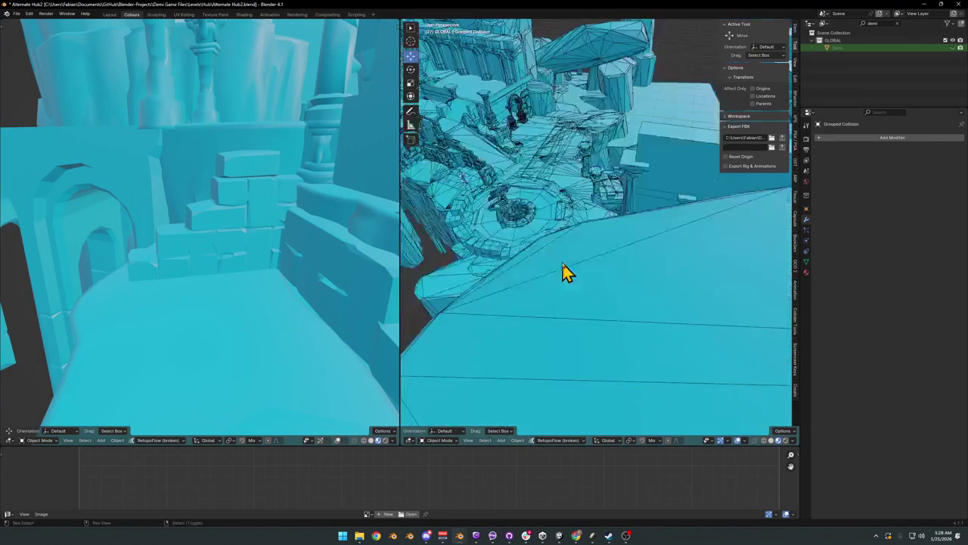
pyautogui.scroll(-5, 565, 272)
pyautogui.moveTo(633, 322); pyautogui.dragTo(638, 354, button='middle')
pyautogui.scroll(5, 680, 256)
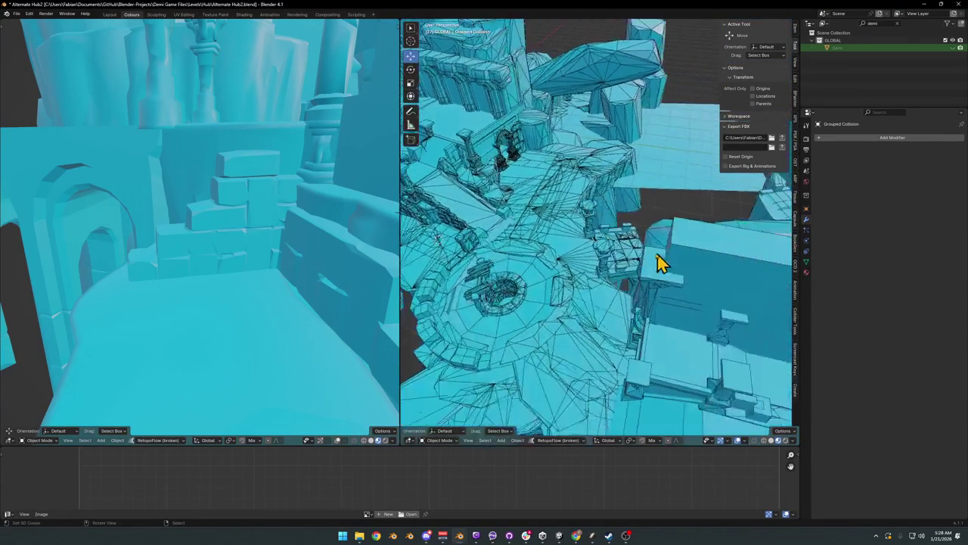
pyautogui.scroll(3, 661, 262)
# Step: Orbit and zoom closely around the tiled platform, walls and pillars
pyautogui.moveTo(628, 276)
pyautogui.mouseDown(button='middle')
pyautogui.moveTo(589, 289)
pyautogui.moveTo(527, 250)
pyautogui.mouseUp(button='middle')
pyautogui.scroll(-4, 605, 288)
pyautogui.moveTo(605, 288)
pyautogui.mouseDown(button='middle')
pyautogui.moveTo(618, 244)
pyautogui.moveTo(627, 265)
pyautogui.moveTo(636, 248)
pyautogui.moveTo(606, 268)
pyautogui.moveTo(548, 276)
pyautogui.moveTo(512, 251)
pyautogui.moveTo(623, 249)
pyautogui.moveTo(606, 224)
pyautogui.moveTo(615, 216)
pyautogui.moveTo(580, 242)
pyautogui.moveTo(669, 229)
pyautogui.mouseUp(button='middle')
pyautogui.scroll(5, 630, 243)
pyautogui.scroll(-4, 670, 229)
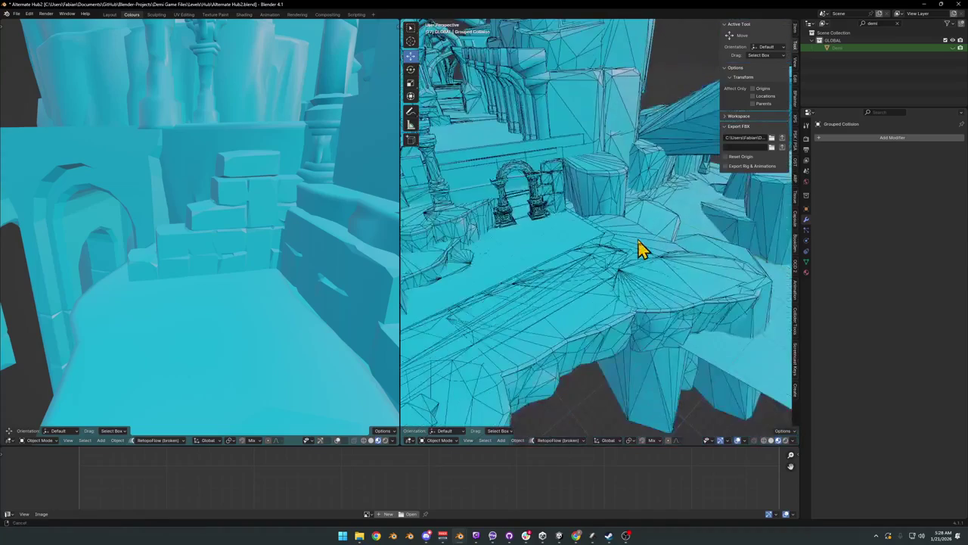
pyautogui.scroll(-1, 642, 249)
pyautogui.moveTo(578, 254)
pyautogui.mouseDown(button='middle')
pyautogui.moveTo(489, 238)
pyautogui.moveTo(605, 244)
pyautogui.mouseUp(button='middle')
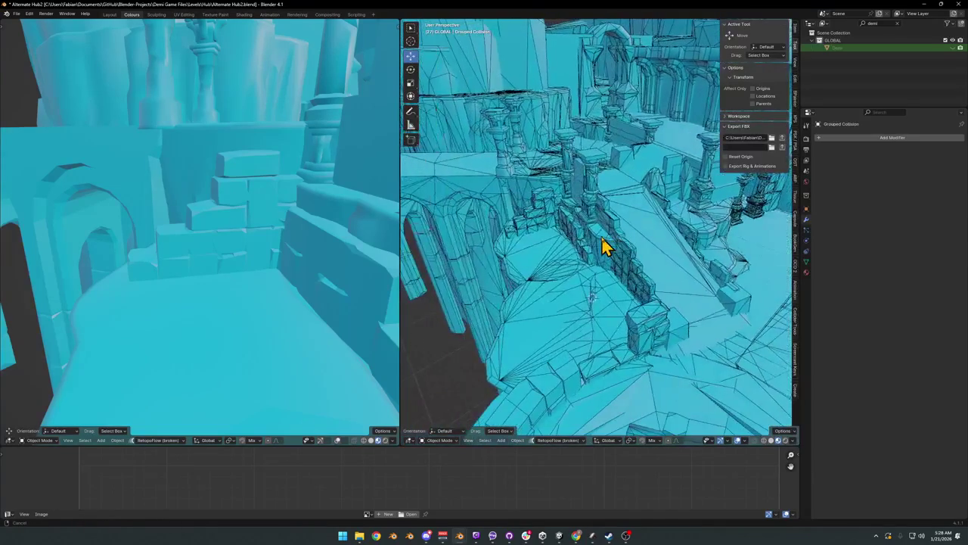
pyautogui.scroll(3, 559, 322)
pyautogui.scroll(2, 628, 249)
pyautogui.scroll(3, 627, 270)
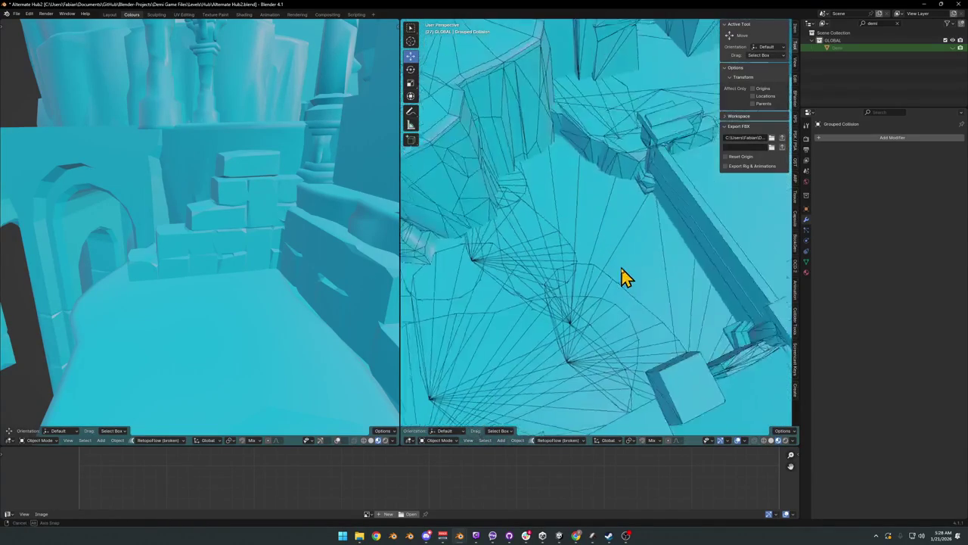
pyautogui.moveTo(620, 257)
pyautogui.mouseDown(button='middle')
pyautogui.moveTo(640, 252)
pyautogui.moveTo(627, 263)
pyautogui.mouseUp(button='middle')
pyautogui.scroll(-3, 639, 251)
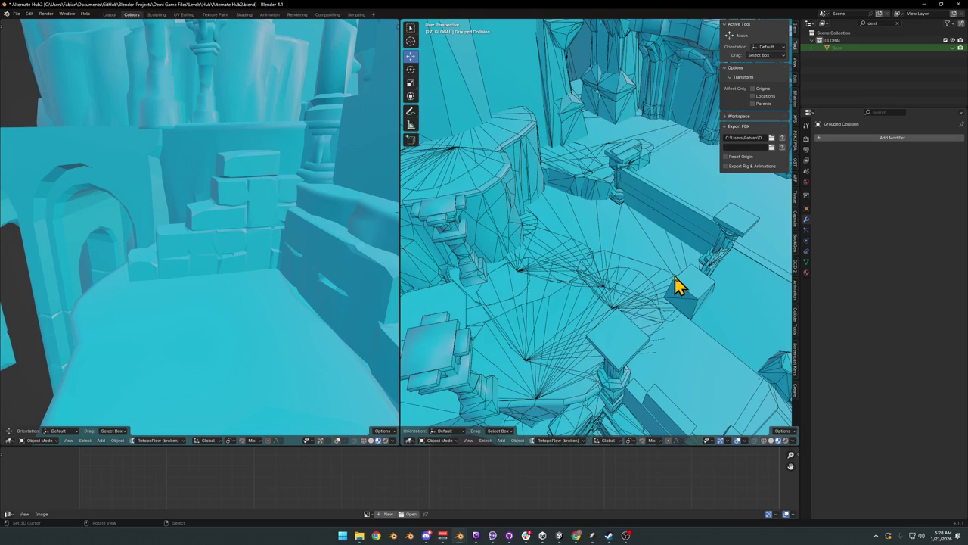
# Step: Toggle wireframe, return to solid shading, and unhide all the hidden terrain
pyautogui.hotkey('shift', 'z')
pyautogui.press('z')
pyautogui.click(594, 307)
pyautogui.hotkey('alt', 'h')
# Step: Select terrain piece DK_Terrain_03.029, recentre the view, and save
pyautogui.click(611, 242)
pyautogui.click(617, 242)
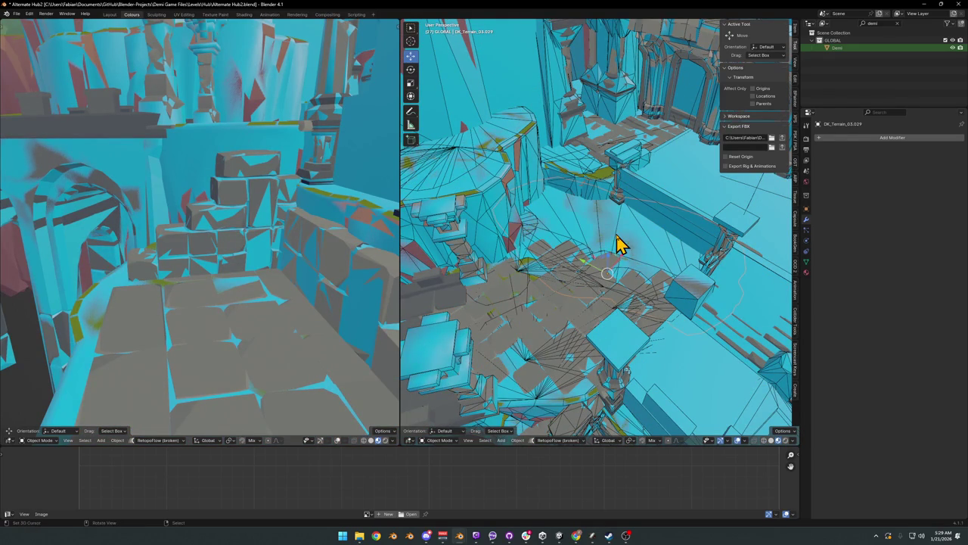
pyautogui.keyDown('alt'); pyautogui.middleClick(620, 252); pyautogui.keyUp('alt')
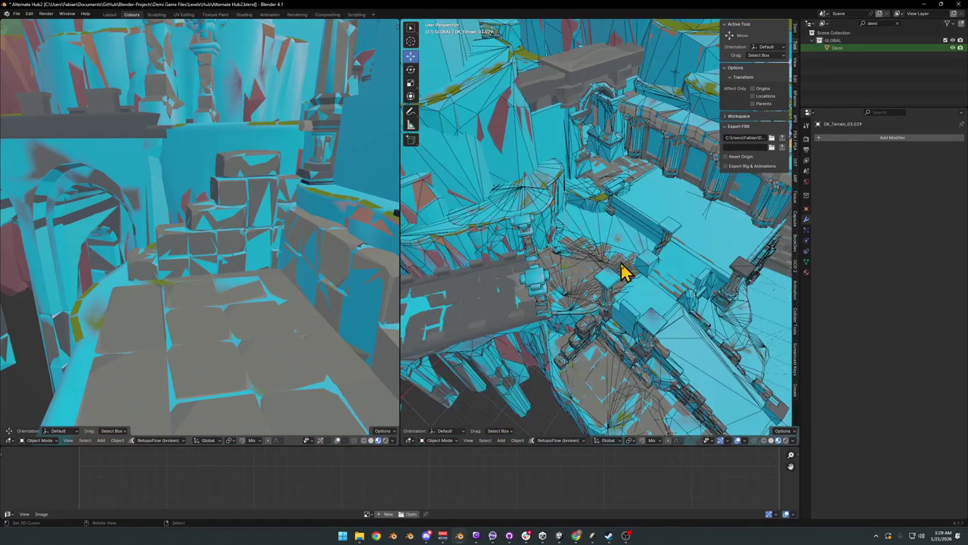
pyautogui.keyDown('alt'); pyautogui.middleClick(619, 280); pyautogui.keyUp('alt')
pyautogui.moveTo(575, 298)
pyautogui.mouseDown(button='middle')
pyautogui.moveTo(611, 270)
pyautogui.moveTo(594, 281)
pyautogui.moveTo(586, 269)
pyautogui.moveTo(631, 281)
pyautogui.mouseUp(button='middle')
pyautogui.hotkey('ctrl', 's')
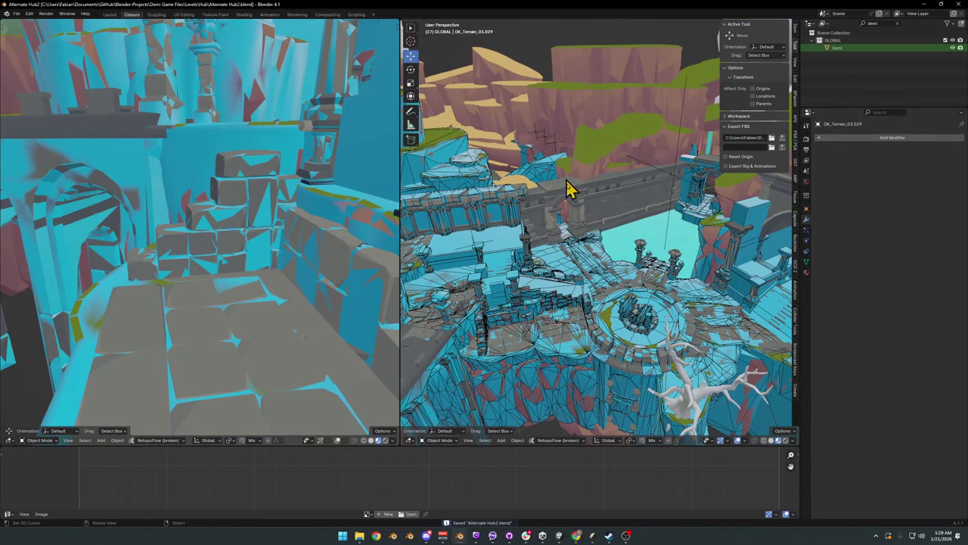
# Step: Select objects sharing UCX_Cube.029's material, clear the selection, and save
pyautogui.click(548, 287)
pyautogui.press('q')
pyautogui.click(588, 266)
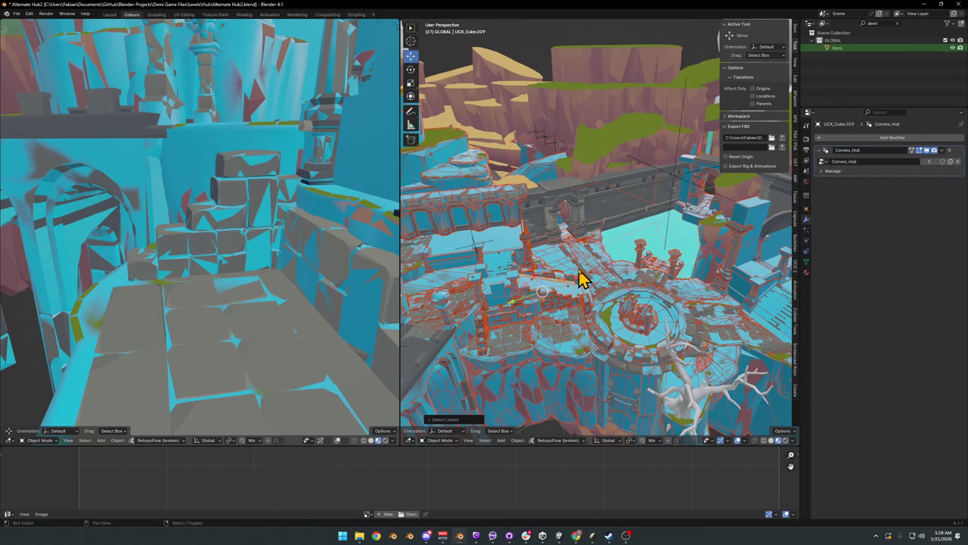
pyautogui.hotkey('alt', 'a')
pyautogui.hotkey('ctrl', 's')
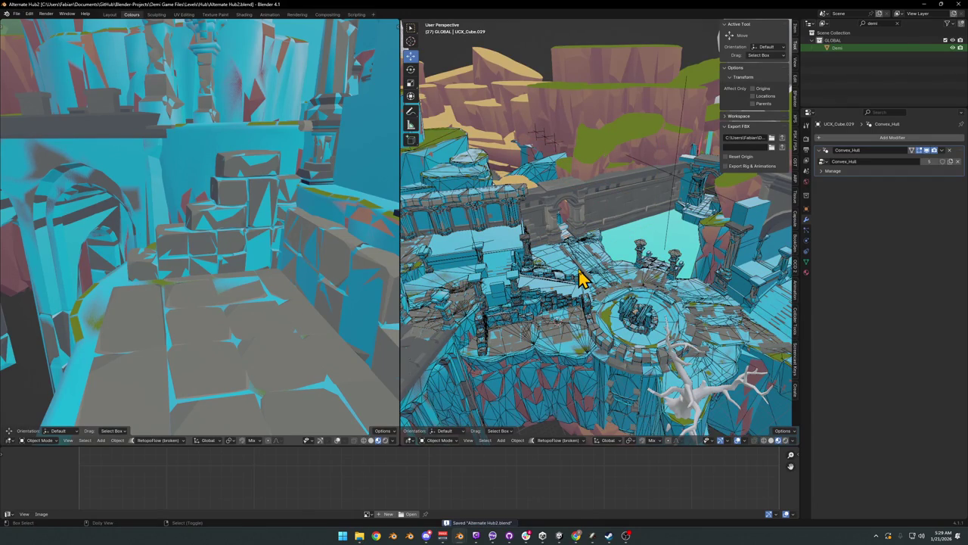
# Step: Save the level as the incremented file Alternate Hub3.blend
pyautogui.hotkey('ctrl', 'shift', 's')
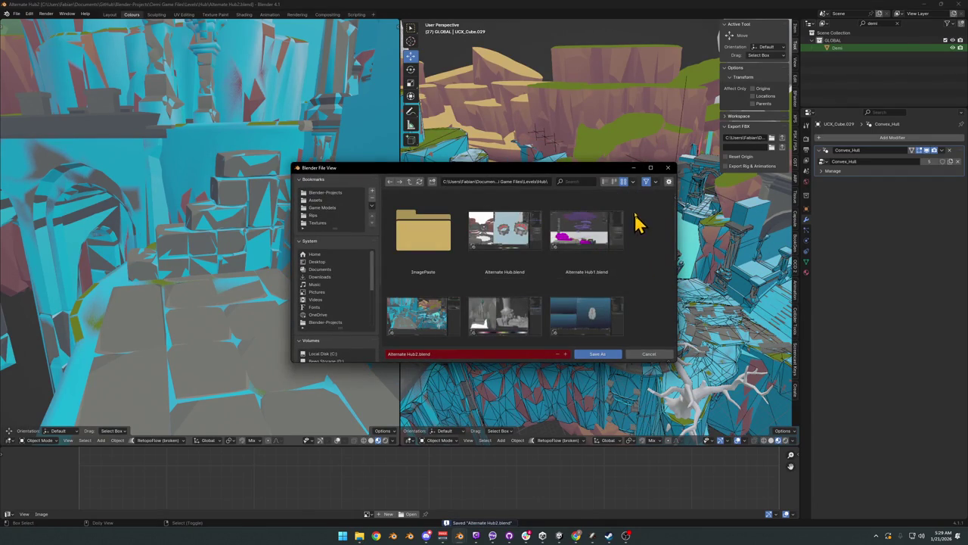
pyautogui.click(606, 183)
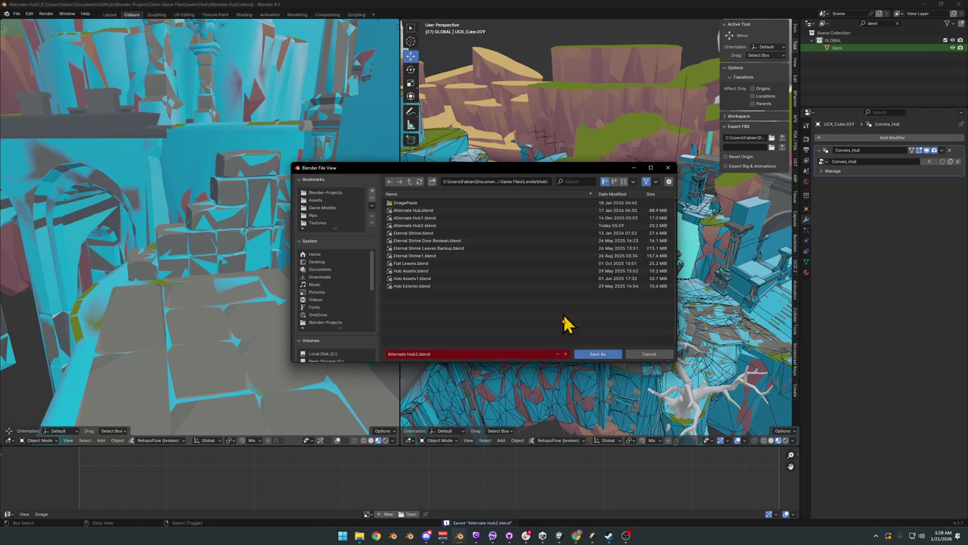
pyautogui.click(566, 354)
pyautogui.click(581, 354)
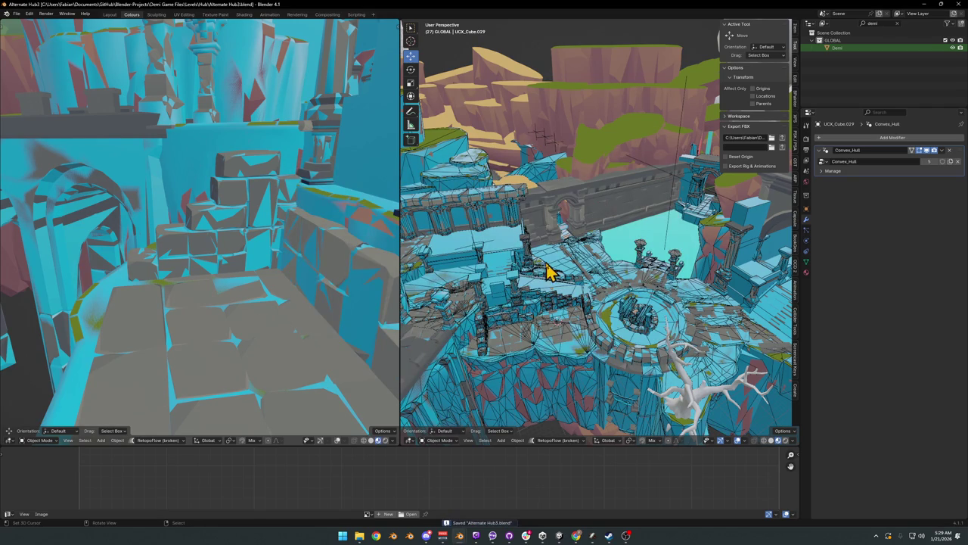
# Step: Select all collision pieces sharing the material through Quick Favorites
pyautogui.scroll(3, 572, 298)
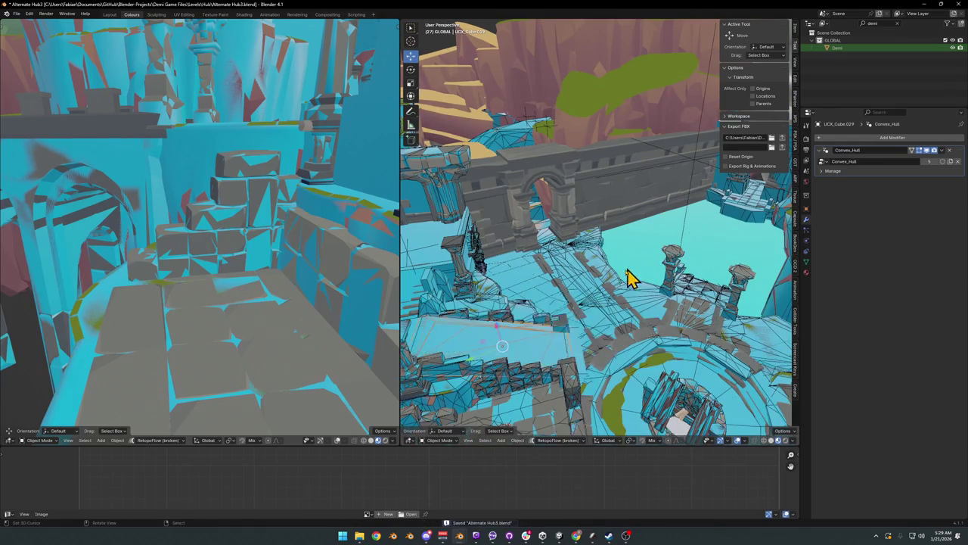
pyautogui.press('q')
pyautogui.click(621, 274)
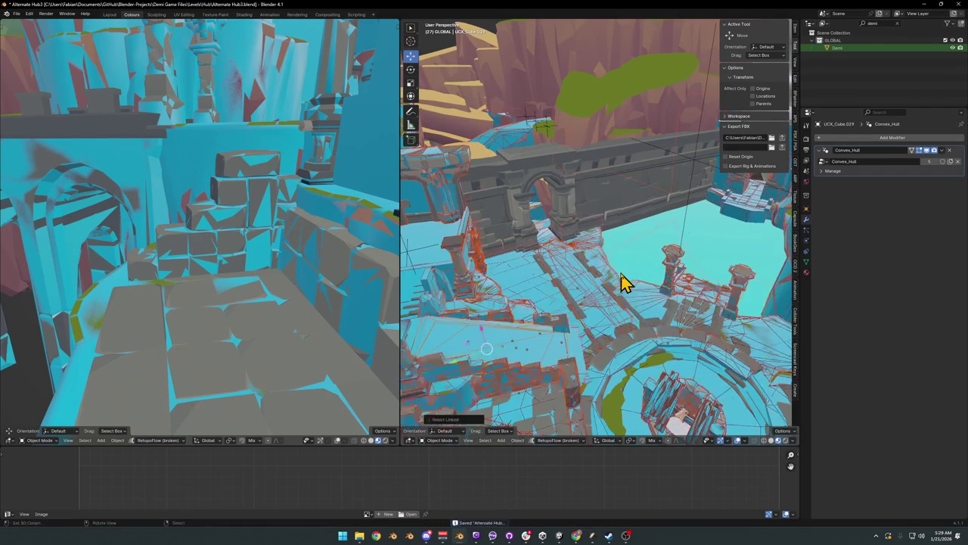
pyautogui.press('q')
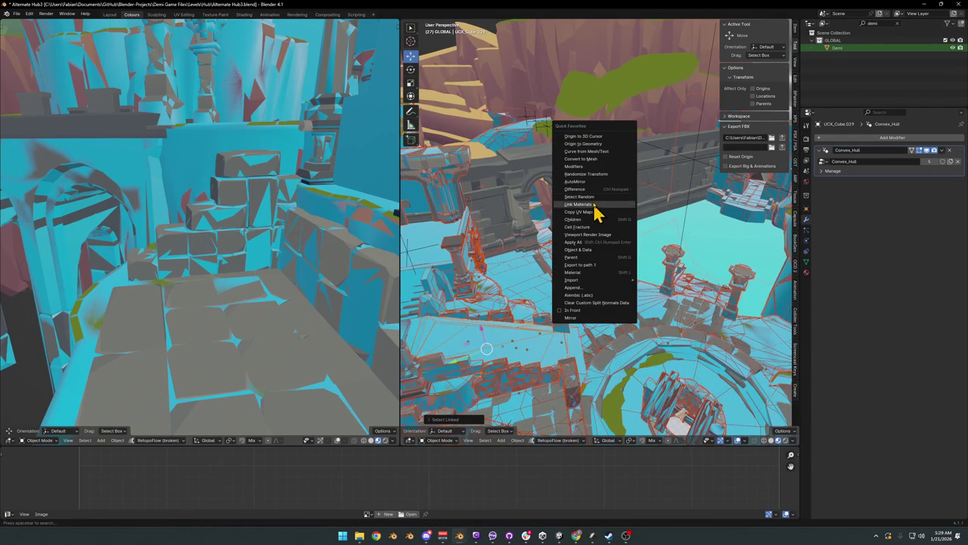
# Step: Convert the selected collision pieces into plain meshes
pyautogui.click(589, 160)
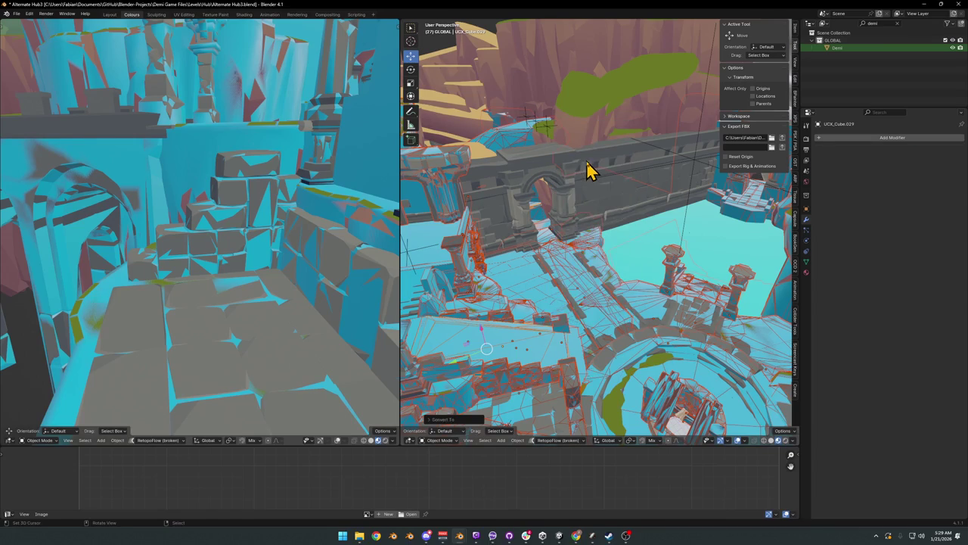
pyautogui.press('g')
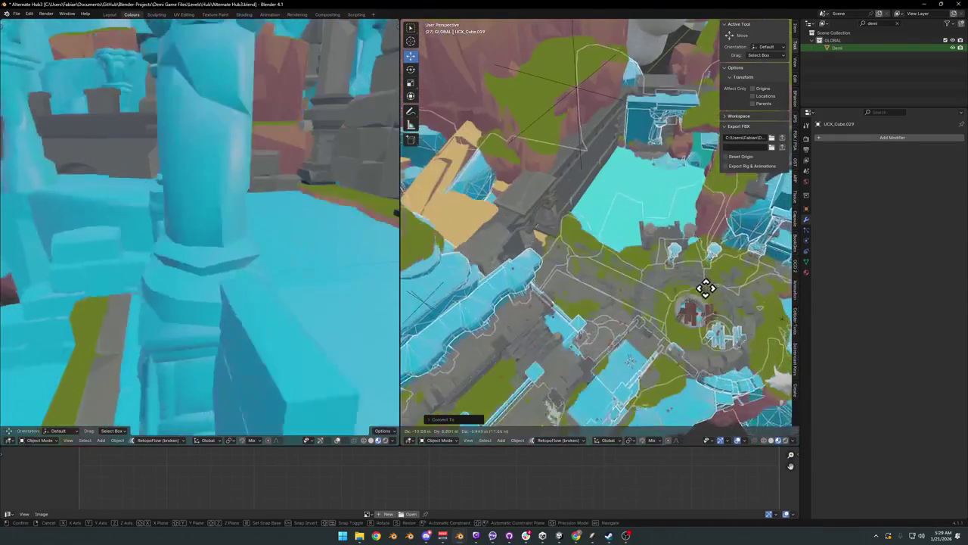
pyautogui.click(704, 295)
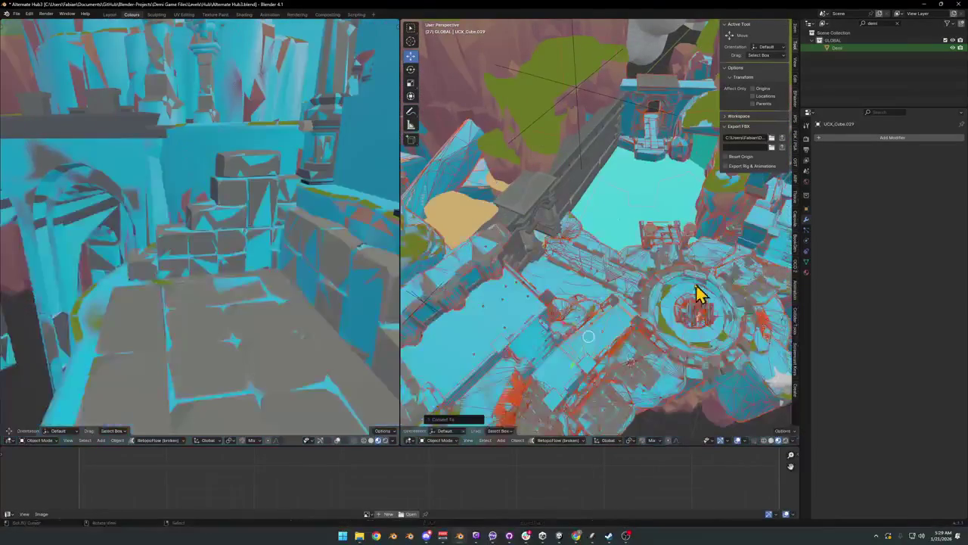
pyautogui.scroll(-1, 628, 265)
pyautogui.moveTo(611, 257)
pyautogui.mouseDown(button='middle')
pyautogui.moveTo(575, 264)
pyautogui.moveTo(594, 255)
pyautogui.mouseUp(button='middle')
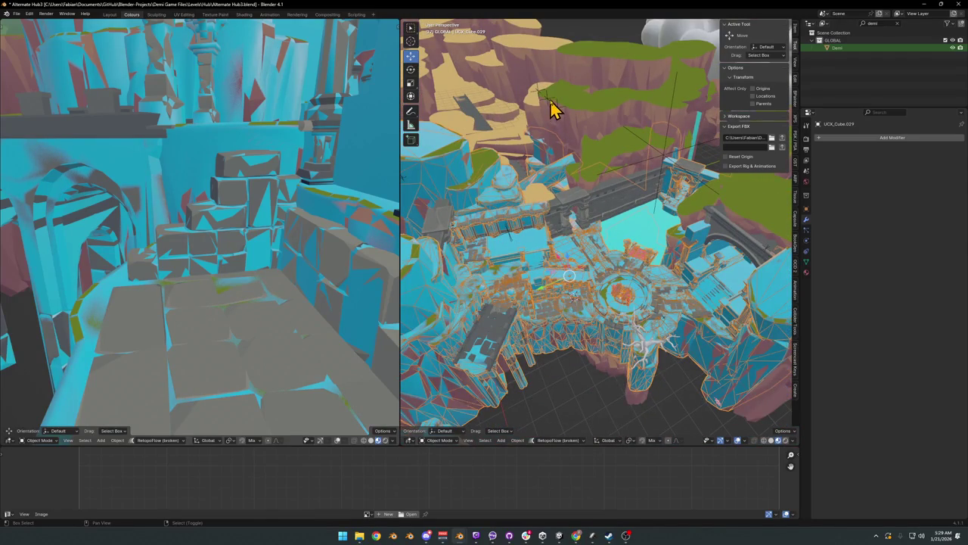
# Step: Parent MESH and GRABBABLE to the COLLISION object
pyautogui.click(551, 108)
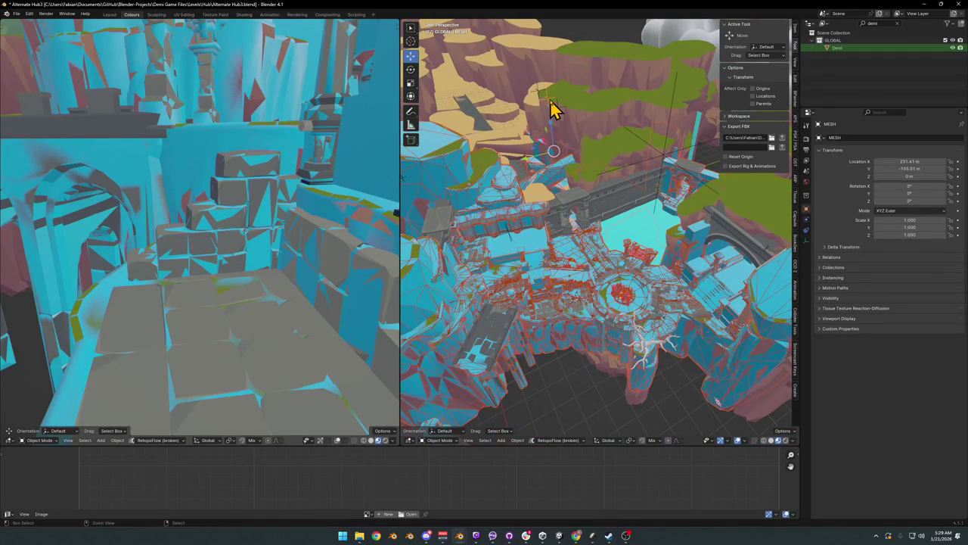
pyautogui.click(545, 104)
pyautogui.keyDown('shift'); pyautogui.click(539, 101); pyautogui.keyUp('shift')
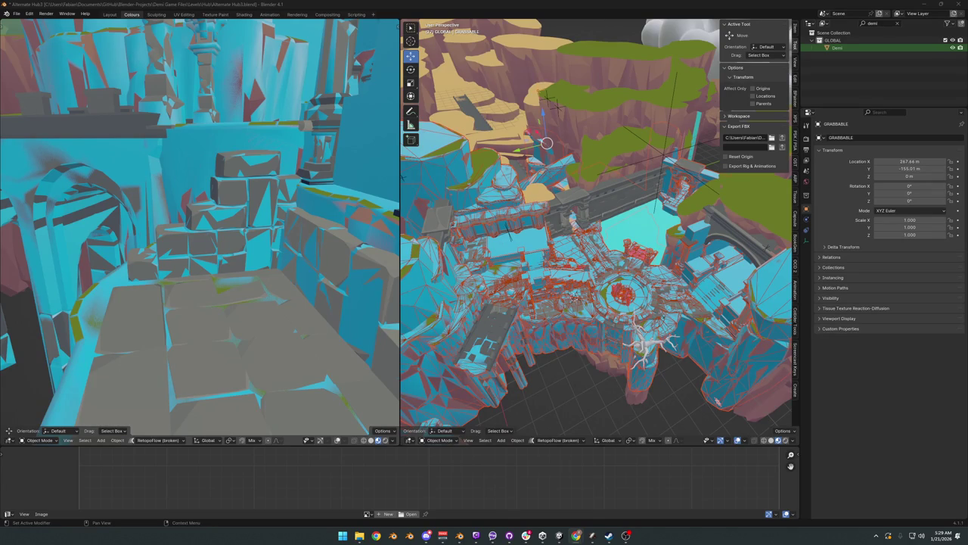
pyautogui.moveTo(527, 217); pyautogui.dragTo(540, 217, button='middle')
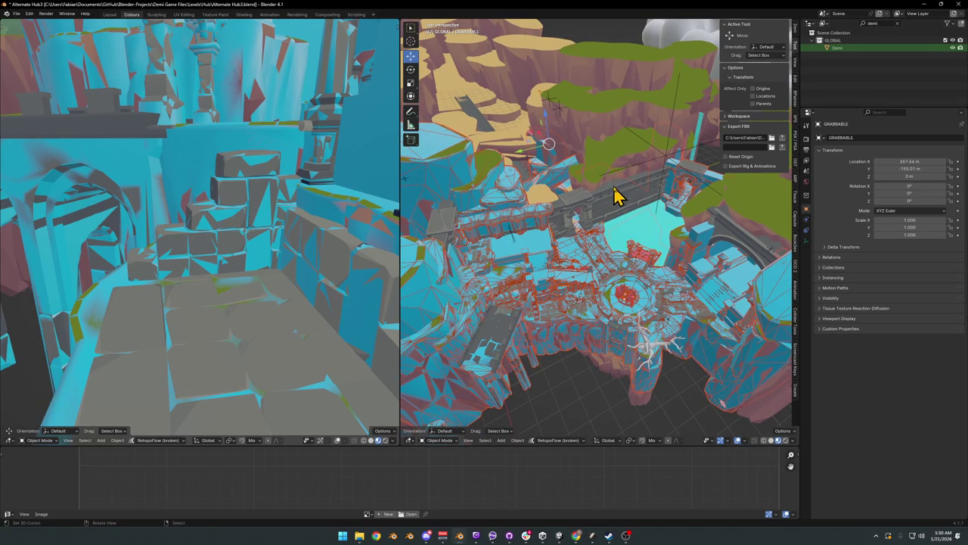
pyautogui.click(560, 118)
pyautogui.keyDown('shift'); pyautogui.click(564, 119); pyautogui.keyUp('shift')
pyautogui.moveTo(605, 144); pyautogui.dragTo(593, 138, button='middle')
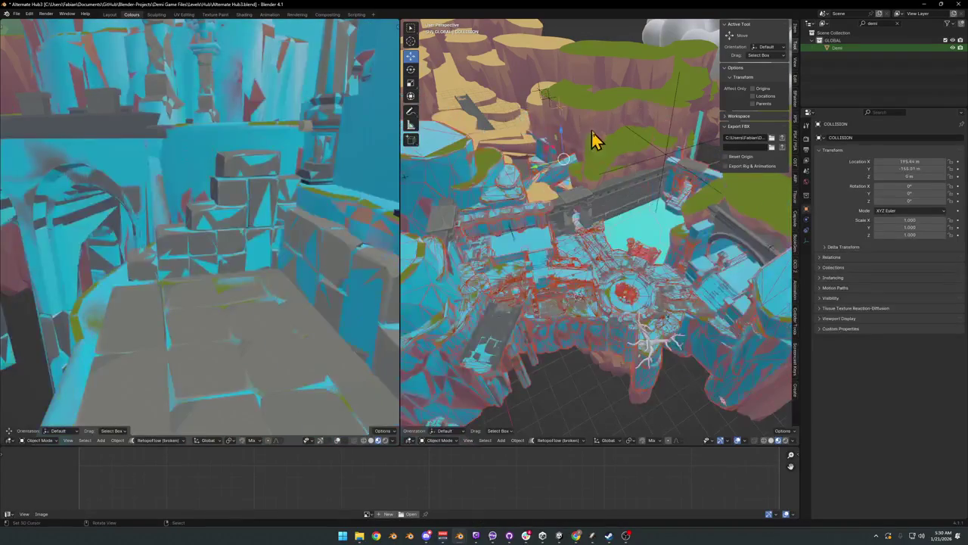
pyautogui.hotkey('ctrl', 'p')
pyautogui.click(593, 132)
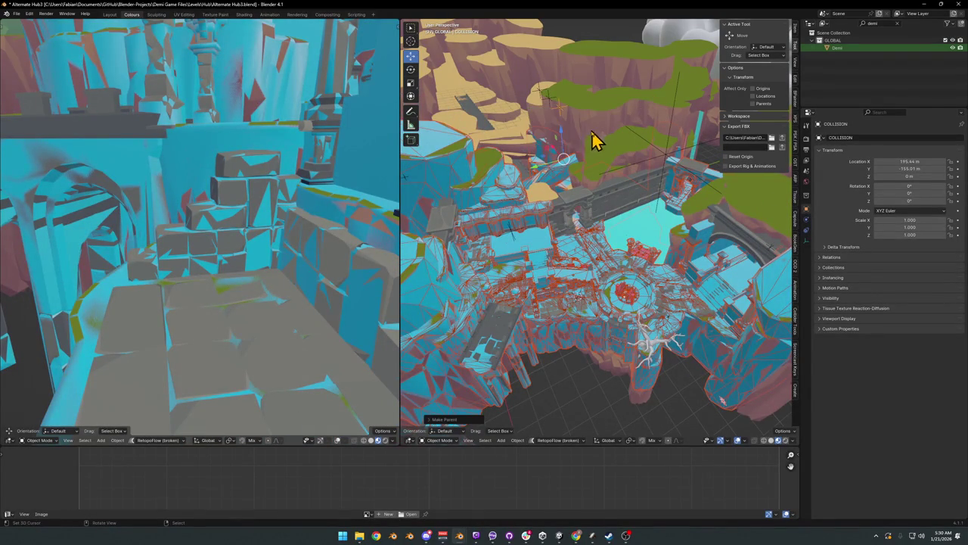
# Step: Select Level_Hub_HallowedCrossroads, then cancel a move so it stays in place
pyautogui.click(661, 162)
pyautogui.click(665, 163)
pyautogui.press('g')
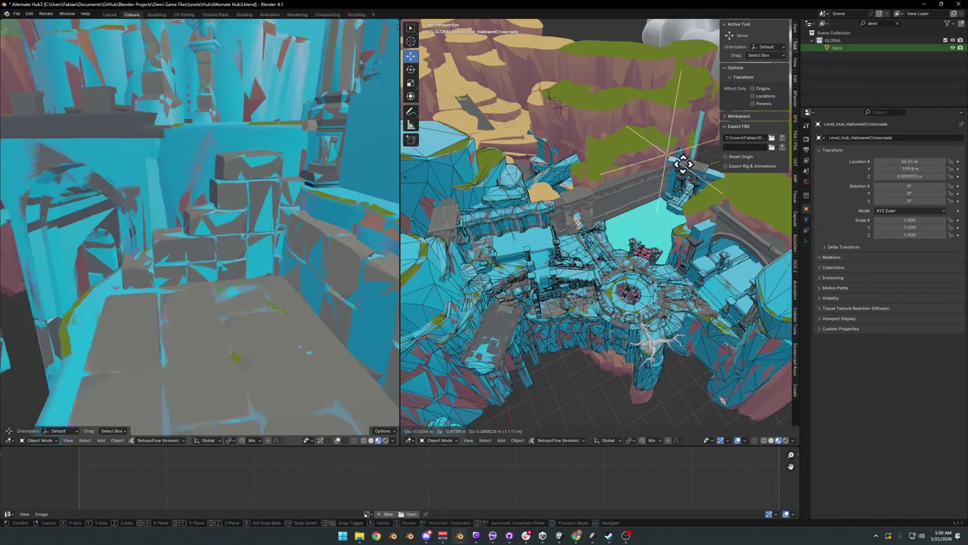
pyautogui.press('Escape')
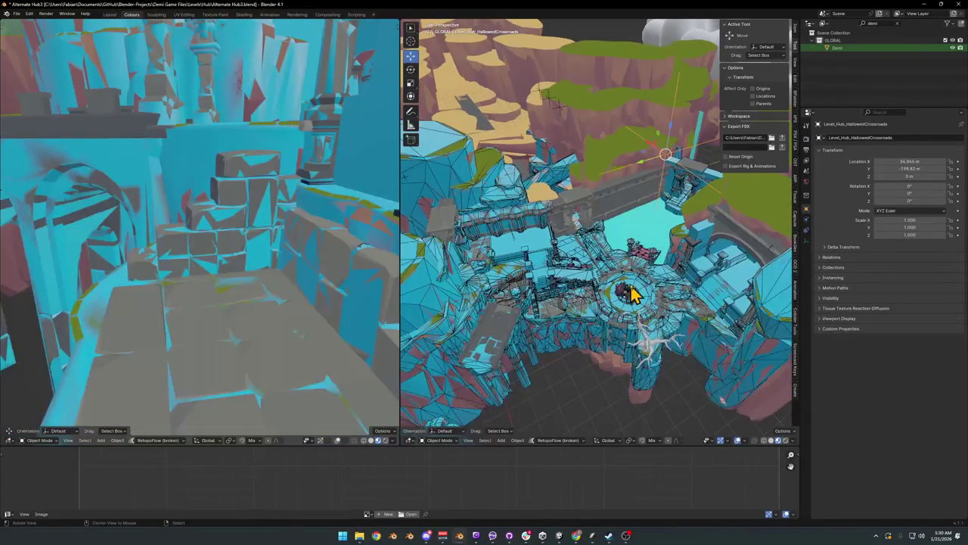
# Step: Hide the cyan collision objects and select the well's wooden frame
pyautogui.scroll(-1, 641, 276)
pyautogui.scroll(2, 625, 271)
pyautogui.scroll(1, 630, 284)
pyautogui.click(630, 283)
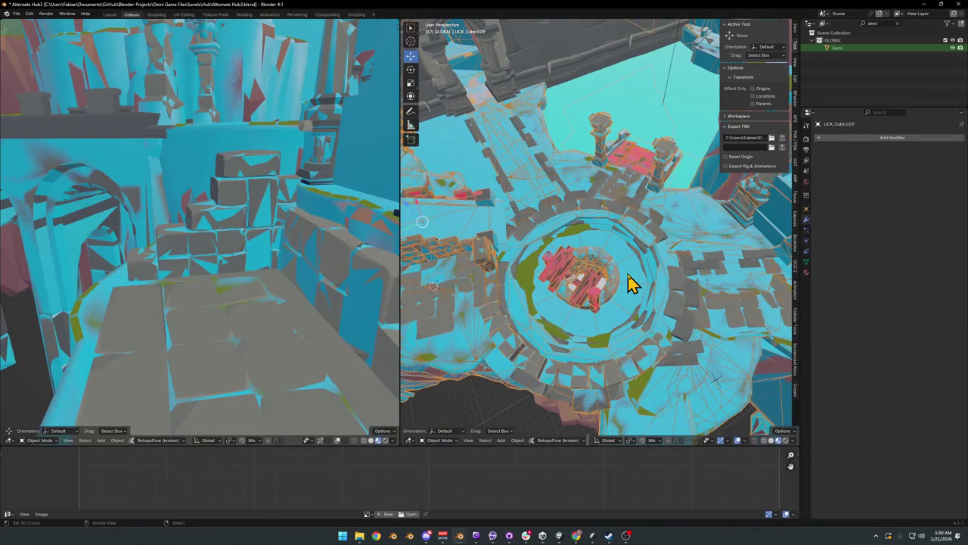
pyautogui.press('h')
pyautogui.moveTo(611, 270)
pyautogui.mouseDown(button='middle')
pyautogui.moveTo(603, 247)
pyautogui.moveTo(515, 249)
pyautogui.moveTo(603, 275)
pyautogui.moveTo(525, 248)
pyautogui.moveTo(602, 258)
pyautogui.mouseUp(button='middle')
pyautogui.click(514, 250)
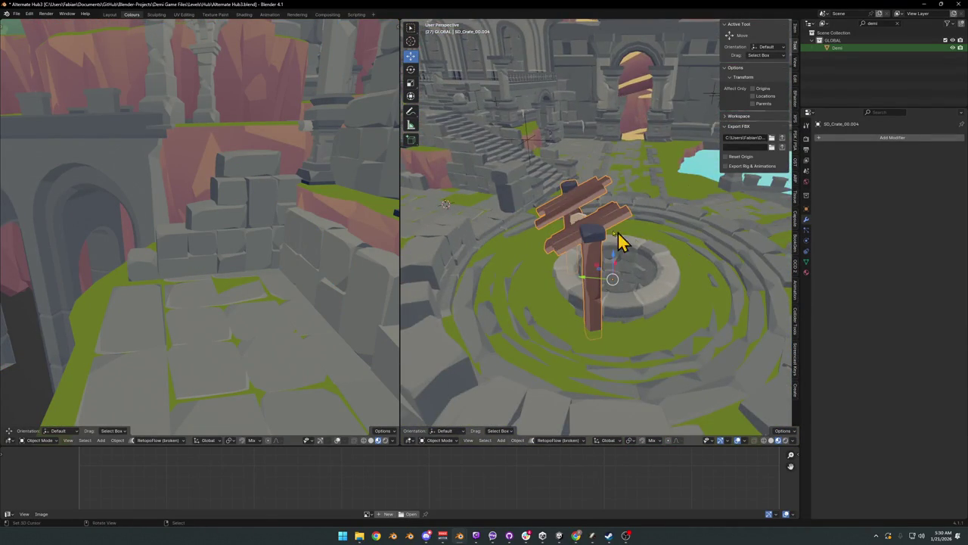
# Step: Assign the Wood material to the well frame's slot and remove the Wood.003 slot
pyautogui.scroll(-5, 646, 251)
pyautogui.moveTo(575, 219); pyautogui.dragTo(589, 250, button='middle')
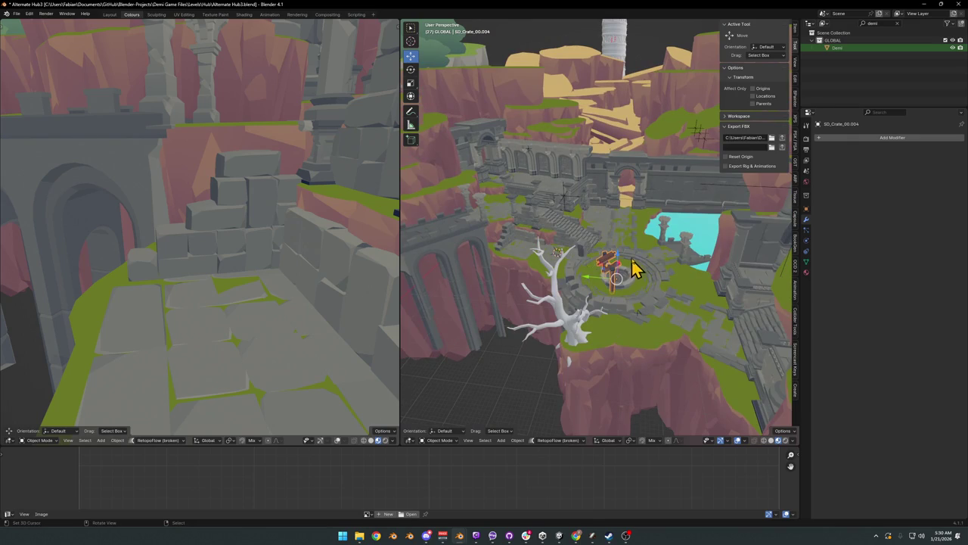
pyautogui.scroll(3, 634, 270)
pyautogui.click(806, 272)
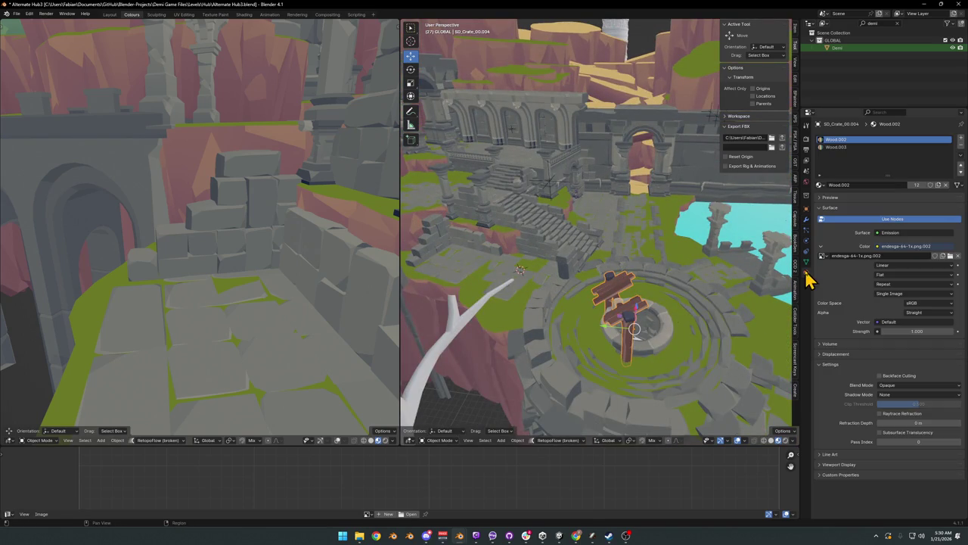
pyautogui.click(820, 185)
pyautogui.write('wo')
pyautogui.press('Return')
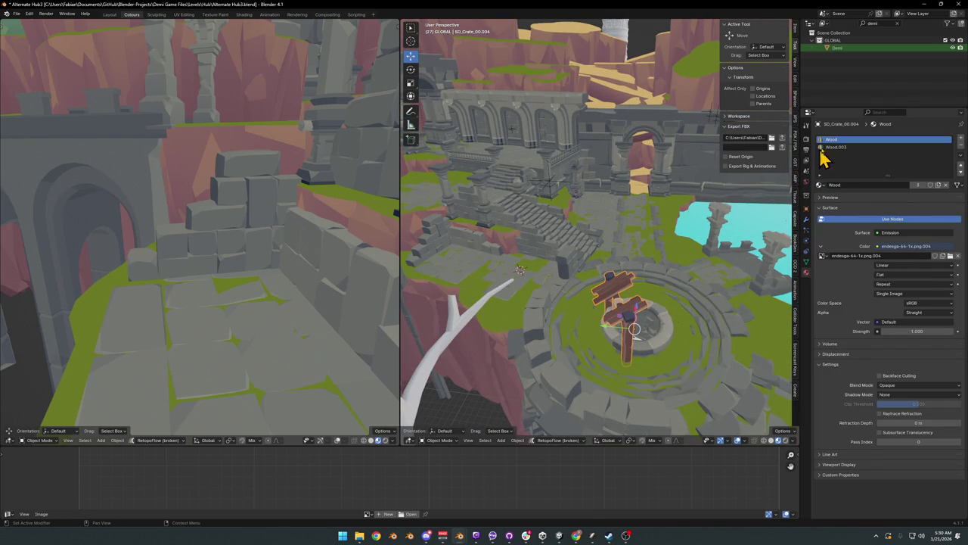
pyautogui.click(862, 147)
pyautogui.click(959, 158)
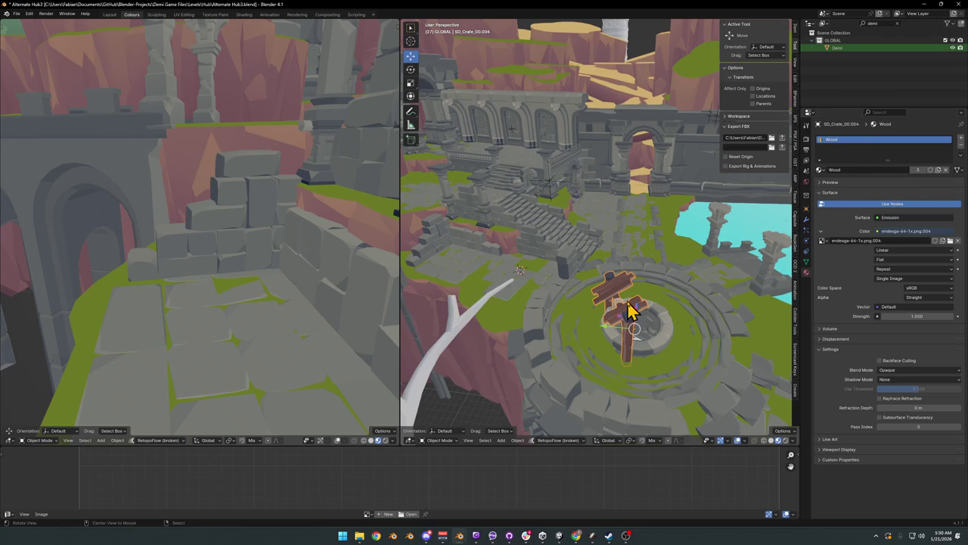
# Step: Remove the stone ring's extra material slots so only Nature remains, then save
pyautogui.scroll(5, 643, 306)
pyautogui.scroll(3, 657, 298)
pyautogui.click(636, 294)
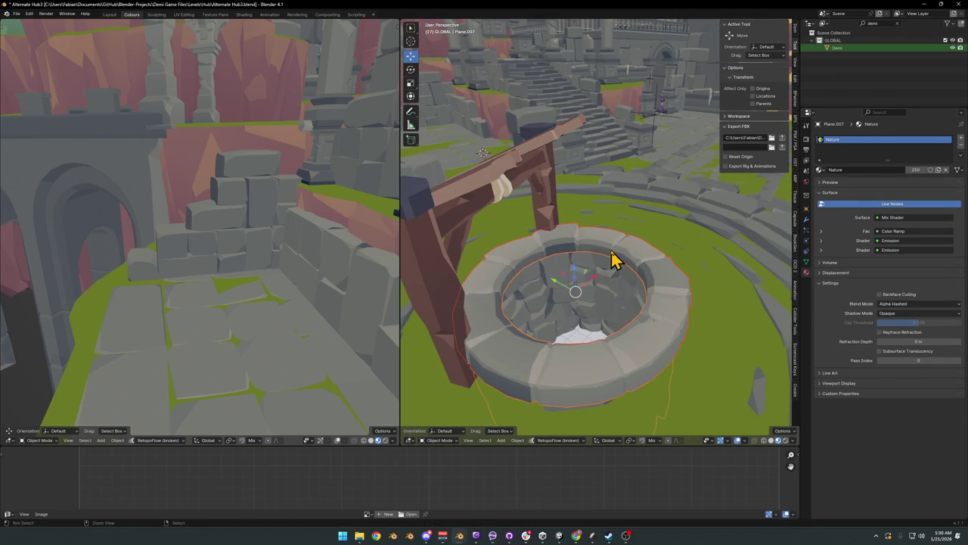
pyautogui.click(619, 285)
pyautogui.click(960, 146)
pyautogui.click(961, 146)
pyautogui.moveTo(594, 260)
pyautogui.mouseDown(button='middle')
pyautogui.moveTo(623, 265)
pyautogui.moveTo(634, 283)
pyautogui.mouseUp(button='middle')
pyautogui.hotkey('ctrl', 's')
# Step: Select the outer ring pieces Plane.040 and Plane.037
pyautogui.click(561, 342)
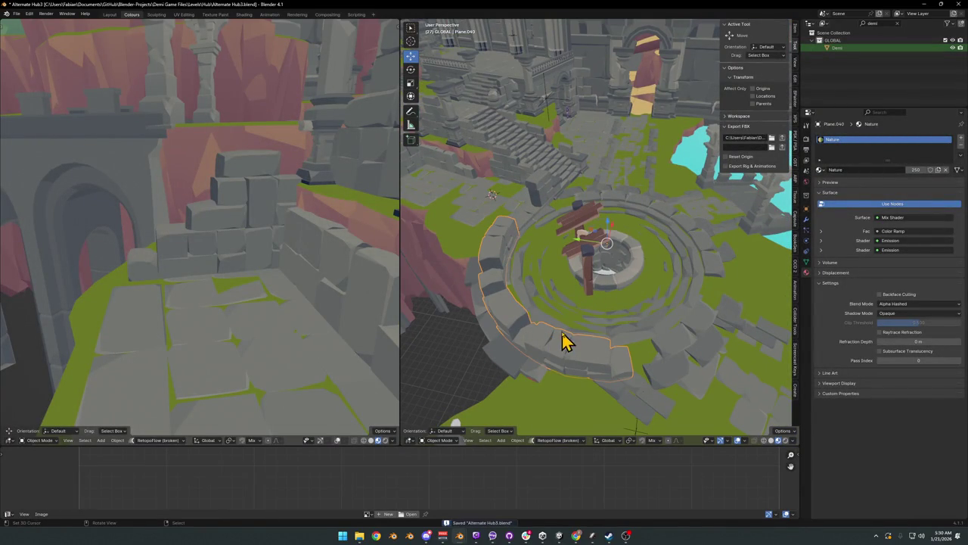
pyautogui.moveTo(587, 257)
pyautogui.mouseDown(button='middle')
pyautogui.moveTo(630, 254)
pyautogui.moveTo(611, 259)
pyautogui.moveTo(598, 335)
pyautogui.moveTo(611, 259)
pyautogui.moveTo(583, 249)
pyautogui.mouseUp(button='middle')
pyautogui.click(622, 252)
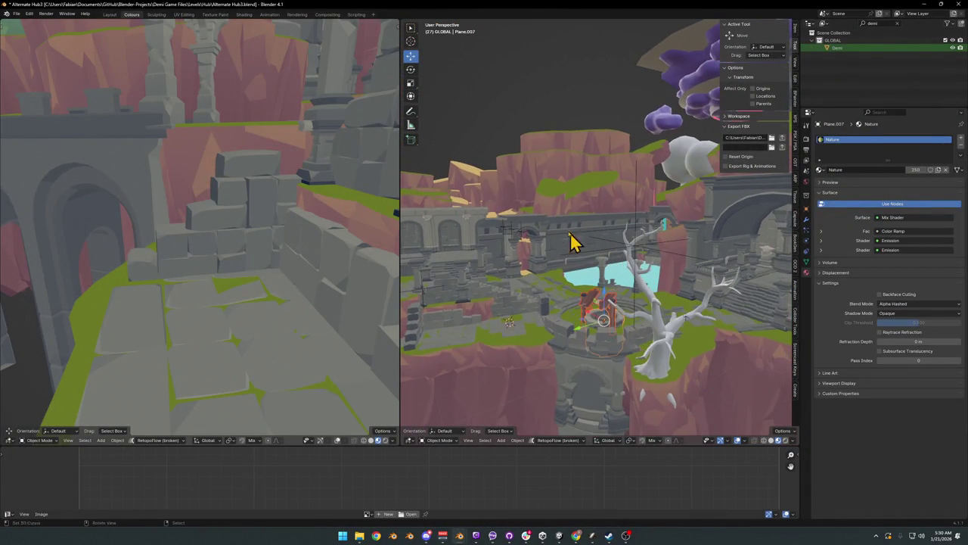
# Step: Parent COLLISION and Plane.007 to MESH with Keep Transform, then move them into place
pyautogui.keyDown('shift'); pyautogui.click(526, 240); pyautogui.keyUp('shift')
pyautogui.keyDown('shift'); pyautogui.click(512, 239); pyautogui.keyUp('shift')
pyautogui.keyDown('shift'); pyautogui.click(513, 238); pyautogui.keyUp('shift')
pyautogui.hotkey('ctrl', 'p')
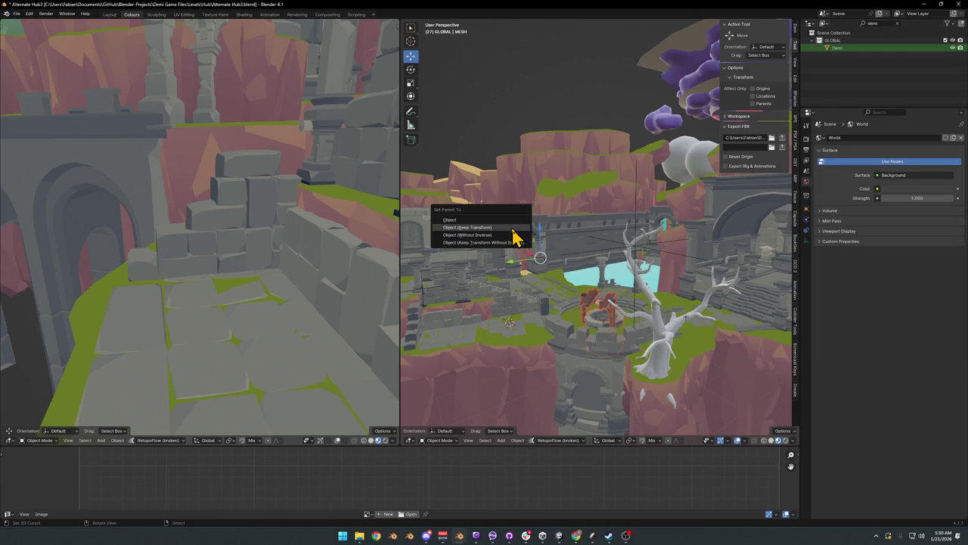
pyautogui.click(513, 229)
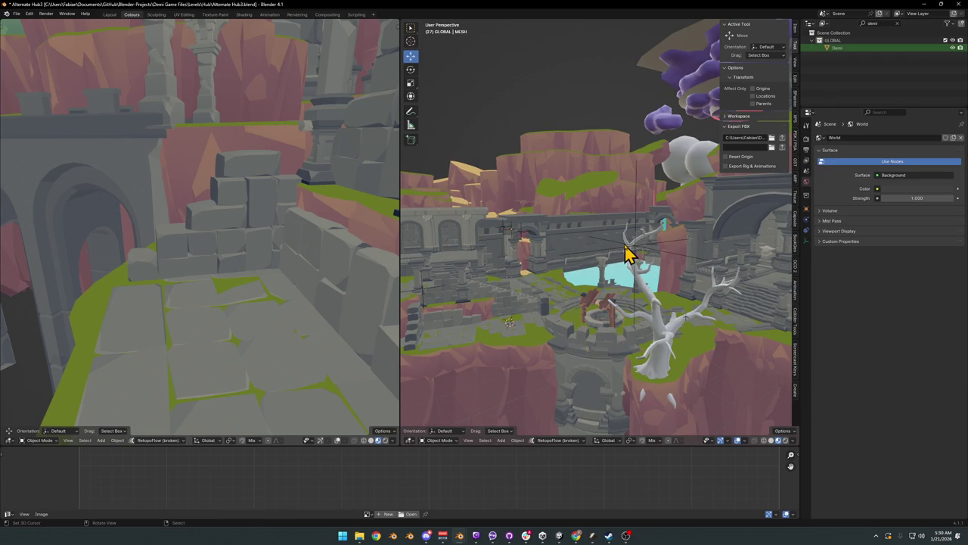
pyautogui.press('g')
pyautogui.moveTo(627, 280)
pyautogui.mouseDown(button='middle')
pyautogui.moveTo(633, 275)
pyautogui.moveTo(627, 303)
pyautogui.moveTo(640, 281)
pyautogui.moveTo(642, 295)
pyautogui.mouseUp(button='middle')
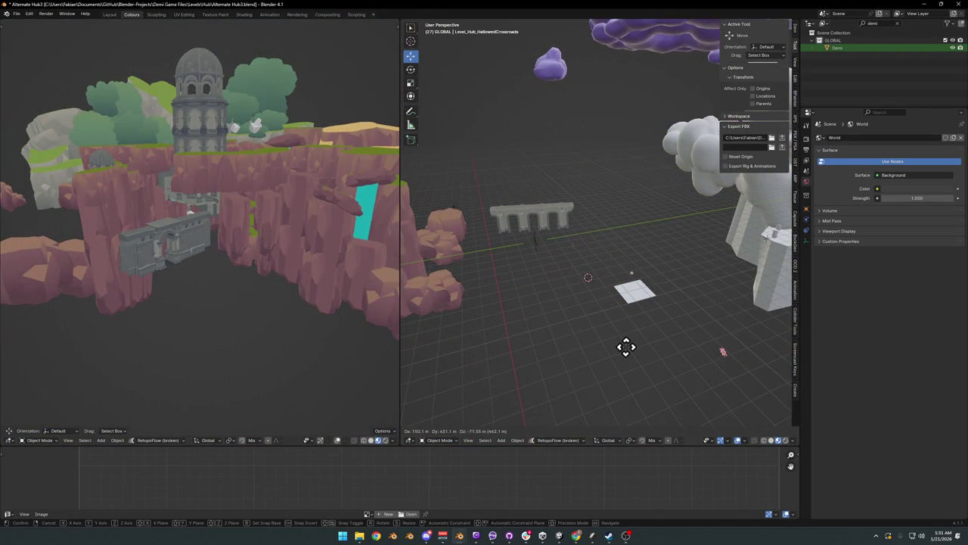
pyautogui.click(628, 347)
# Step: Select the crate planks at the plaza centre
pyautogui.scroll(3, 624, 272)
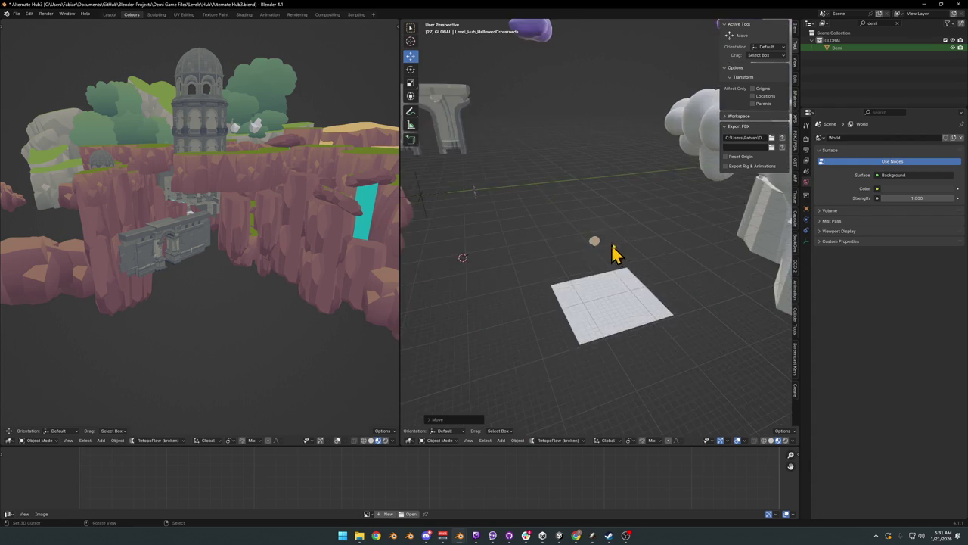
pyautogui.scroll(3, 631, 266)
pyautogui.moveTo(631, 265)
pyautogui.mouseDown(button='middle')
pyautogui.moveTo(473, 242)
pyautogui.moveTo(587, 264)
pyautogui.moveTo(609, 258)
pyautogui.moveTo(572, 264)
pyautogui.moveTo(743, 310)
pyautogui.moveTo(683, 264)
pyautogui.moveTo(655, 272)
pyautogui.moveTo(614, 230)
pyautogui.moveTo(615, 264)
pyautogui.moveTo(702, 265)
pyautogui.moveTo(573, 259)
pyautogui.moveTo(643, 270)
pyautogui.mouseUp(button='middle')
pyautogui.scroll(4, 605, 254)
pyautogui.scroll(5, 628, 257)
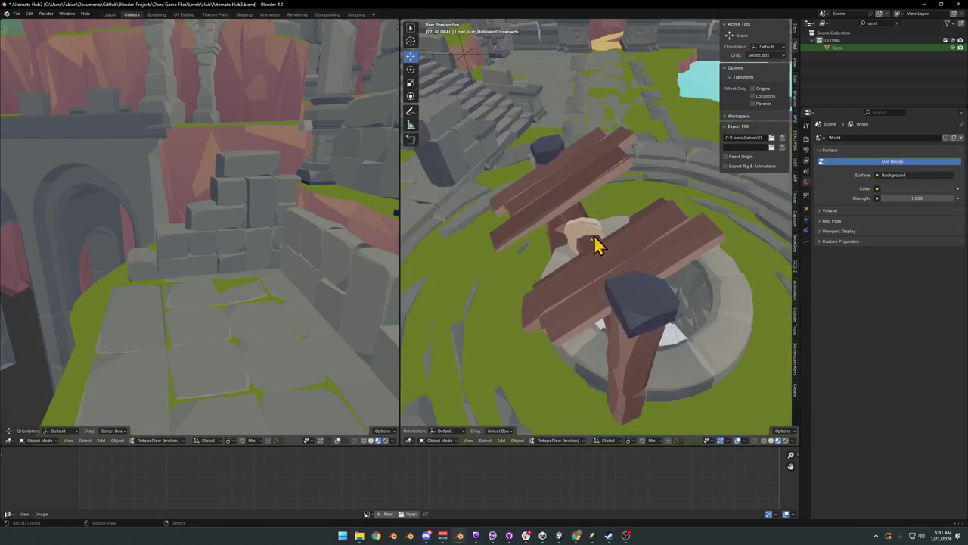
pyautogui.click(579, 241)
pyautogui.click(602, 264)
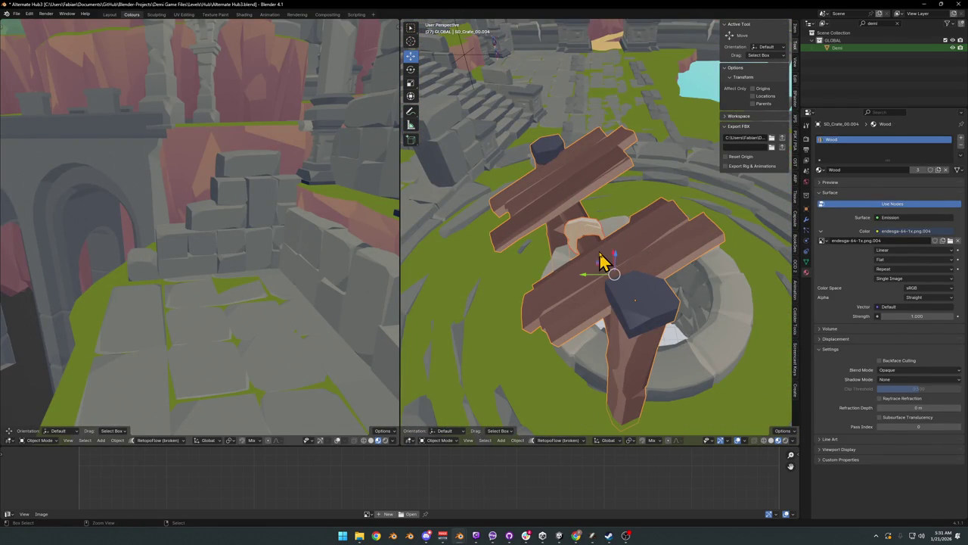
# Step: Select the arched wall Plane.038 and the arena prop, then save the file
pyautogui.scroll(-3, 617, 246)
pyautogui.scroll(-3, 587, 227)
pyautogui.scroll(-3, 560, 249)
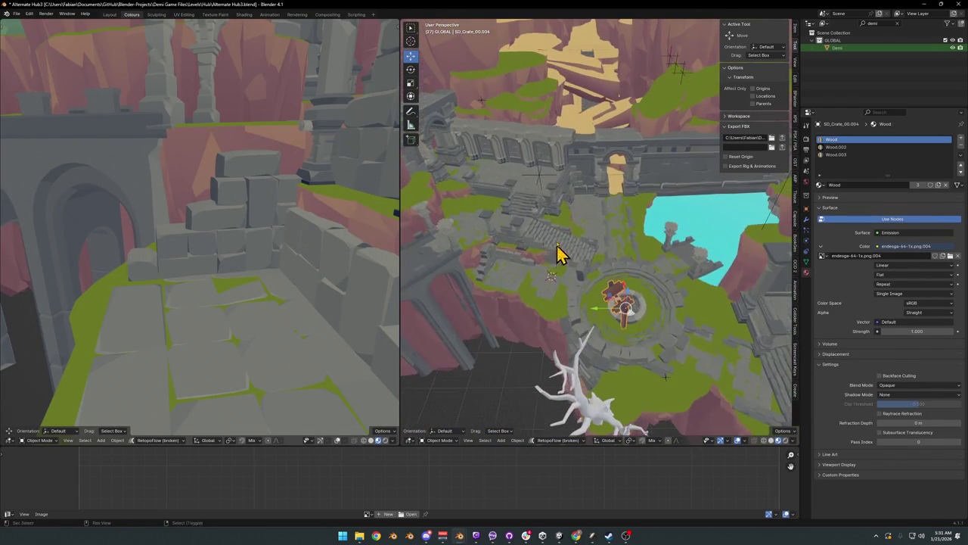
pyautogui.click(551, 151)
pyautogui.scroll(4, 583, 234)
pyautogui.scroll(3, 583, 216)
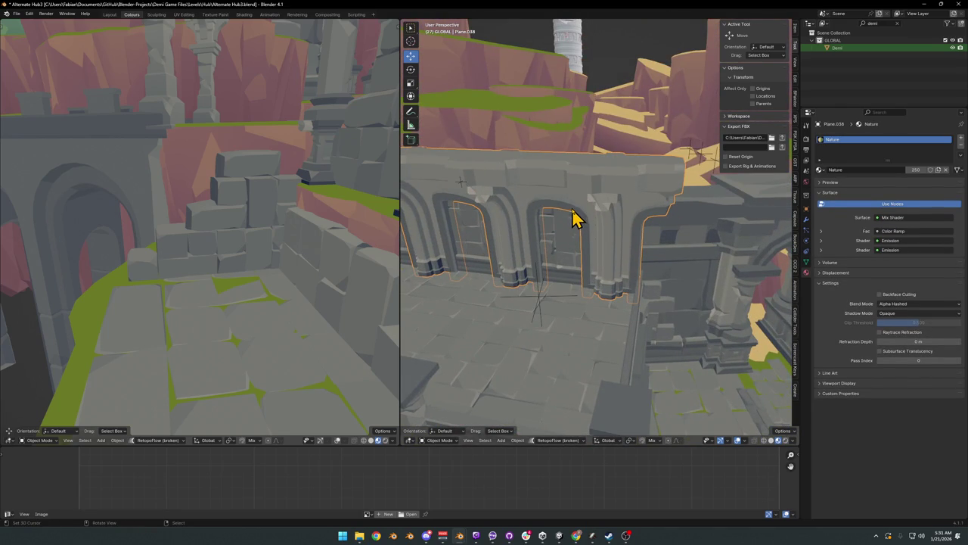
pyautogui.keyDown('shift'); pyautogui.click(561, 246); pyautogui.keyUp('shift')
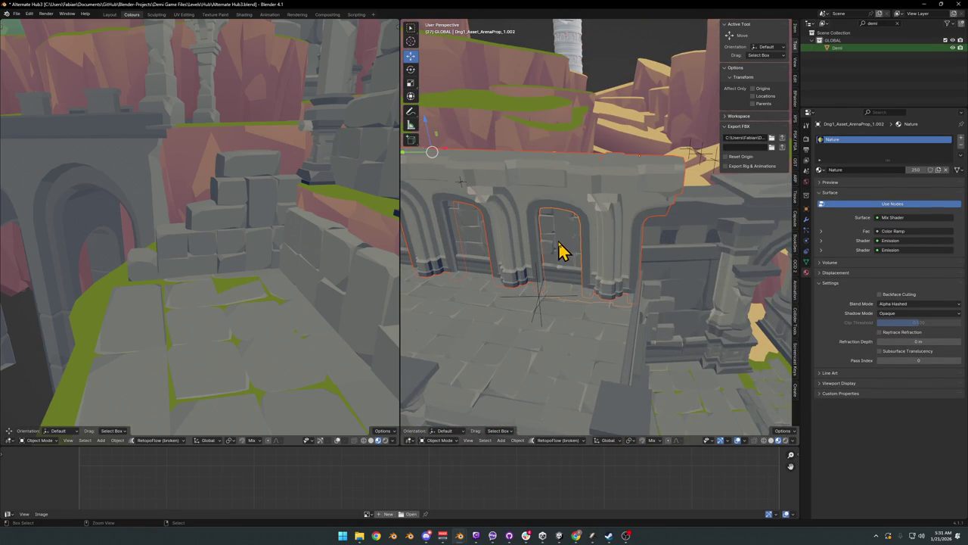
pyautogui.scroll(-5, 586, 246)
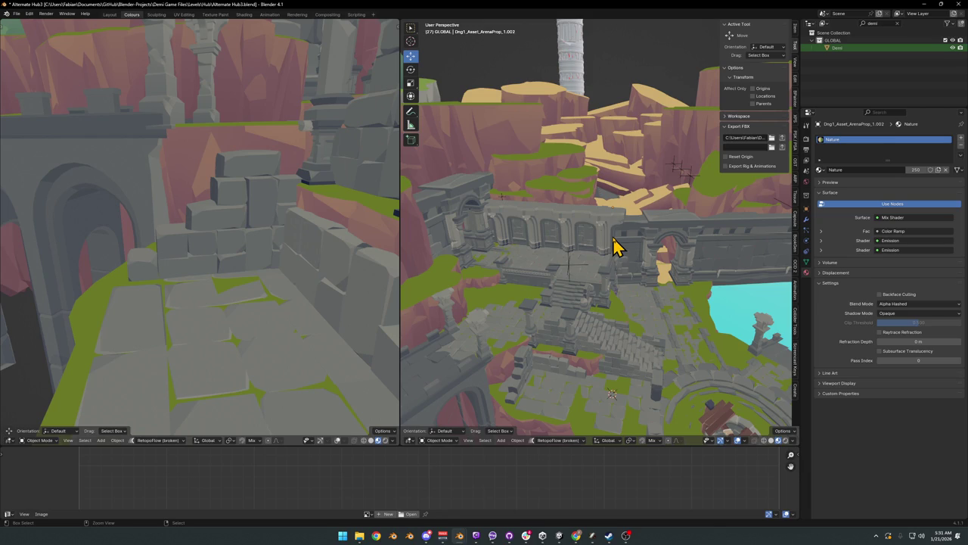
pyautogui.hotkey('ctrl', 's')
# Step: Unhide all collision meshes with Alt+H and fly through the arches to an overview
pyautogui.hotkey('alt', 'h')
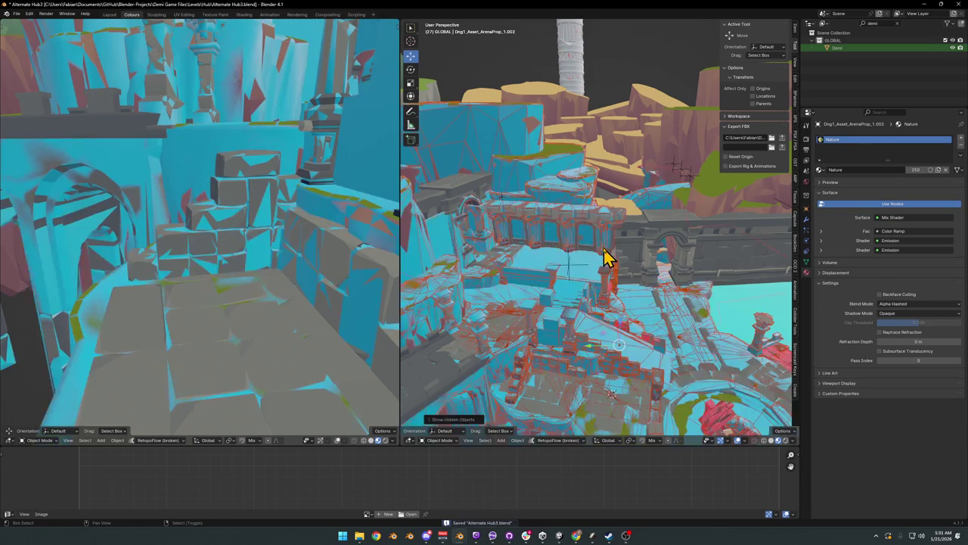
pyautogui.hotkey('shift', '`')
pyautogui.press('w')
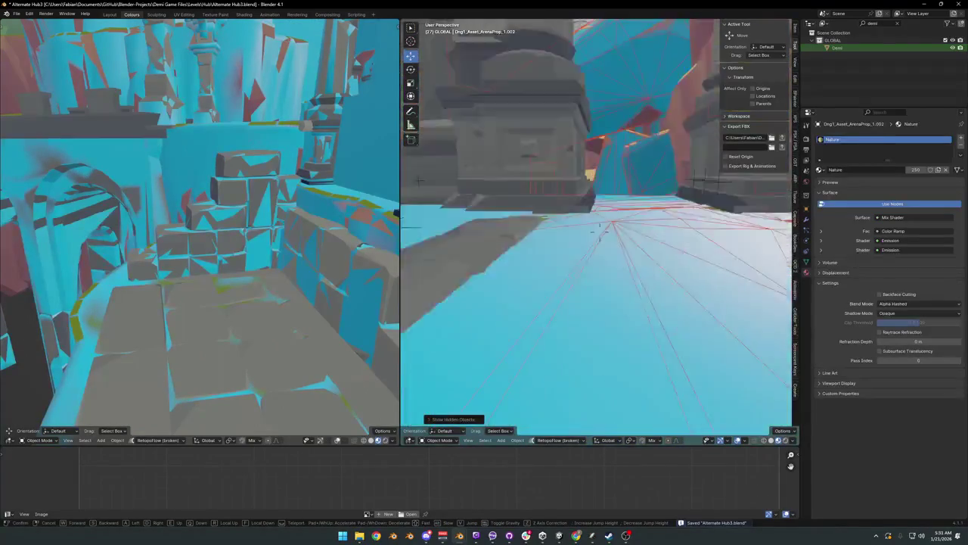
pyautogui.press('s')
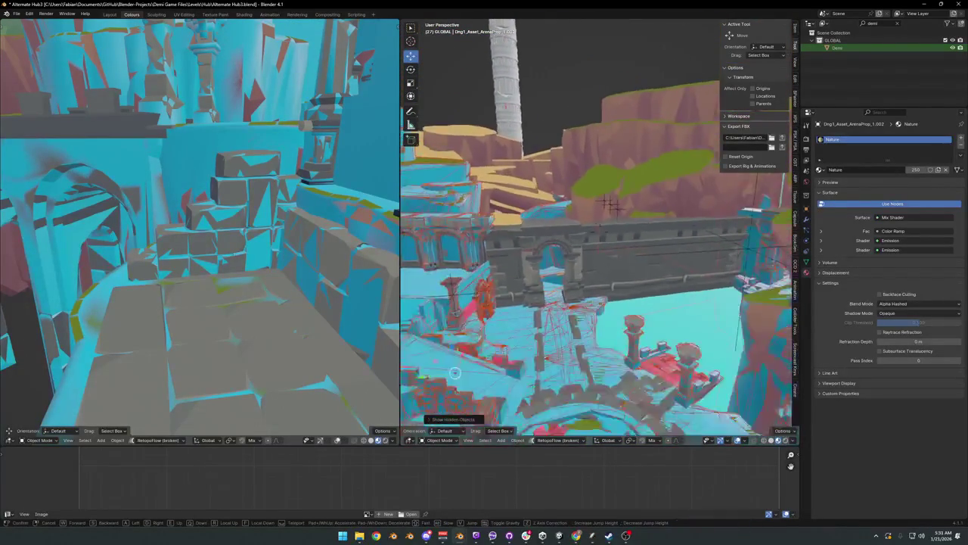
pyautogui.click(606, 257)
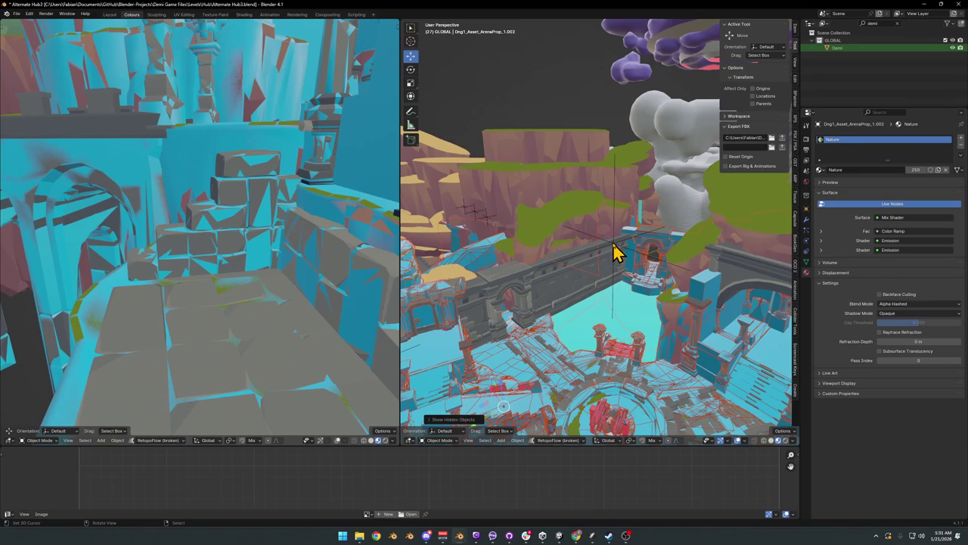
# Step: Select all objects and make the UCX_Cube.029 collision mesh active
pyautogui.rightClick(613, 245)
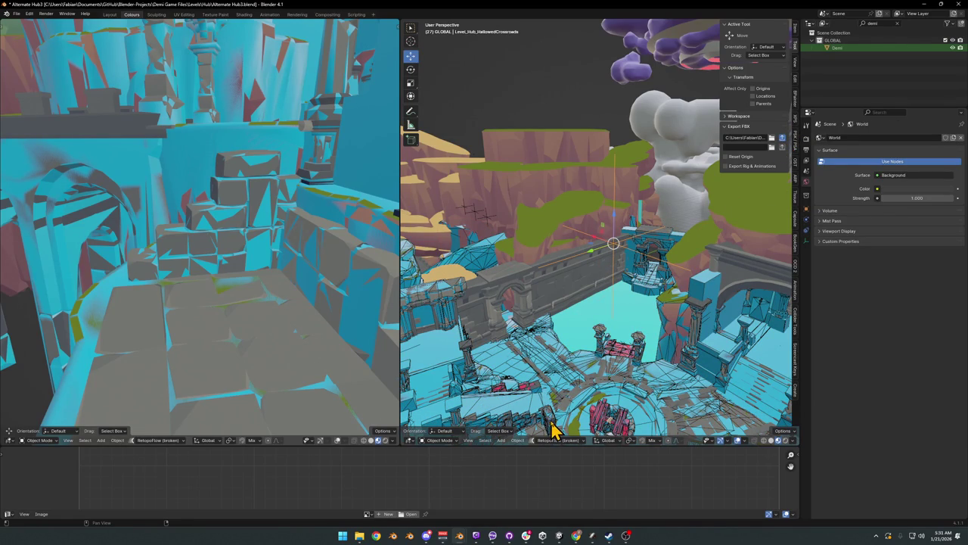
pyautogui.press('a')
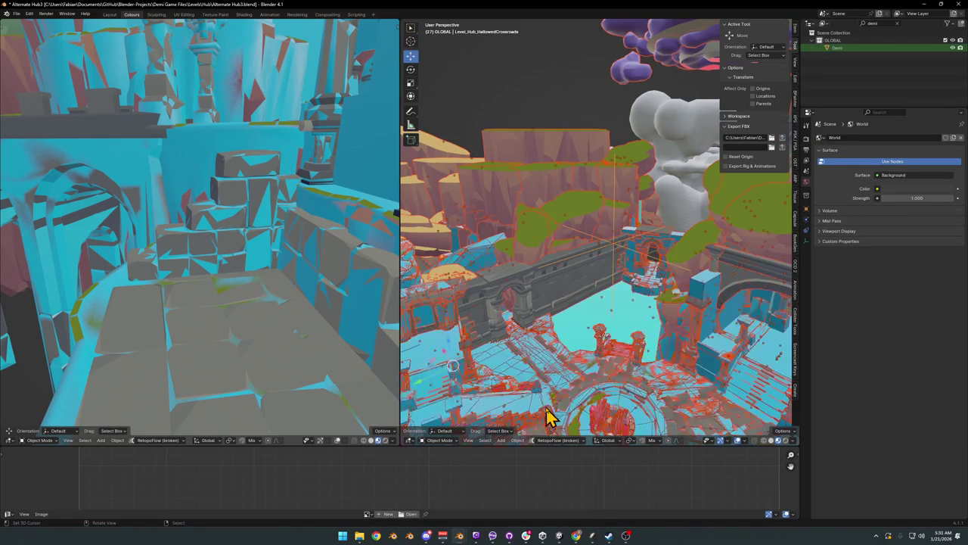
pyautogui.keyDown('alt'); pyautogui.middleClick(613, 416); pyautogui.keyUp('alt')
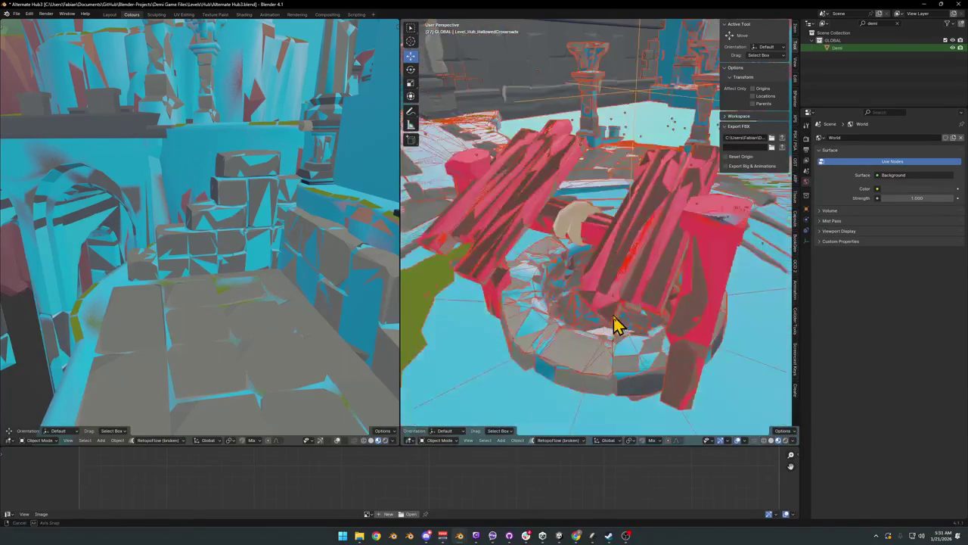
pyautogui.click(711, 305)
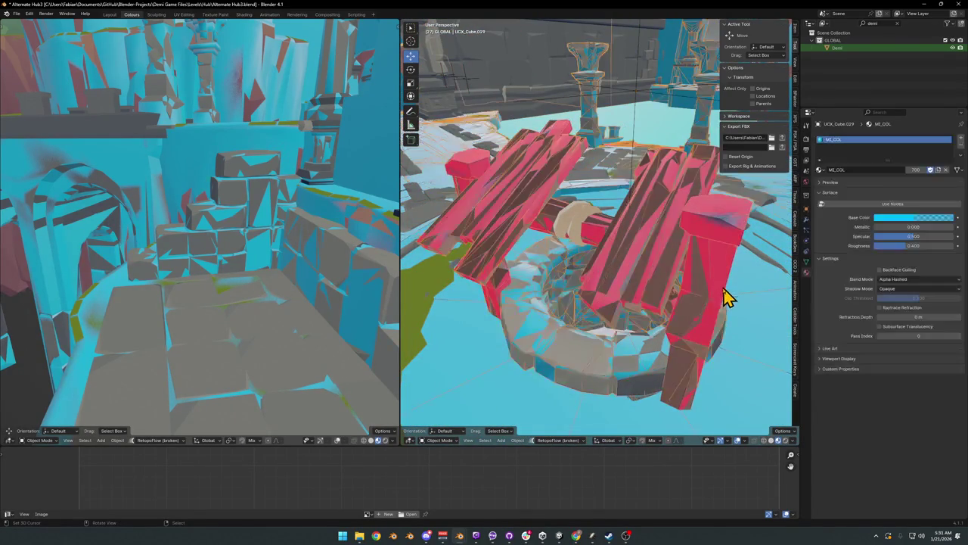
# Step: In Edit Mode, select both pillar pieces and the plank of UCX_Cube.029
pyautogui.press('Tab')
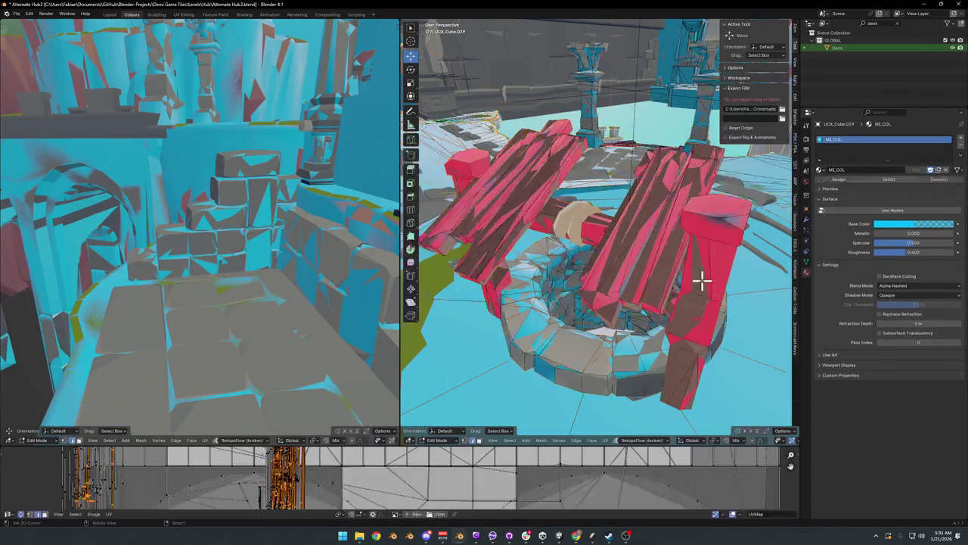
pyautogui.press('l')
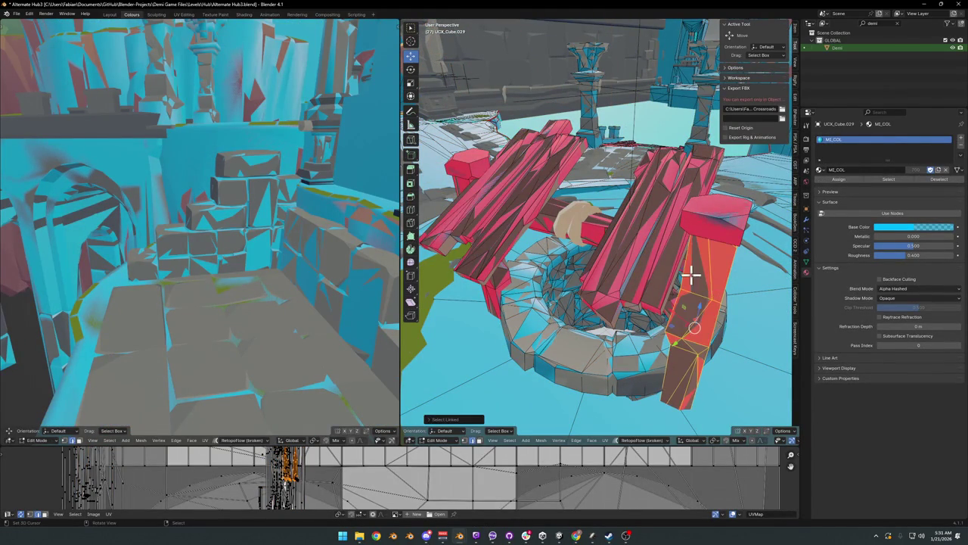
pyautogui.press('l')
pyautogui.press('l')
pyautogui.scroll(-5, 543, 231)
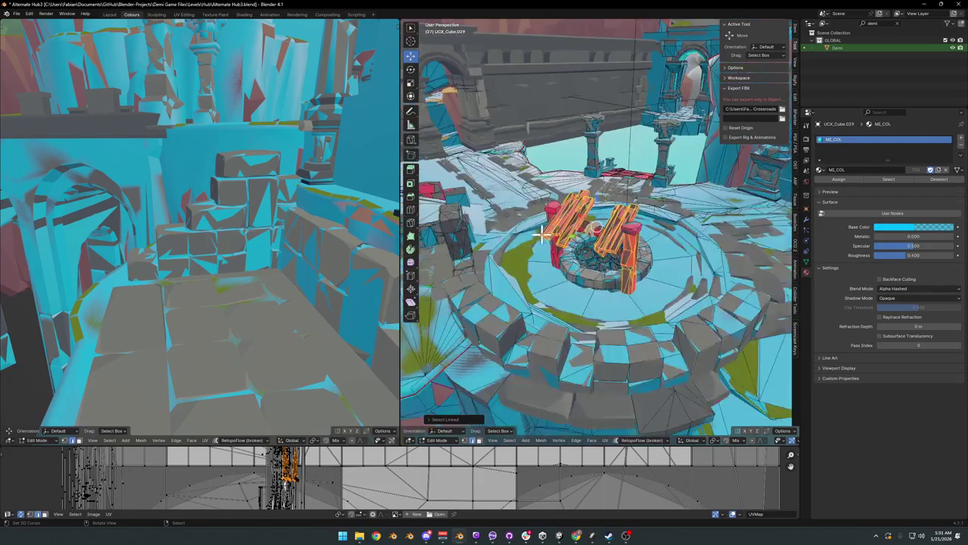
pyautogui.scroll(6, 543, 235)
pyautogui.scroll(-2, 569, 242)
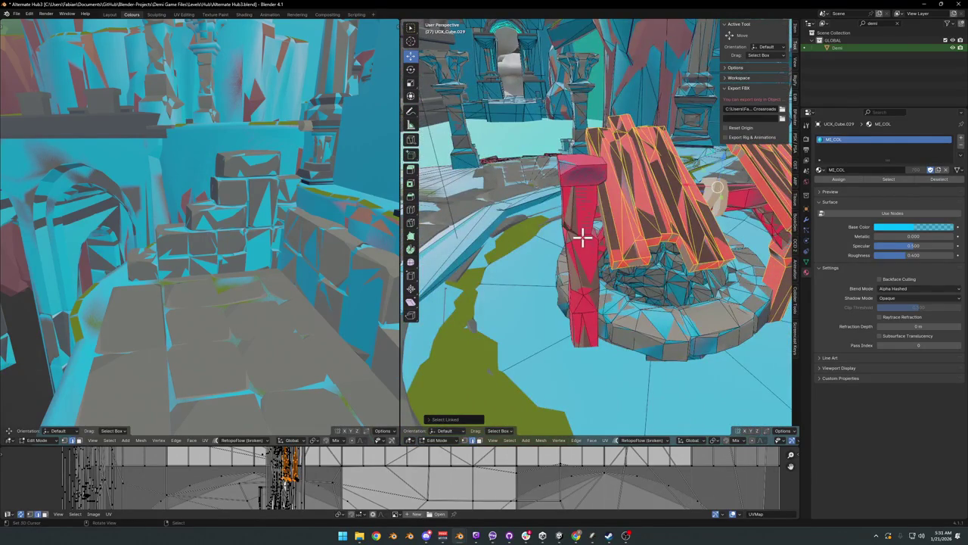
pyautogui.press('l')
pyautogui.moveTo(611, 249); pyautogui.dragTo(609, 239, button='middle')
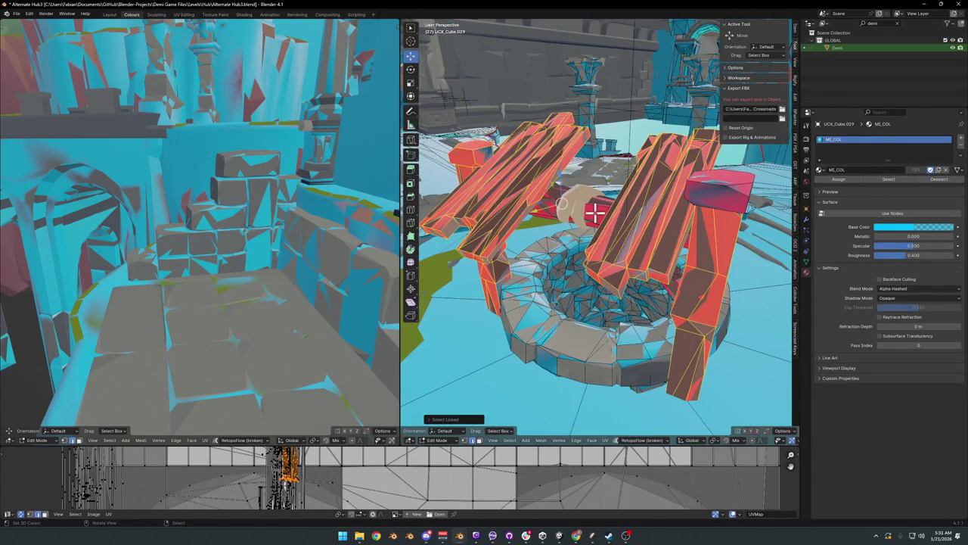
pyautogui.moveTo(724, 223); pyautogui.dragTo(622, 240, button='middle')
# Step: Recalculate the selected normals to face outside and return to Object Mode
pyautogui.hotkey('alt', 'n')
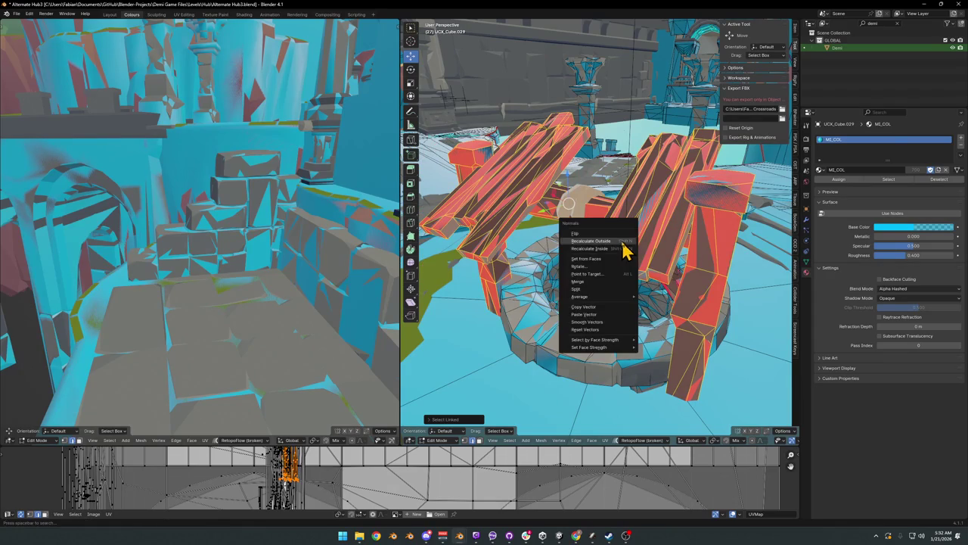
pyautogui.click(619, 240)
pyautogui.press('Tab')
pyautogui.scroll(-4, 622, 244)
pyautogui.moveTo(530, 258)
pyautogui.mouseDown(button='middle')
pyautogui.moveTo(501, 195)
pyautogui.moveTo(528, 177)
pyautogui.moveTo(655, 245)
pyautogui.moveTo(613, 250)
pyautogui.moveTo(585, 233)
pyautogui.mouseUp(button='middle')
# Step: Cancel a trial move of the collider and isolate UCX_Cube.029 in Local View
pyautogui.moveTo(673, 276); pyautogui.dragTo(638, 277, button='middle')
pyautogui.press('g')
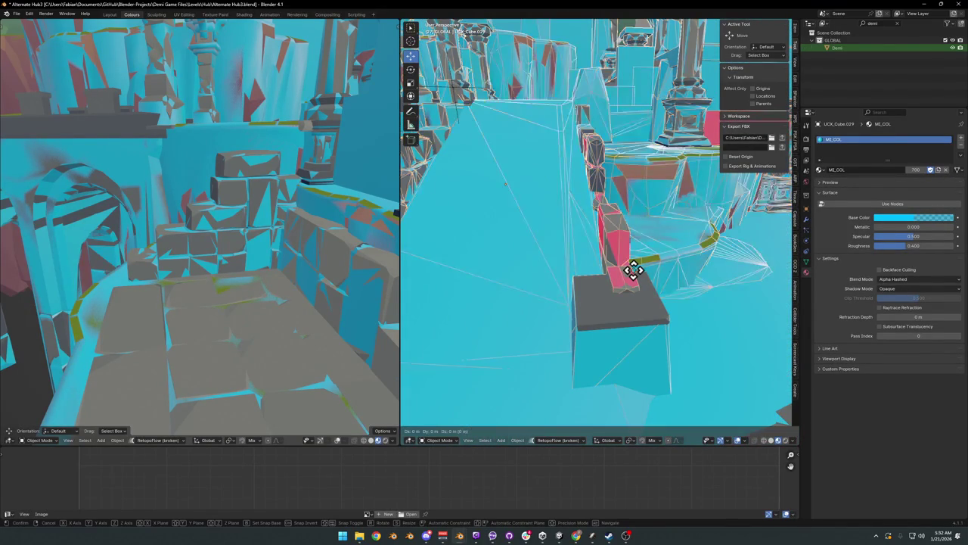
pyautogui.rightClick(648, 281)
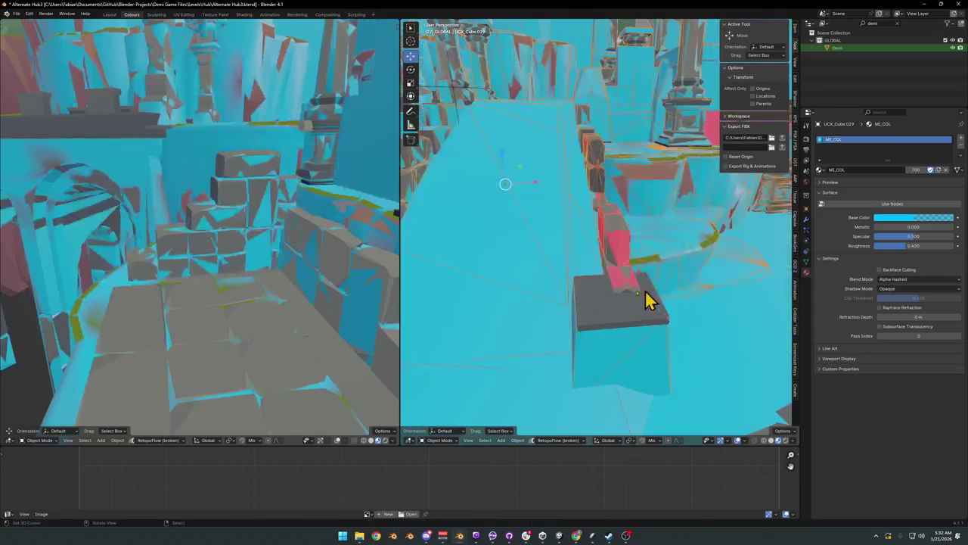
pyautogui.press('KP_Divide')
# Step: Zoom in, enter Edit Mode on UCX_Cube.029 and clear the mesh selection
pyautogui.scroll(2, 639, 299)
pyautogui.scroll(2, 650, 317)
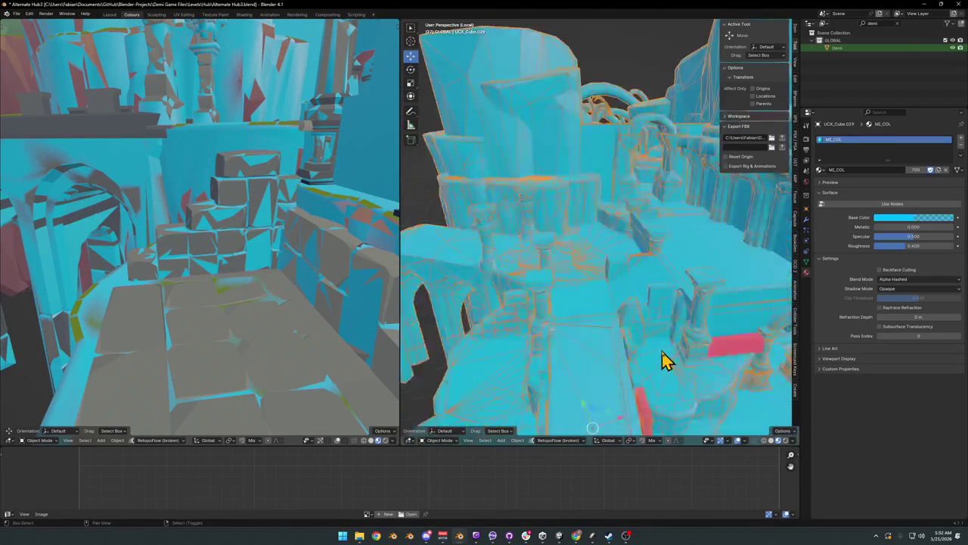
pyautogui.scroll(2, 658, 333)
pyautogui.scroll(3, 635, 272)
pyautogui.scroll(3, 647, 261)
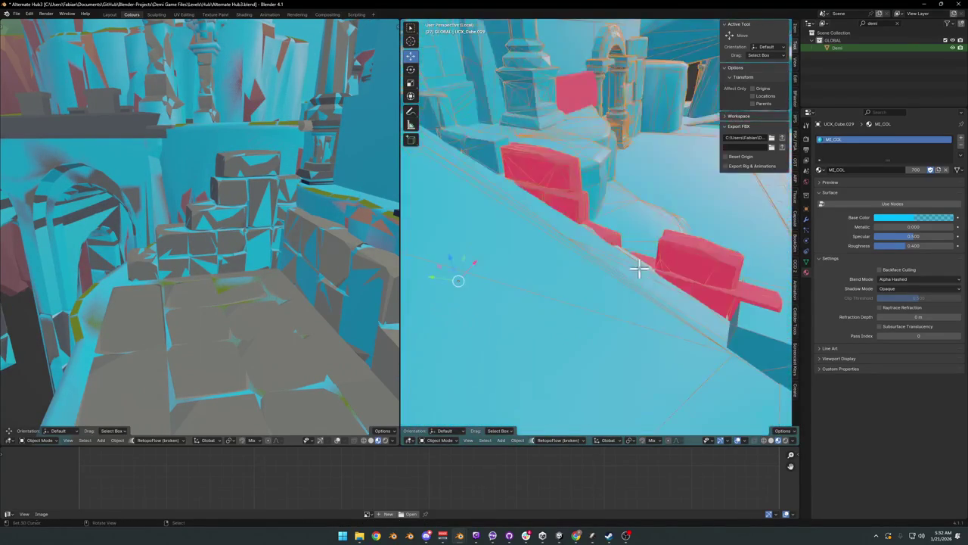
pyautogui.press('Tab')
pyautogui.moveTo(596, 267); pyautogui.dragTo(549, 280, button='middle')
pyautogui.press('a')
pyautogui.hotkey('alt', 'a')
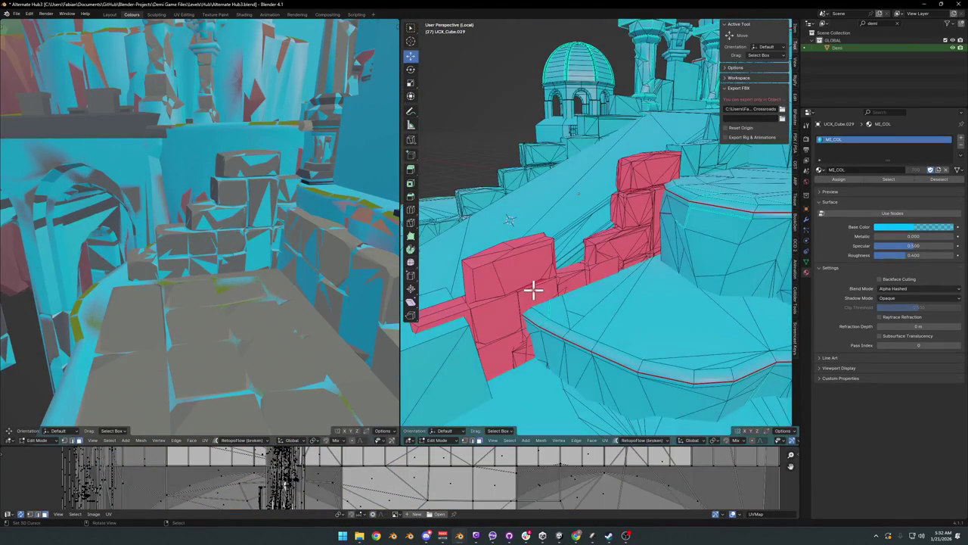
# Step: Select the stray linked collision pieces and delete them
pyautogui.press('l')
pyautogui.press('l')
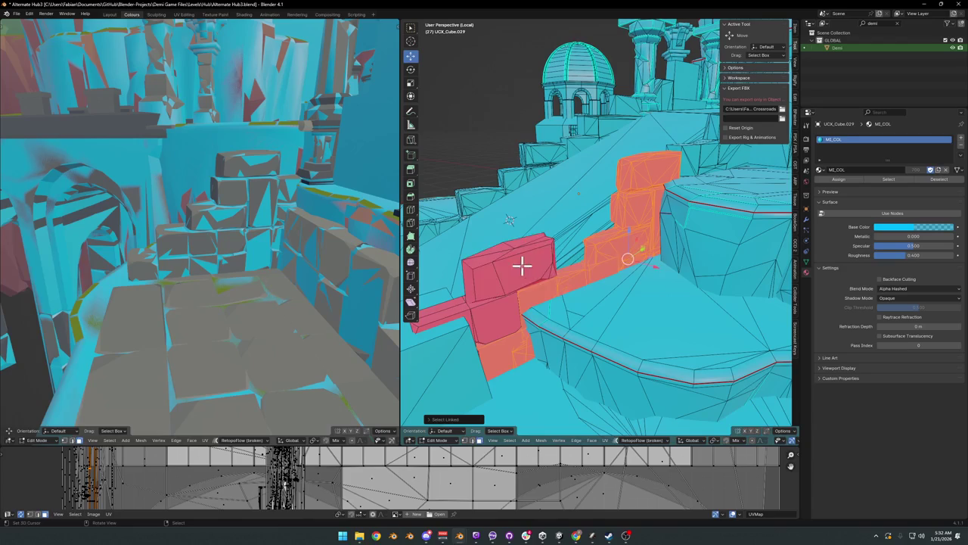
pyautogui.press('l')
pyautogui.press('l')
pyautogui.moveTo(493, 318)
pyautogui.mouseDown(button='middle')
pyautogui.moveTo(589, 274)
pyautogui.moveTo(720, 270)
pyautogui.mouseUp(button='middle')
pyautogui.press('x')
pyautogui.click(590, 283)
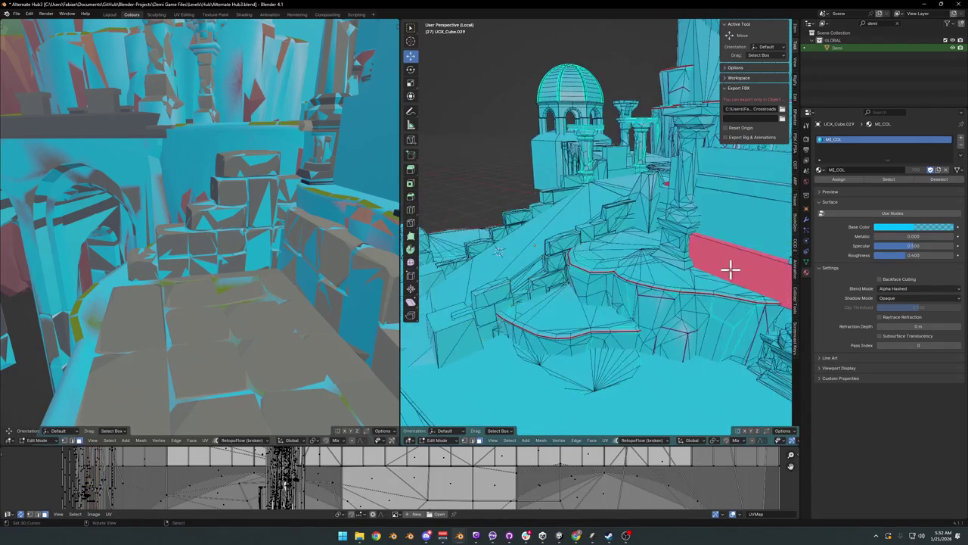
# Step: Flip the normals of the red block so its faces point outward
pyautogui.press('l')
pyautogui.hotkey('alt', 'n')
pyautogui.click(729, 274)
pyautogui.moveTo(648, 183)
pyautogui.mouseDown(button='middle')
pyautogui.moveTo(670, 201)
pyautogui.moveTo(614, 257)
pyautogui.mouseUp(button='middle')
pyautogui.scroll(-3, 614, 256)
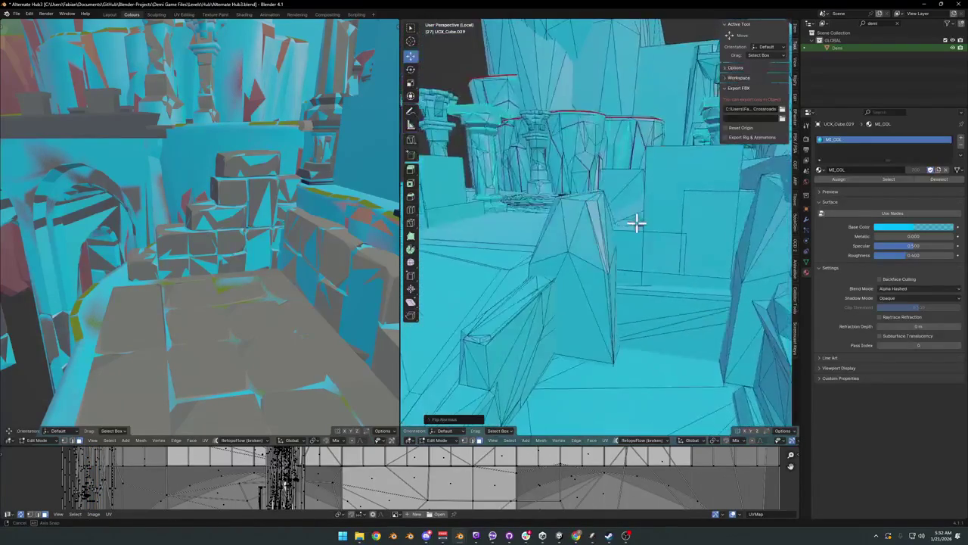
pyautogui.scroll(-3, 638, 222)
pyautogui.scroll(-2, 696, 232)
pyautogui.moveTo(687, 232)
pyautogui.mouseDown(button='middle')
pyautogui.moveTo(678, 270)
pyautogui.moveTo(611, 244)
pyautogui.moveTo(658, 276)
pyautogui.moveTo(703, 273)
pyautogui.mouseUp(button='middle')
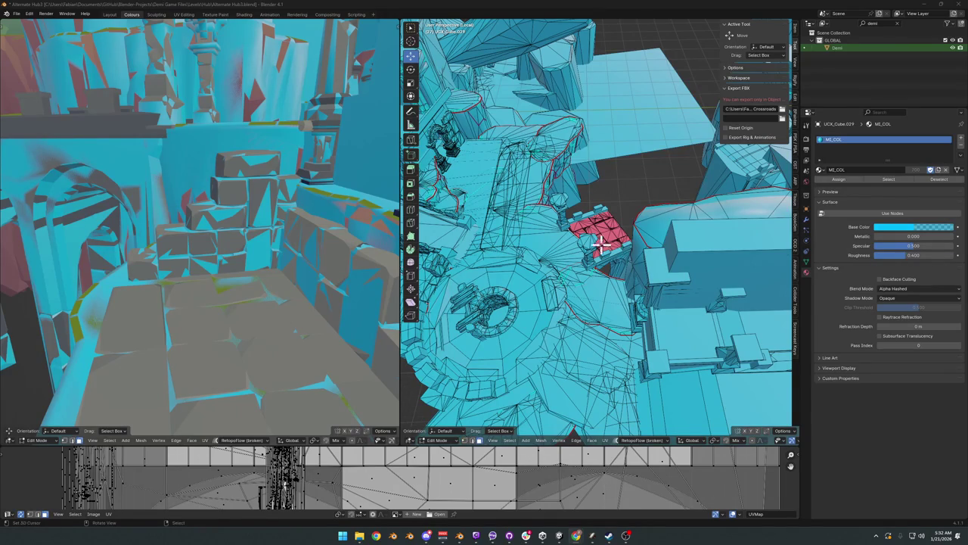
# Step: Select the linked red floor faces and flip their normals outward
pyautogui.scroll(2, 605, 245)
pyautogui.scroll(3, 616, 218)
pyautogui.scroll(2, 631, 261)
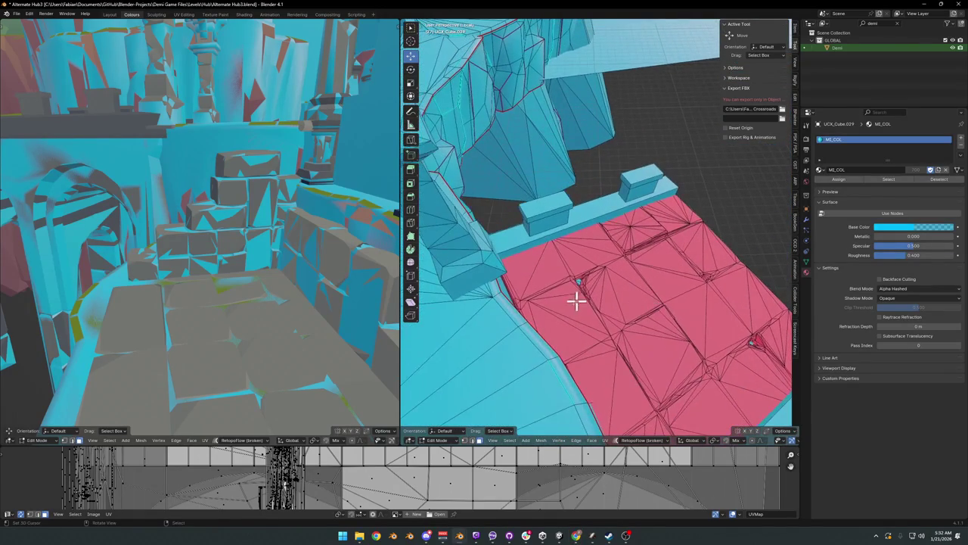
pyautogui.press('l')
pyautogui.hotkey('alt', 'n')
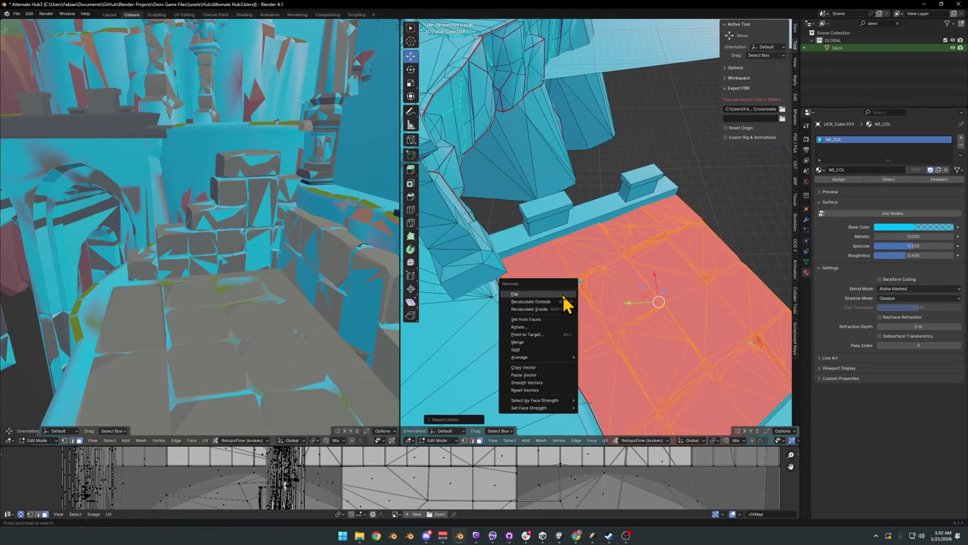
pyautogui.click(565, 302)
pyautogui.scroll(-4, 558, 303)
pyautogui.scroll(-3, 644, 276)
pyautogui.scroll(-2, 638, 261)
pyautogui.moveTo(638, 261)
pyautogui.mouseDown(button='middle')
pyautogui.moveTo(611, 275)
pyautogui.moveTo(638, 281)
pyautogui.moveTo(659, 257)
pyautogui.moveTo(572, 232)
pyautogui.moveTo(566, 218)
pyautogui.moveTo(644, 255)
pyautogui.moveTo(693, 253)
pyautogui.moveTo(598, 272)
pyautogui.mouseUp(button='middle')
# Step: Flip the red faces near the well, return to Object Mode and save Alternate Hub3.blend
pyautogui.scroll(5, 655, 263)
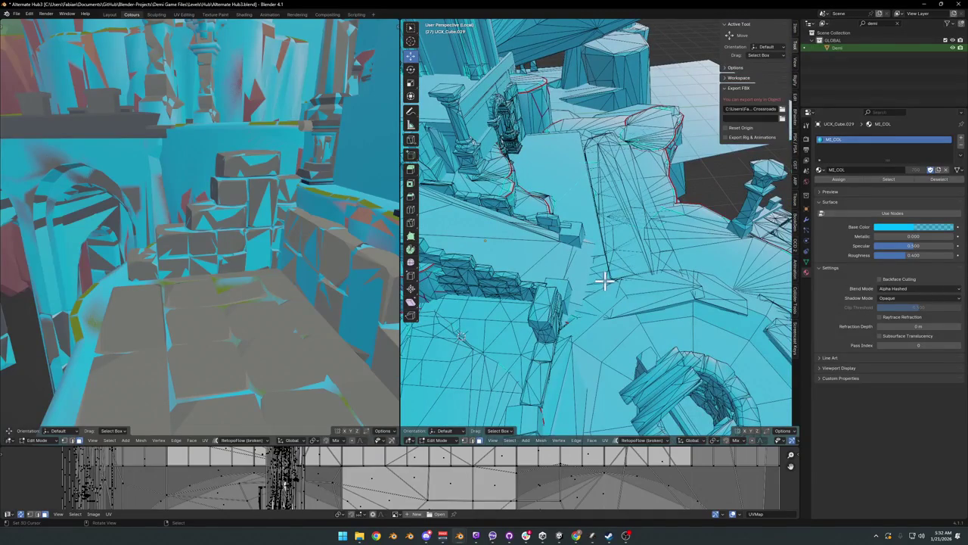
pyautogui.moveTo(669, 347)
pyautogui.mouseDown(button='middle')
pyautogui.moveTo(727, 370)
pyautogui.moveTo(523, 261)
pyautogui.moveTo(580, 210)
pyautogui.moveTo(623, 222)
pyautogui.moveTo(469, 238)
pyautogui.mouseUp(button='middle')
pyautogui.moveTo(427, 200)
pyautogui.mouseDown(button='middle')
pyautogui.moveTo(579, 242)
pyautogui.moveTo(608, 275)
pyautogui.moveTo(592, 276)
pyautogui.moveTo(696, 264)
pyautogui.moveTo(579, 313)
pyautogui.moveTo(663, 287)
pyautogui.moveTo(572, 302)
pyautogui.moveTo(579, 277)
pyautogui.moveTo(696, 307)
pyautogui.moveTo(603, 238)
pyautogui.moveTo(577, 277)
pyautogui.moveTo(598, 297)
pyautogui.moveTo(594, 352)
pyautogui.moveTo(666, 309)
pyautogui.moveTo(634, 340)
pyautogui.moveTo(582, 297)
pyautogui.moveTo(608, 321)
pyautogui.moveTo(613, 300)
pyautogui.moveTo(631, 311)
pyautogui.mouseUp(button='middle')
pyautogui.hotkey('alt', 'n')
pyautogui.click(556, 226)
pyautogui.press('Tab')
pyautogui.hotkey('ctrl', 's')
pyautogui.hotkey('ctrl', 's')
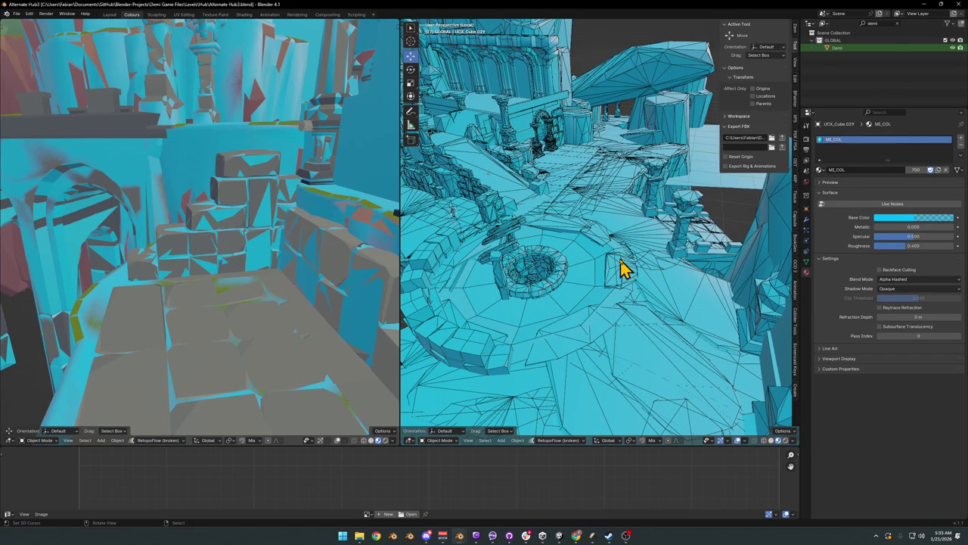
# Step: Leave Local View to show the full hub and hide the collision objects
pyautogui.moveTo(619, 266); pyautogui.dragTo(605, 286, button='middle')
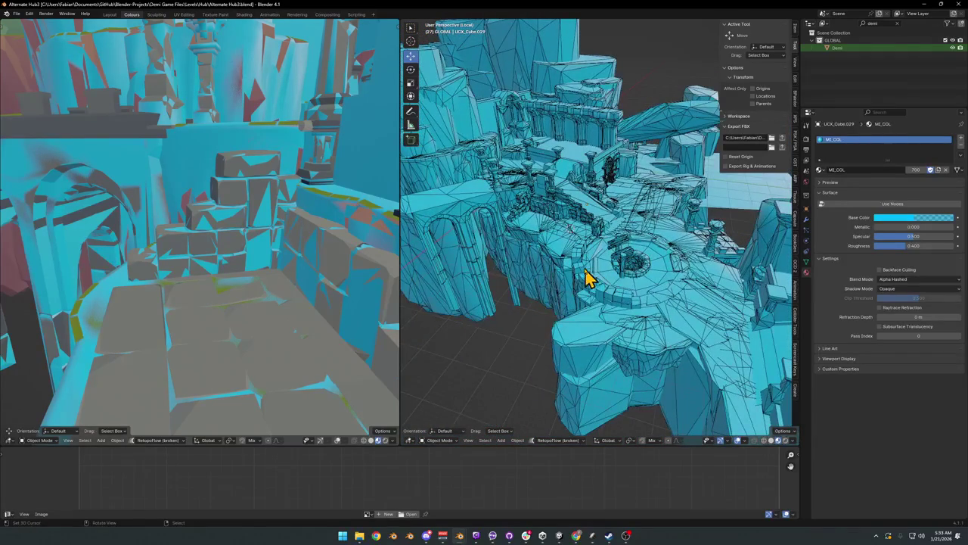
pyautogui.press('KP_Divide')
pyautogui.moveTo(568, 255); pyautogui.dragTo(689, 295, button='middle')
pyautogui.press('h')
# Step: Save the file, then select Level_Hub_HallowedCrossroads and every object in the level
pyautogui.click(566, 352)
pyautogui.moveTo(562, 341)
pyautogui.mouseDown(button='middle')
pyautogui.moveTo(614, 327)
pyautogui.moveTo(568, 313)
pyautogui.moveTo(615, 310)
pyautogui.moveTo(623, 340)
pyautogui.moveTo(590, 322)
pyautogui.moveTo(724, 261)
pyautogui.moveTo(618, 195)
pyautogui.mouseUp(button='middle')
pyautogui.hotkey('ctrl', 's')
pyautogui.click(550, 125)
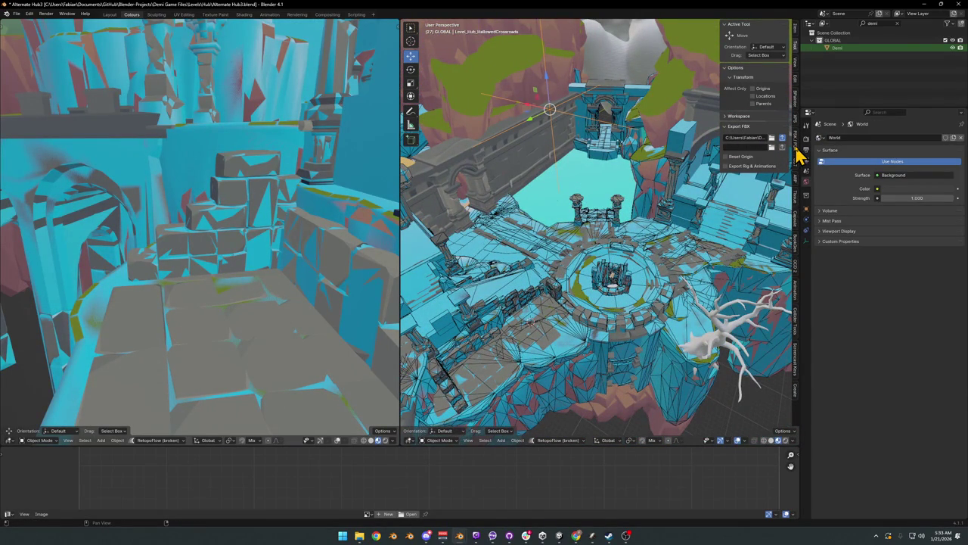
pyautogui.press('a')
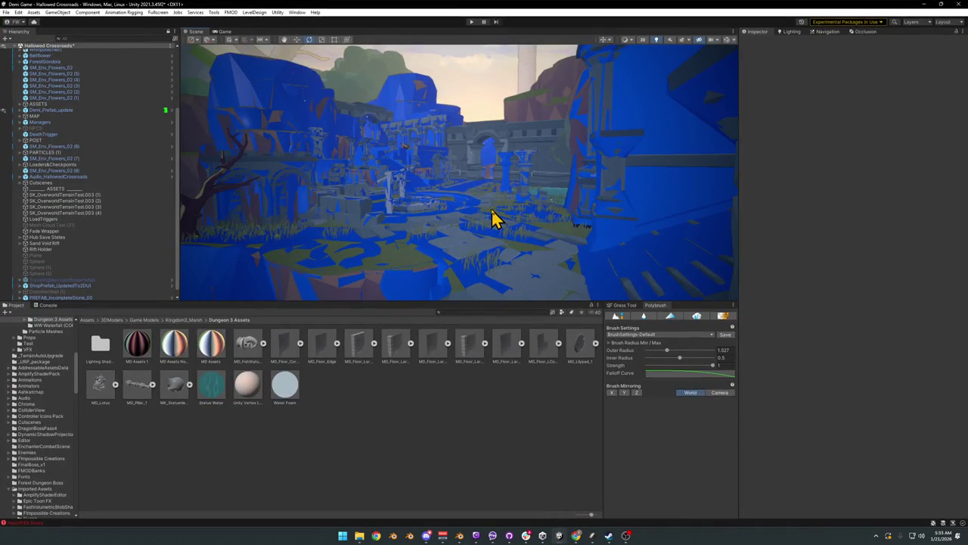
# Step: Select UCX_Cube.029 in the Scene and briefly toggle it off and on to check it
pyautogui.moveTo(534, 228); pyautogui.dragTo(611, 277, button='right')
pyautogui.click(536, 255)
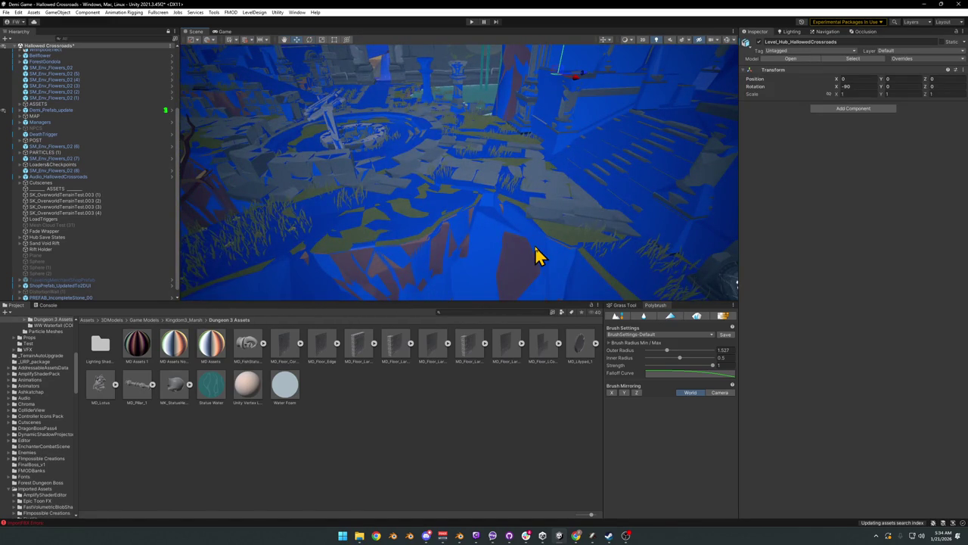
pyautogui.click(540, 252)
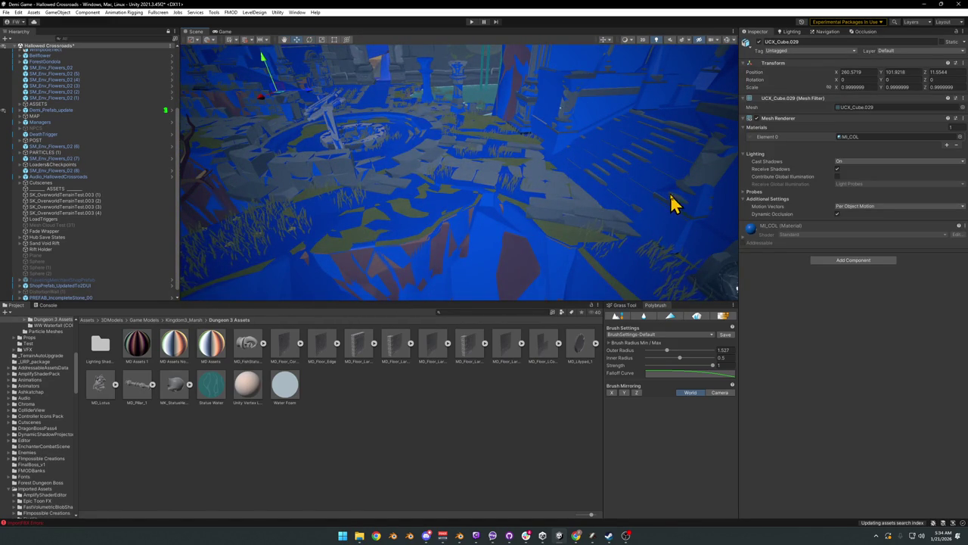
pyautogui.click(758, 42)
pyautogui.click(759, 42)
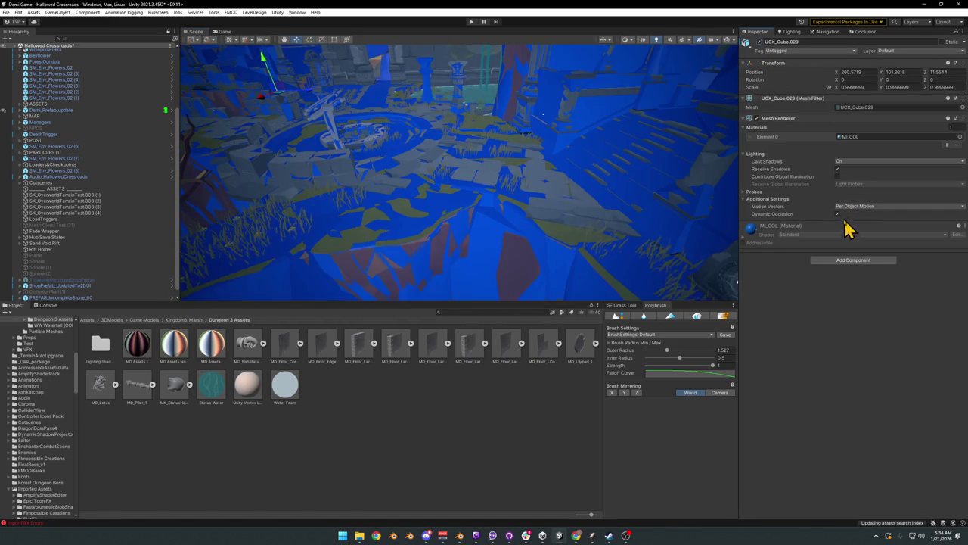
# Step: Add a Mesh Collider to UCX_Cube.029 and mark it Static
pyautogui.click(843, 263)
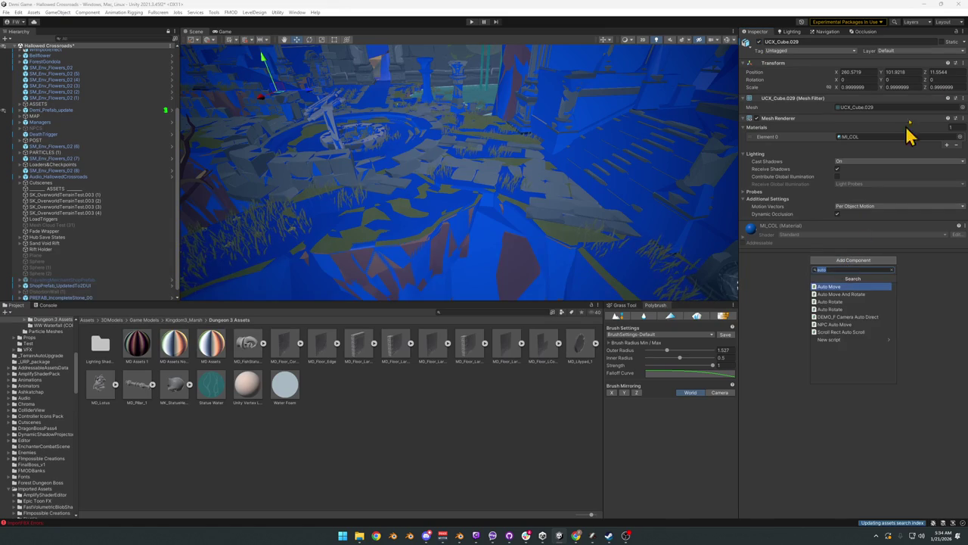
pyautogui.write('mesh')
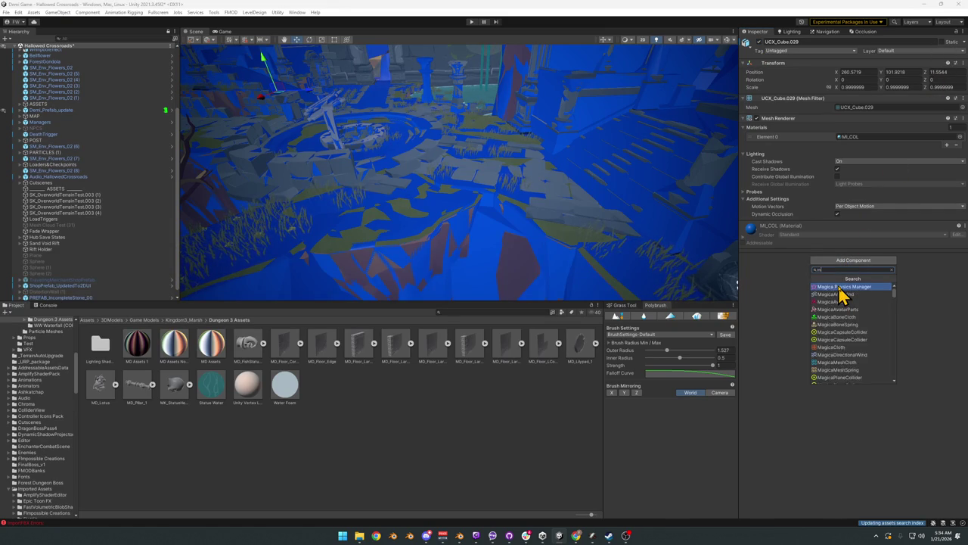
pyautogui.click(840, 288)
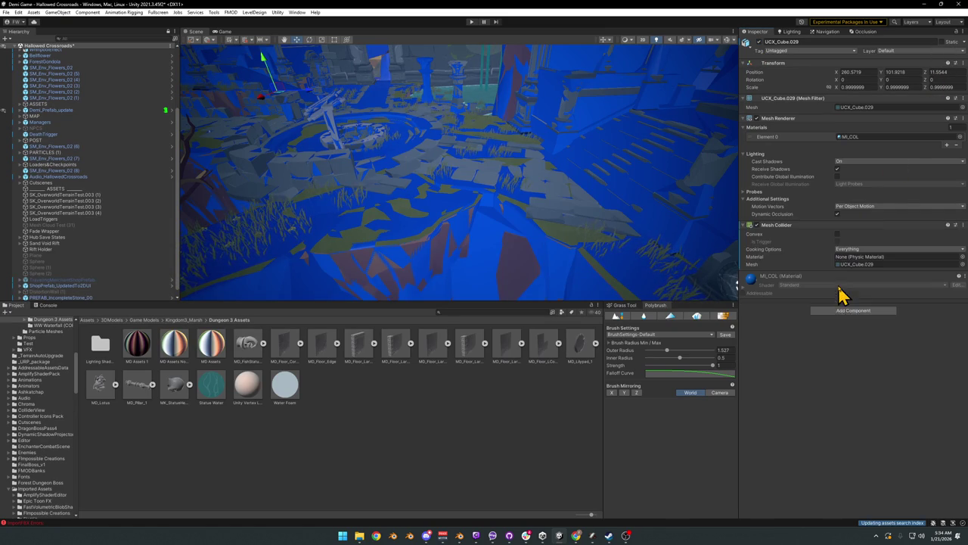
pyautogui.click(943, 42)
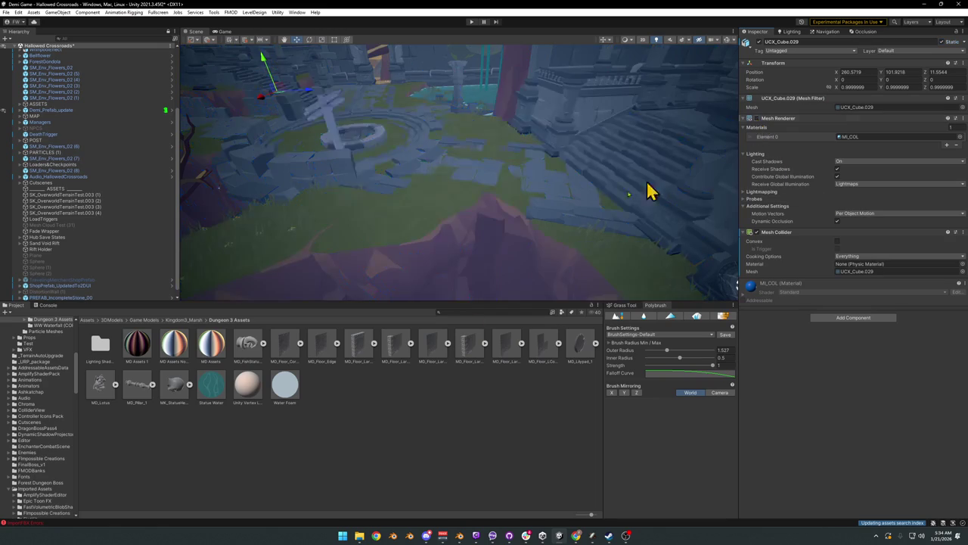
# Step: Fly to the well and select the Plane.040 terrain object
pyautogui.click(488, 462)
pyautogui.moveTo(510, 158)
pyautogui.mouseDown(button='right')
pyautogui.moveTo(420, 194)
pyautogui.moveTo(497, 209)
pyautogui.moveTo(458, 194)
pyautogui.moveTo(464, 173)
pyautogui.moveTo(455, 162)
pyautogui.moveTo(510, 161)
pyautogui.moveTo(540, 195)
pyautogui.mouseUp(button='right')
pyautogui.click(537, 255)
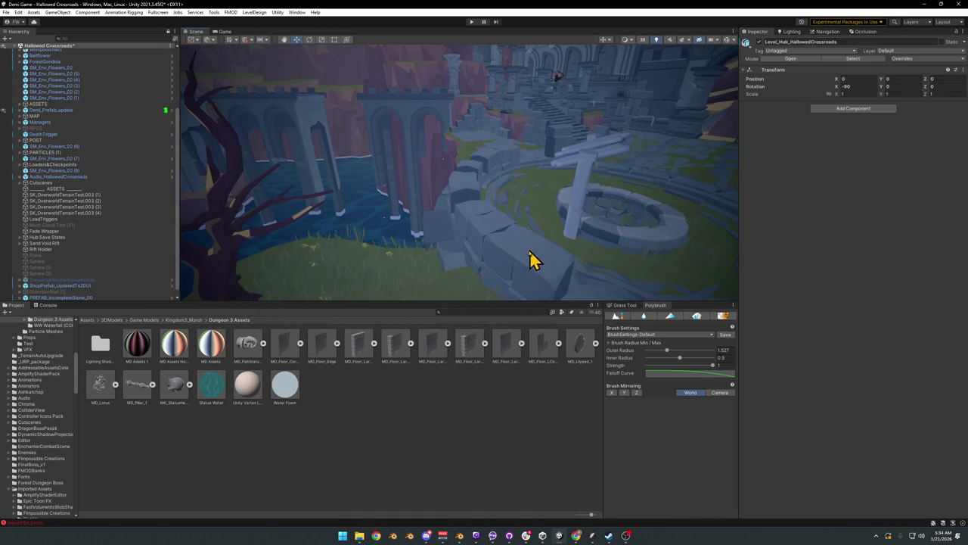
# Step: Locate the M_Hub_Terrain material in the Project window via Select Material
pyautogui.moveTo(530, 264); pyautogui.dragTo(484, 229, button='right')
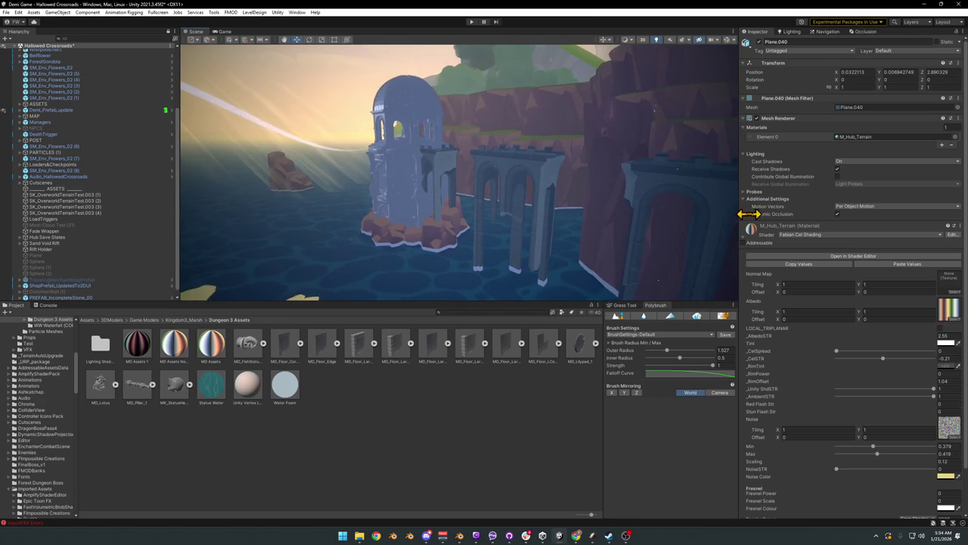
pyautogui.moveTo(652, 205); pyautogui.dragTo(394, 195)
pyautogui.moveTo(495, 196)
pyautogui.mouseDown(button='right')
pyautogui.moveTo(472, 173)
pyautogui.moveTo(515, 175)
pyautogui.mouseUp(button='right')
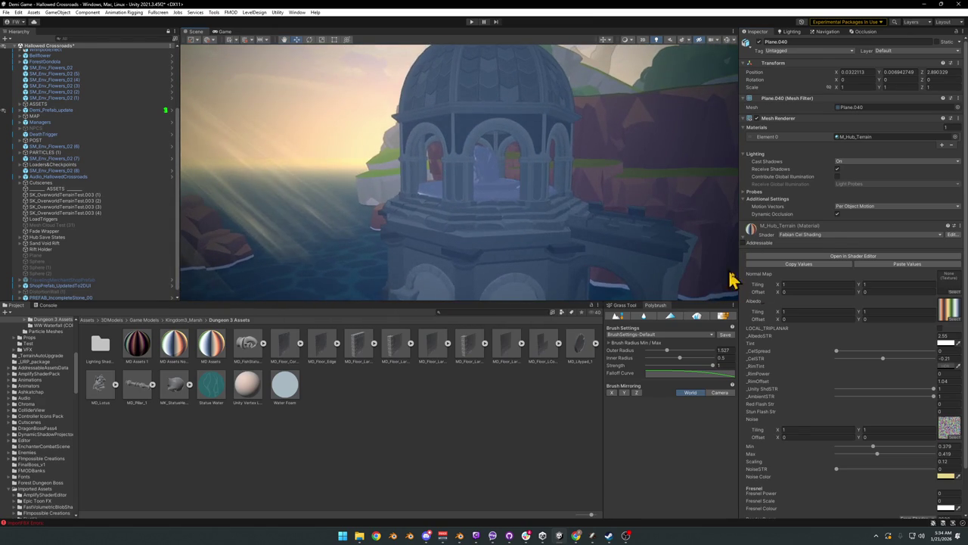
pyautogui.rightClick(757, 230)
pyautogui.click(780, 256)
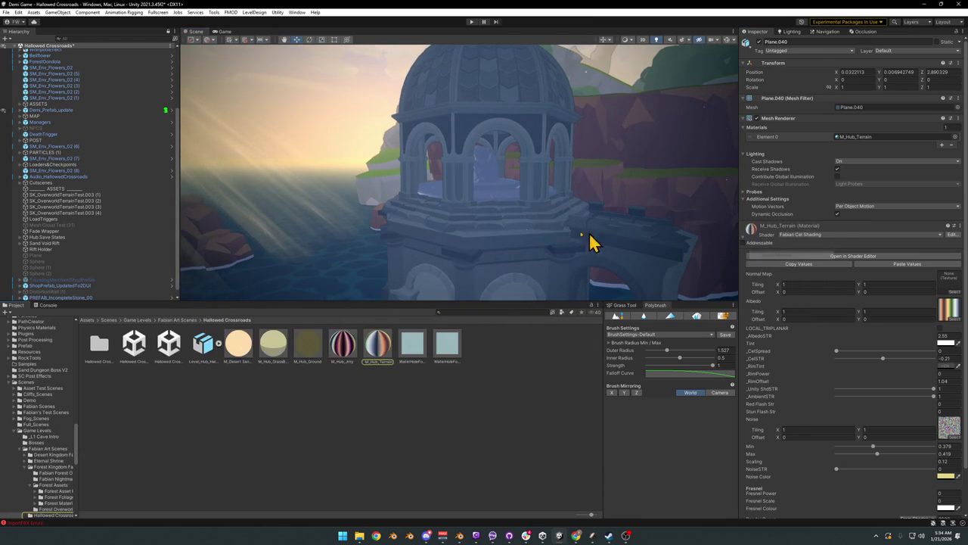
# Step: Drag a material onto the rock inside the domed tower and preview one on the gate beam
pyautogui.moveTo(479, 248)
pyautogui.mouseDown(button='right')
pyautogui.moveTo(491, 244)
pyautogui.moveTo(426, 280)
pyautogui.mouseUp(button='right')
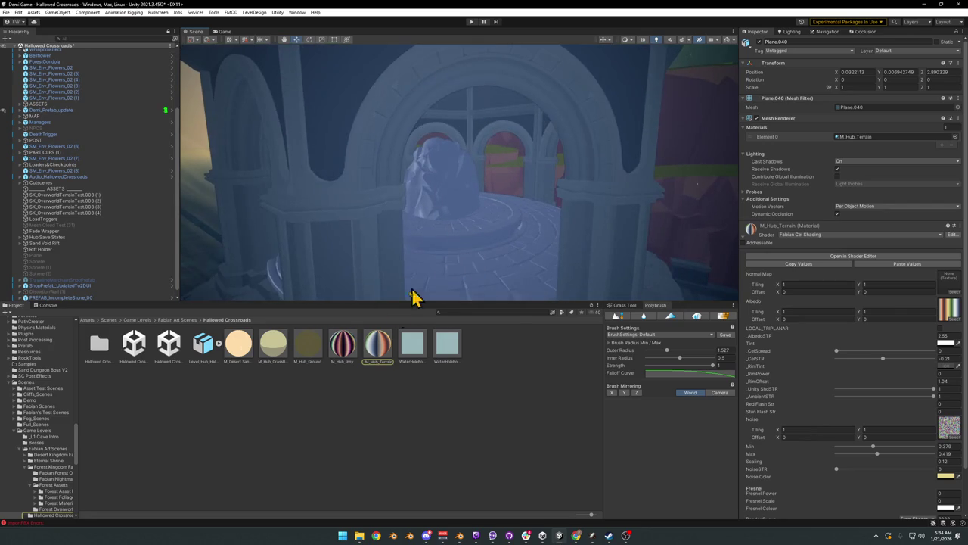
pyautogui.moveTo(349, 349); pyautogui.dragTo(445, 182)
pyautogui.moveTo(445, 181)
pyautogui.mouseDown(button='right')
pyautogui.moveTo(452, 194)
pyautogui.moveTo(434, 205)
pyautogui.moveTo(413, 277)
pyautogui.moveTo(456, 230)
pyautogui.moveTo(447, 240)
pyautogui.moveTo(485, 250)
pyautogui.moveTo(396, 249)
pyautogui.moveTo(514, 260)
pyautogui.mouseUp(button='right')
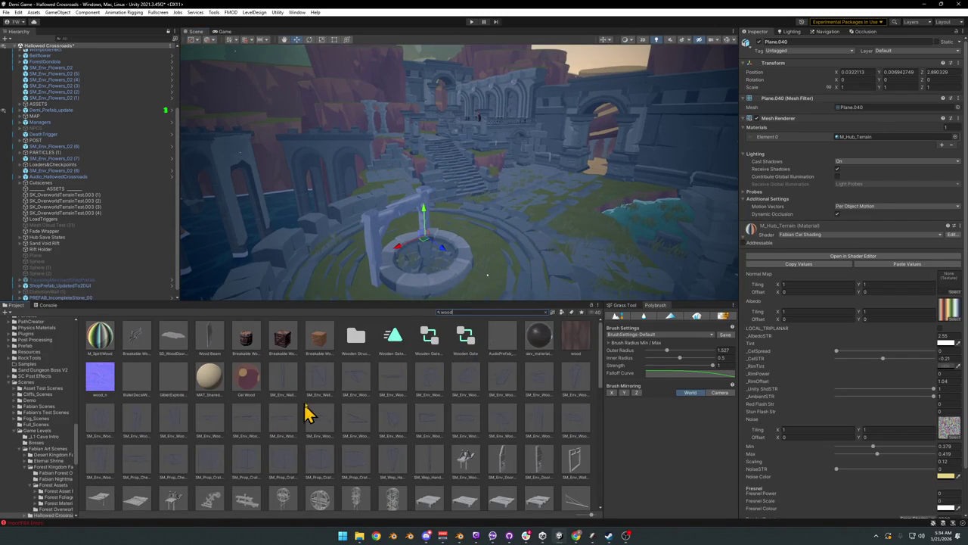
pyautogui.moveTo(371, 254)
pyautogui.mouseDown()
pyautogui.moveTo(382, 259)
pyautogui.moveTo(352, 336)
pyautogui.mouseUp()
# Step: Apply a dark wood material from the Project results to the gate beam above the well
pyautogui.scroll(-2, 424, 395)
pyautogui.scroll(-3, 424, 395)
pyautogui.scroll(-3, 424, 394)
pyautogui.scroll(-1, 424, 392)
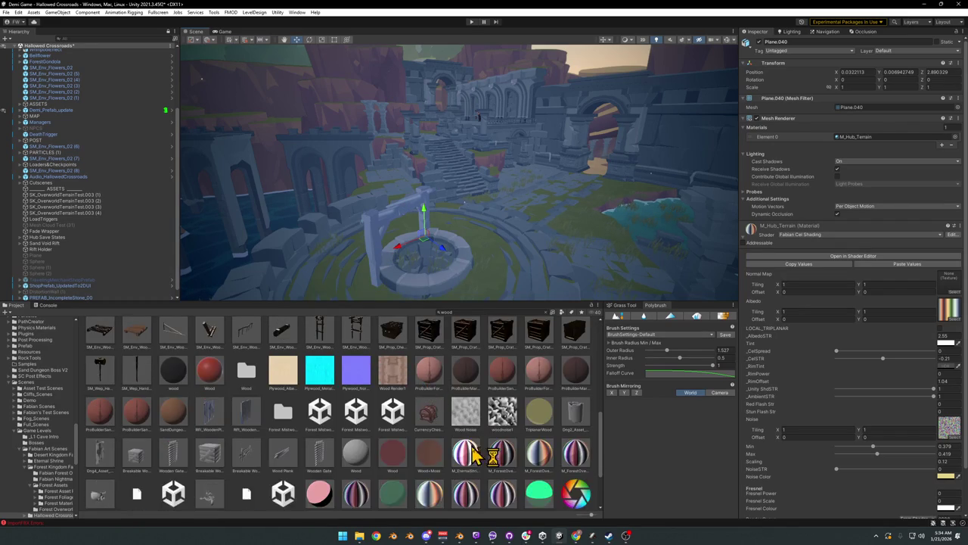
pyautogui.moveTo(454, 419); pyautogui.dragTo(383, 274)
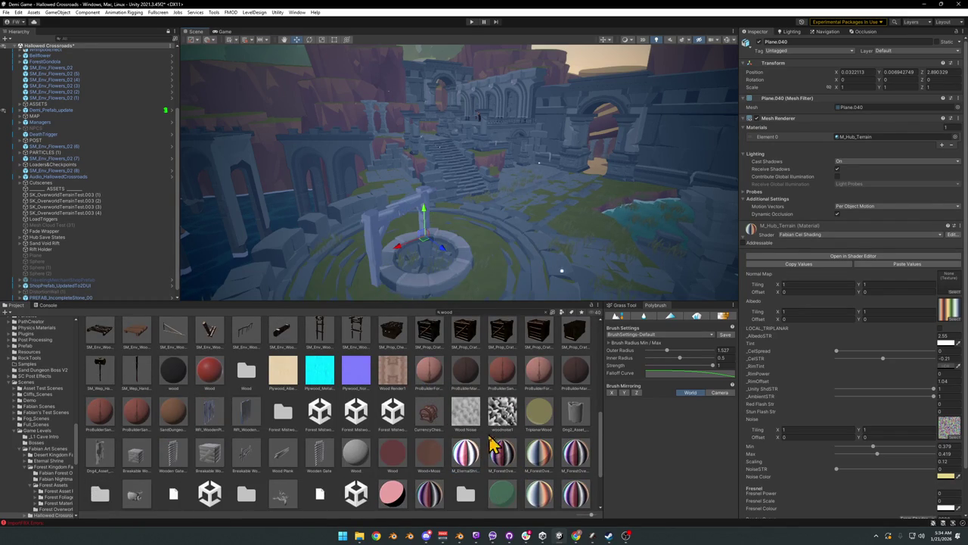
pyautogui.moveTo(459, 391); pyautogui.dragTo(378, 261)
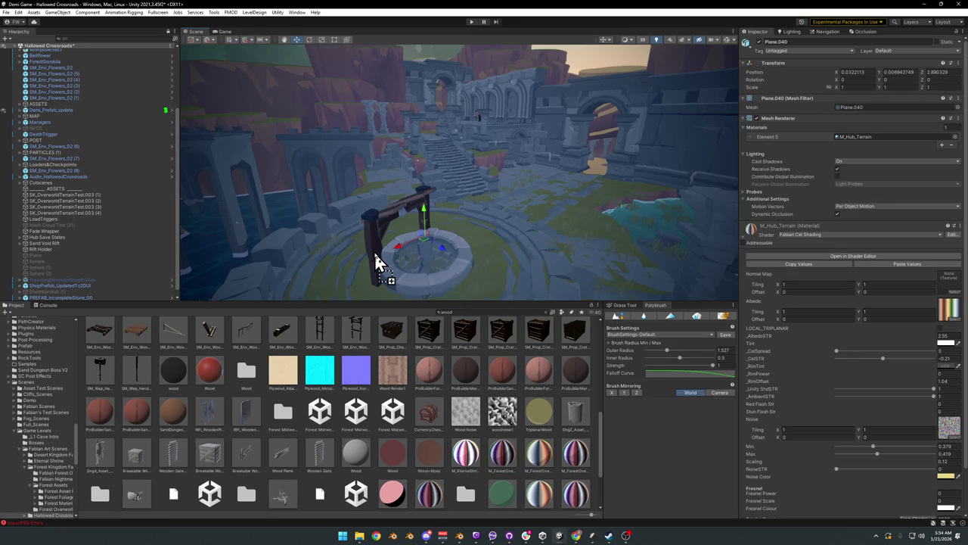
pyautogui.moveTo(378, 261)
pyautogui.mouseDown(button='right')
pyautogui.moveTo(512, 182)
pyautogui.moveTo(527, 276)
pyautogui.mouseUp(button='right')
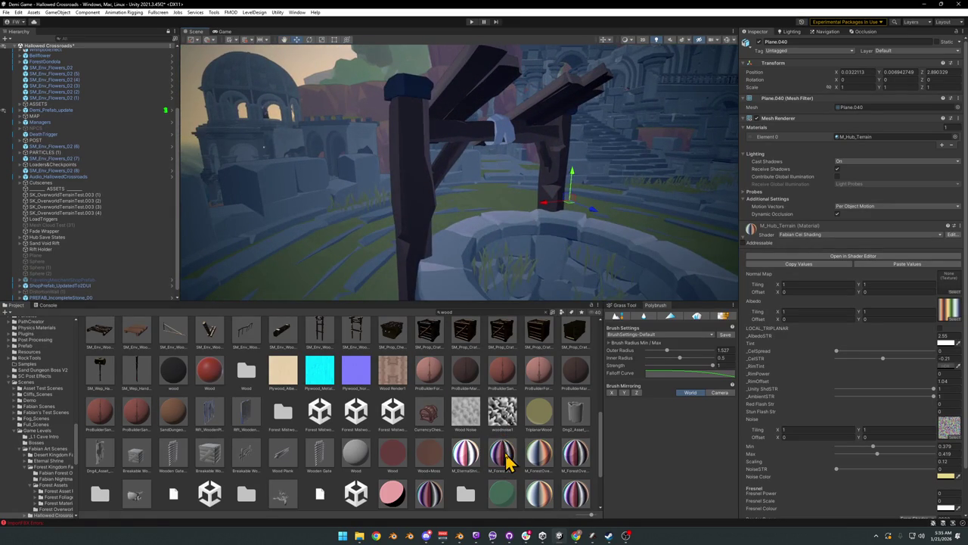
pyautogui.moveTo(531, 189)
pyautogui.mouseDown(button='right')
pyautogui.moveTo(480, 152)
pyautogui.moveTo(564, 172)
pyautogui.moveTo(592, 199)
pyautogui.moveTo(659, 202)
pyautogui.moveTo(540, 177)
pyautogui.moveTo(525, 179)
pyautogui.moveTo(563, 182)
pyautogui.moveTo(573, 197)
pyautogui.moveTo(549, 190)
pyautogui.moveTo(556, 186)
pyautogui.moveTo(530, 209)
pyautogui.moveTo(543, 211)
pyautogui.moveTo(450, 206)
pyautogui.mouseUp(button='right')
# Step: Retexture the wooden frame, the well with a dark red material, and the nearby wall
pyautogui.moveTo(538, 457)
pyautogui.mouseDown()
pyautogui.moveTo(421, 205)
pyautogui.moveTo(377, 163)
pyautogui.mouseUp()
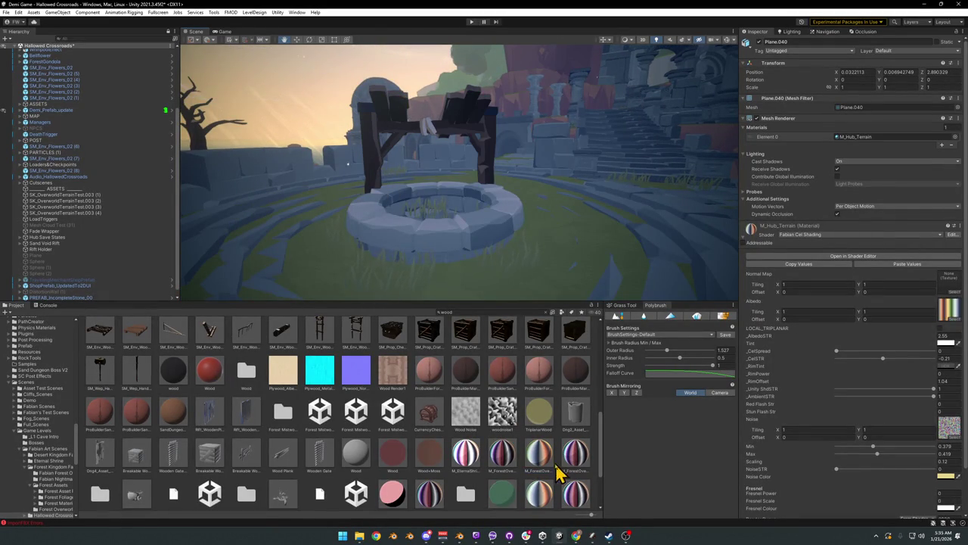
pyautogui.moveTo(579, 457)
pyautogui.mouseDown()
pyautogui.moveTo(487, 194)
pyautogui.moveTo(482, 154)
pyautogui.mouseUp()
pyautogui.scroll(-2, 463, 445)
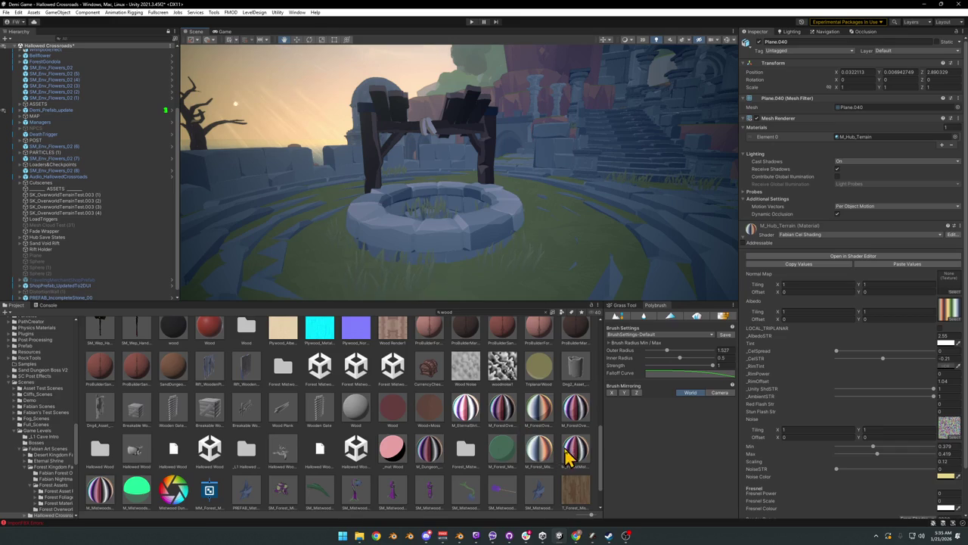
pyautogui.moveTo(505, 314); pyautogui.dragTo(486, 169)
pyautogui.moveTo(137, 488)
pyautogui.mouseDown()
pyautogui.moveTo(359, 150)
pyautogui.moveTo(372, 148)
pyautogui.mouseUp()
pyautogui.moveTo(390, 204); pyautogui.dragTo(463, 200, button='right')
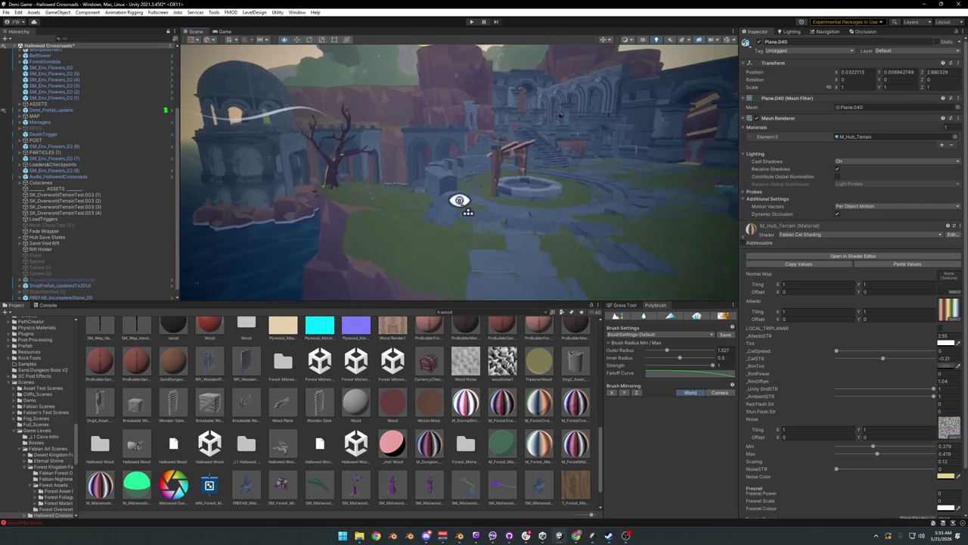
pyautogui.moveTo(538, 238)
pyautogui.mouseDown(button='right')
pyautogui.moveTo(588, 223)
pyautogui.moveTo(558, 242)
pyautogui.moveTo(422, 231)
pyautogui.moveTo(431, 240)
pyautogui.mouseUp(button='right')
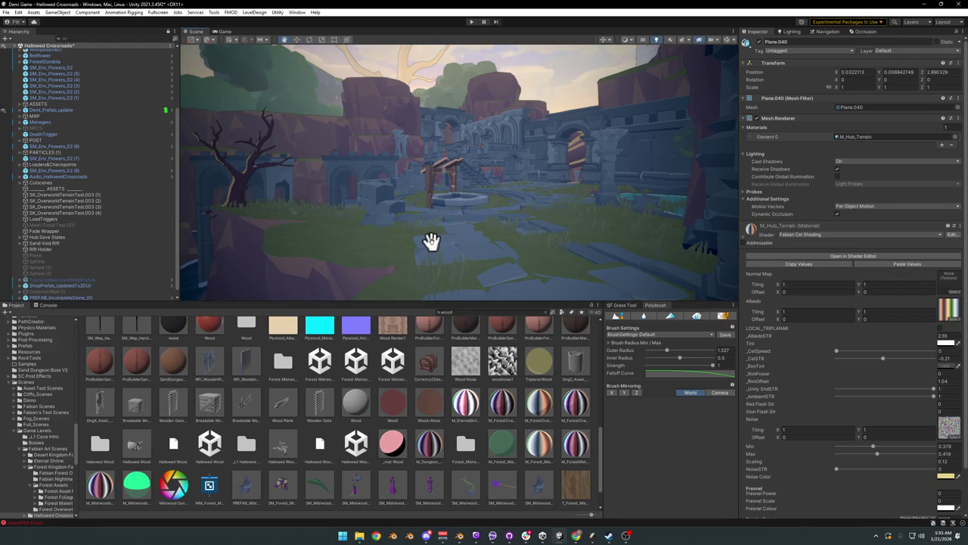
pyautogui.moveTo(551, 212)
pyautogui.mouseDown(button='right')
pyautogui.moveTo(640, 212)
pyautogui.moveTo(503, 194)
pyautogui.moveTo(534, 212)
pyautogui.moveTo(595, 216)
pyautogui.moveTo(573, 255)
pyautogui.moveTo(541, 217)
pyautogui.moveTo(647, 221)
pyautogui.mouseUp(button='right')
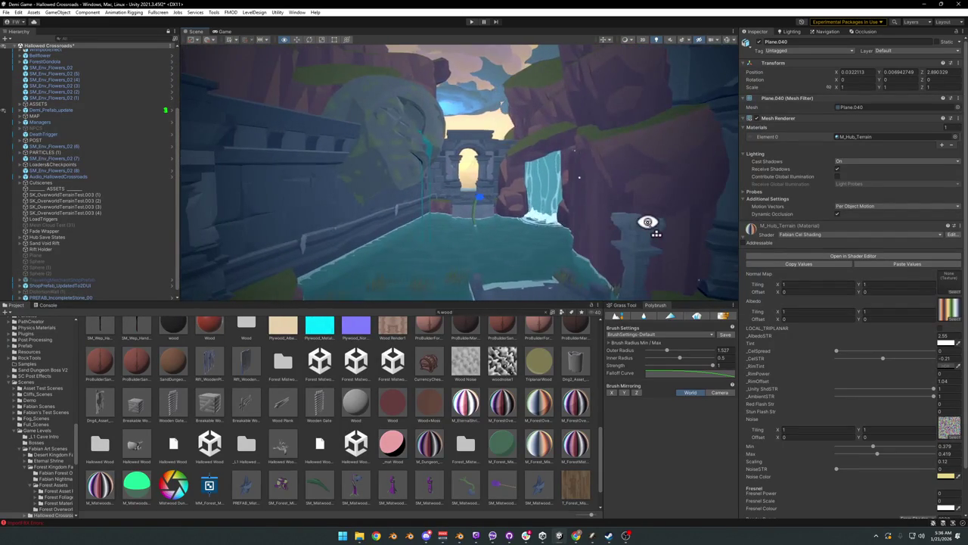
# Step: Select the statue head prop near the arch and frame the view on it
pyautogui.moveTo(406, 156)
pyautogui.mouseDown(button='right')
pyautogui.moveTo(493, 164)
pyautogui.moveTo(459, 174)
pyautogui.mouseUp(button='right')
pyautogui.click(459, 173)
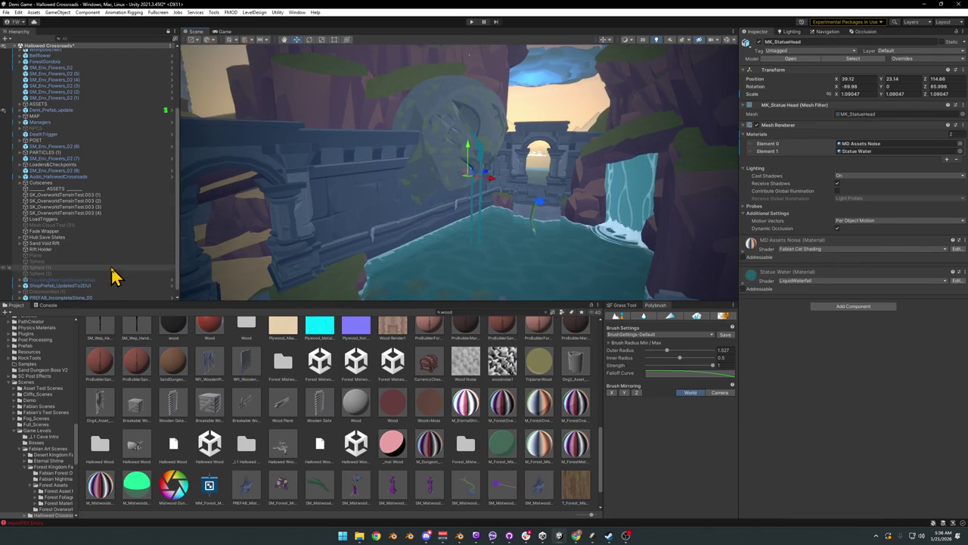
pyautogui.press('f')
pyautogui.scroll(4, 106, 114)
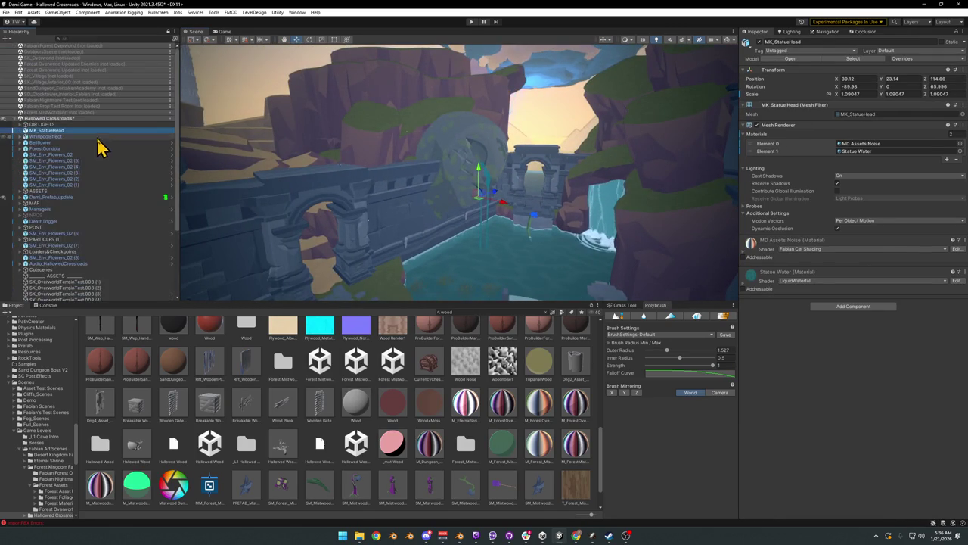
pyautogui.click(19, 149)
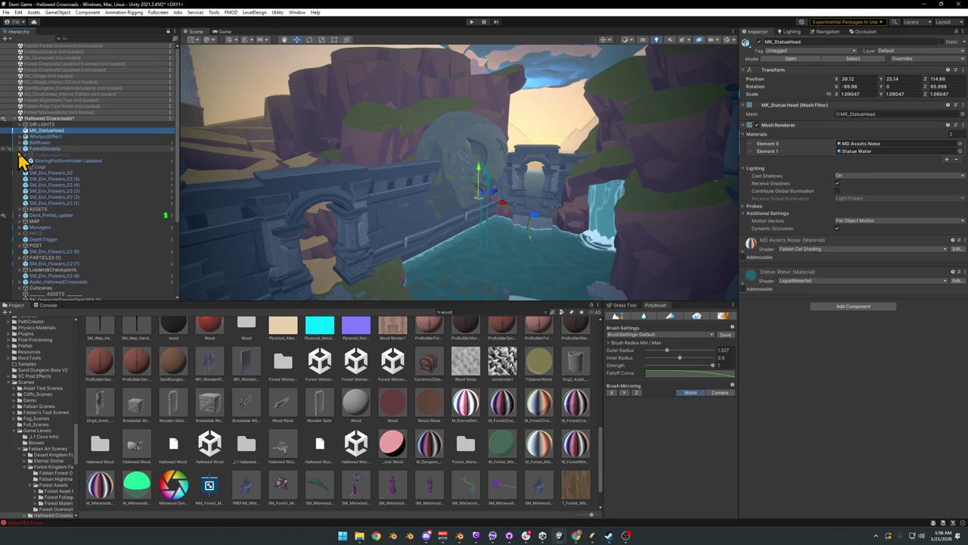
pyautogui.click(20, 149)
# Step: Duplicate the statue head with Ctrl+D, creating MK_StatueHead (1), and select it
pyautogui.hotkey('ctrl', 'd')
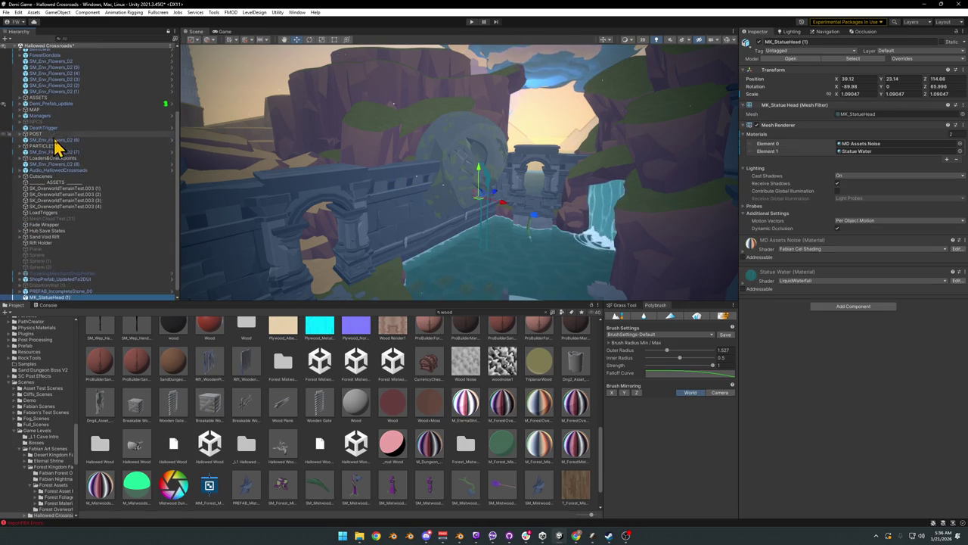
pyautogui.scroll(2, 90, 151)
pyautogui.scroll(3, 75, 143)
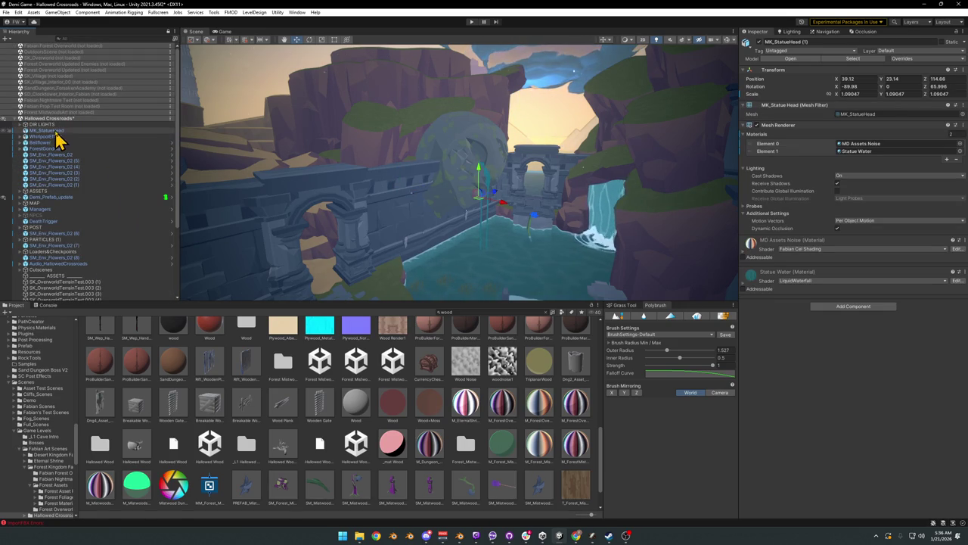
pyautogui.scroll(-3, 87, 189)
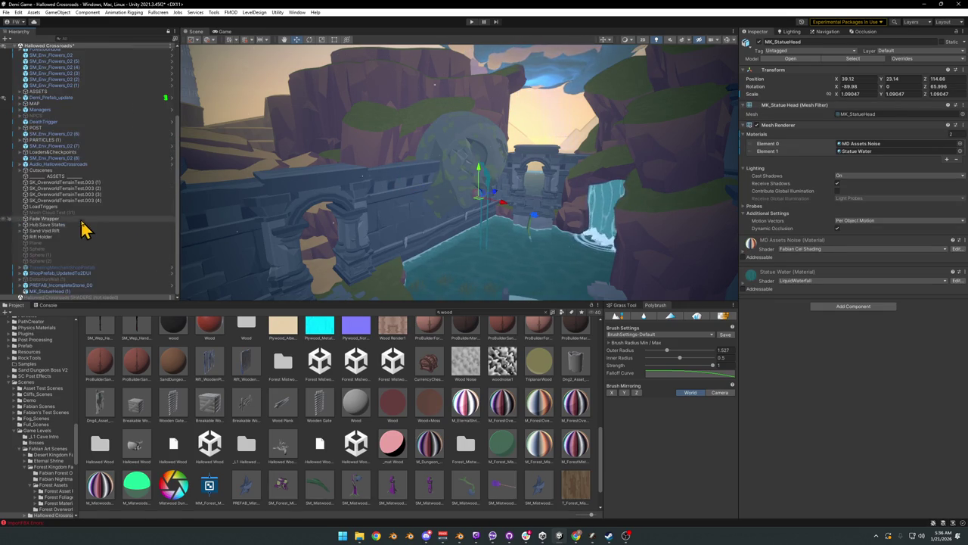
pyautogui.click(85, 298)
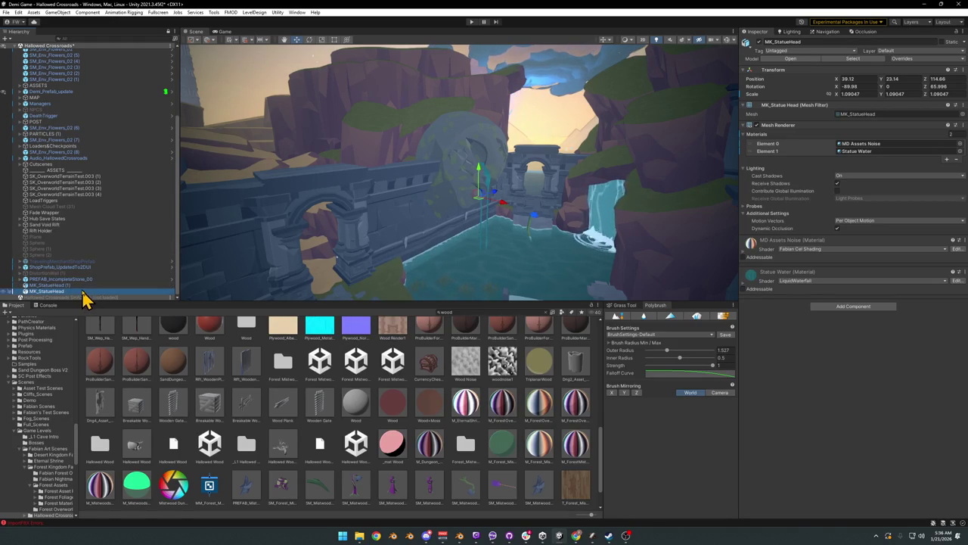
pyautogui.press('Up')
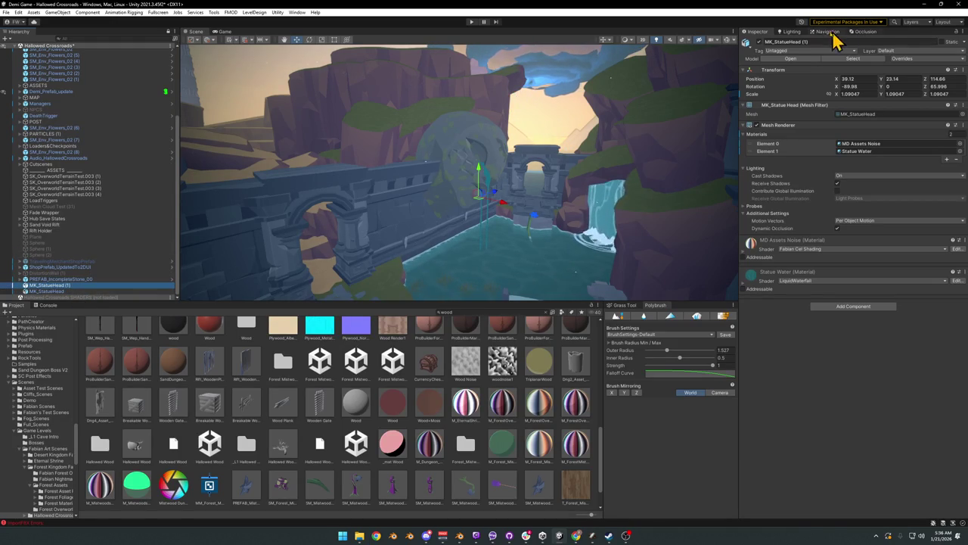
pyautogui.click(69, 292)
# Step: Turn the duplicated statue head 180 degrees around Z
pyautogui.moveTo(538, 199); pyautogui.dragTo(512, 206, button='right')
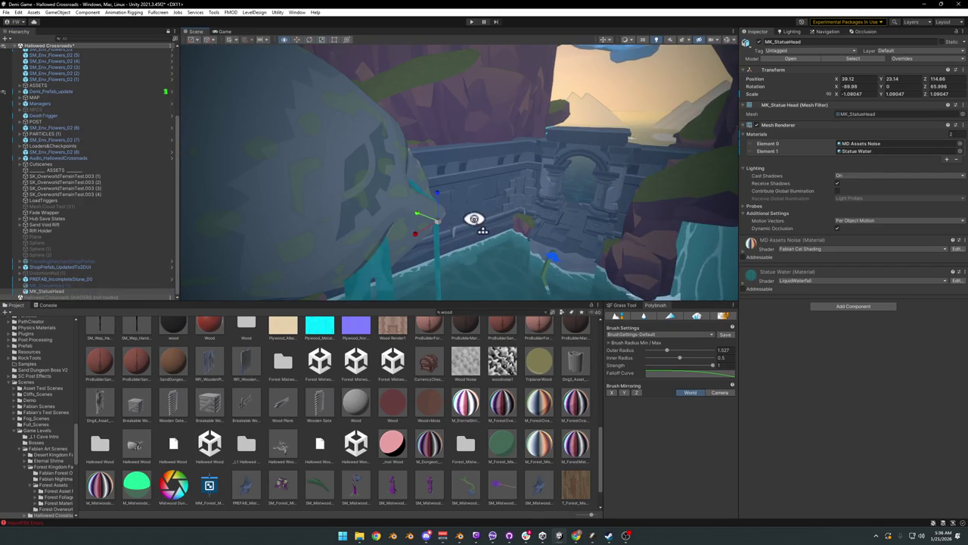
pyautogui.moveTo(469, 237); pyautogui.dragTo(445, 222, button='right')
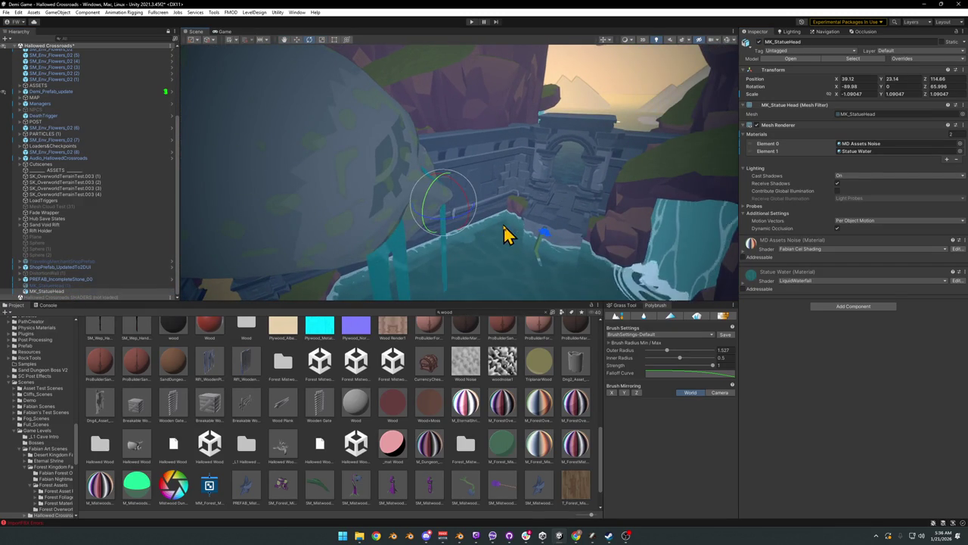
pyautogui.moveTo(451, 223); pyautogui.dragTo(220, 136)
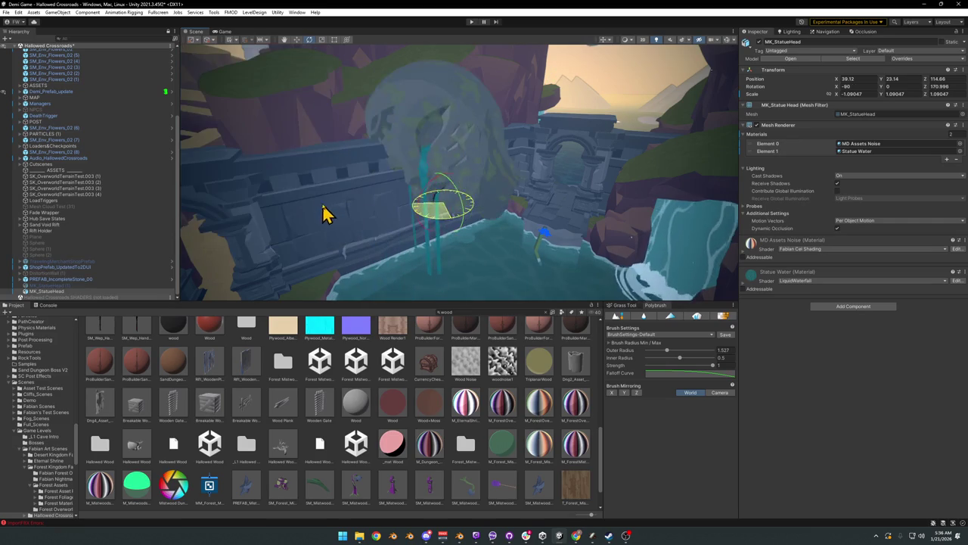
pyautogui.moveTo(221, 137)
pyautogui.mouseDown(button='right')
pyautogui.moveTo(449, 190)
pyautogui.moveTo(478, 219)
pyautogui.mouseUp(button='right')
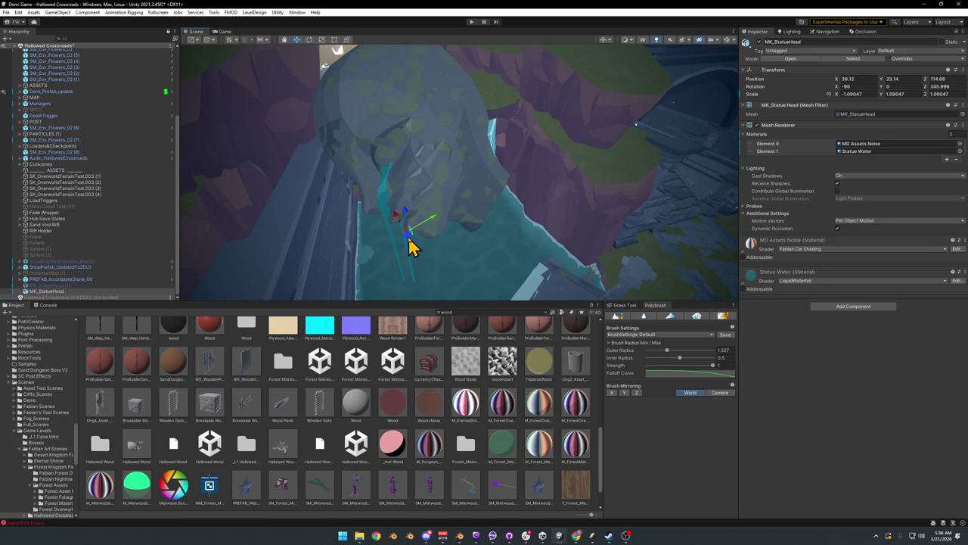
# Step: Slide the statue head along X to the opposite side of the pool
pyautogui.scroll(-3, 411, 242)
pyautogui.moveTo(411, 242)
pyautogui.mouseDown()
pyautogui.moveTo(505, 192)
pyautogui.moveTo(487, 155)
pyautogui.mouseUp()
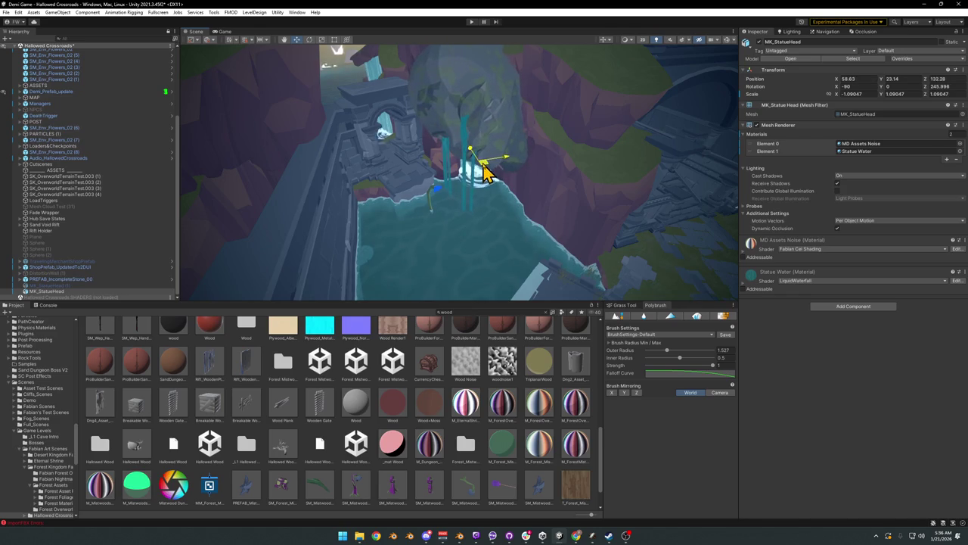
pyautogui.moveTo(488, 175)
pyautogui.mouseDown(button='right')
pyautogui.moveTo(499, 145)
pyautogui.moveTo(478, 123)
pyautogui.moveTo(479, 134)
pyautogui.moveTo(501, 129)
pyautogui.moveTo(502, 144)
pyautogui.moveTo(475, 211)
pyautogui.mouseUp(button='right')
pyautogui.moveTo(466, 216); pyautogui.dragTo(500, 209)
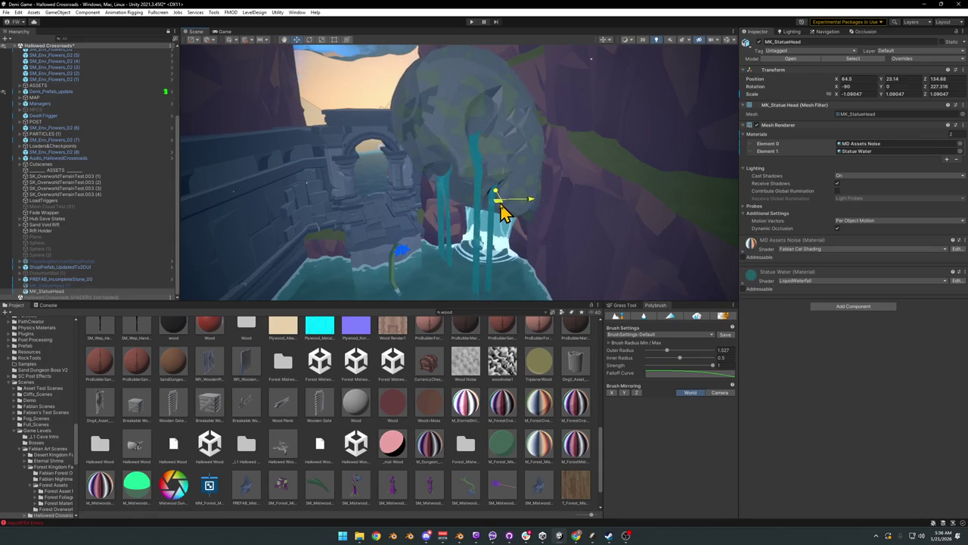
pyautogui.moveTo(502, 217)
pyautogui.mouseDown(button='right')
pyautogui.moveTo(502, 195)
pyautogui.moveTo(469, 183)
pyautogui.moveTo(470, 193)
pyautogui.moveTo(502, 194)
pyautogui.moveTo(529, 160)
pyautogui.mouseUp(button='right')
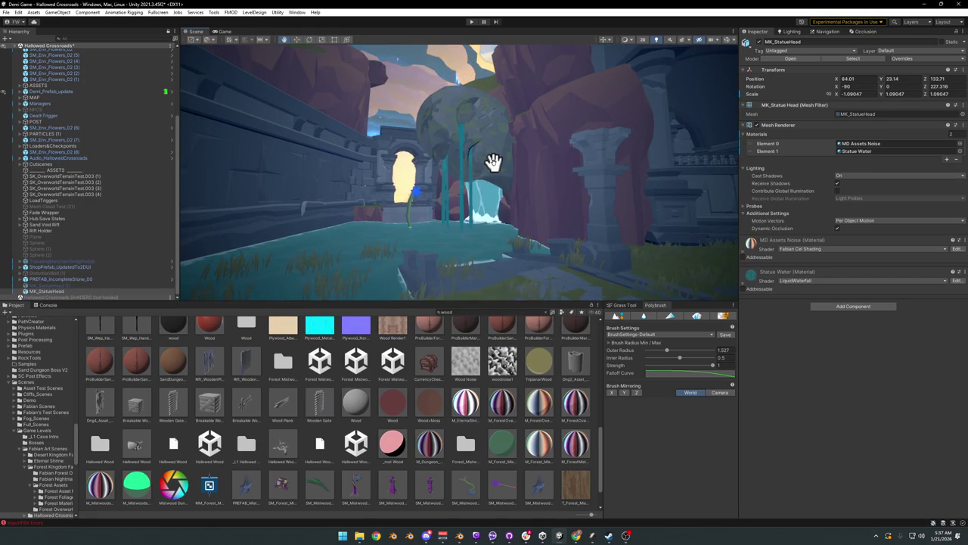
pyautogui.moveTo(485, 154)
pyautogui.mouseDown(button='right')
pyautogui.moveTo(519, 188)
pyautogui.moveTo(517, 221)
pyautogui.mouseUp(button='right')
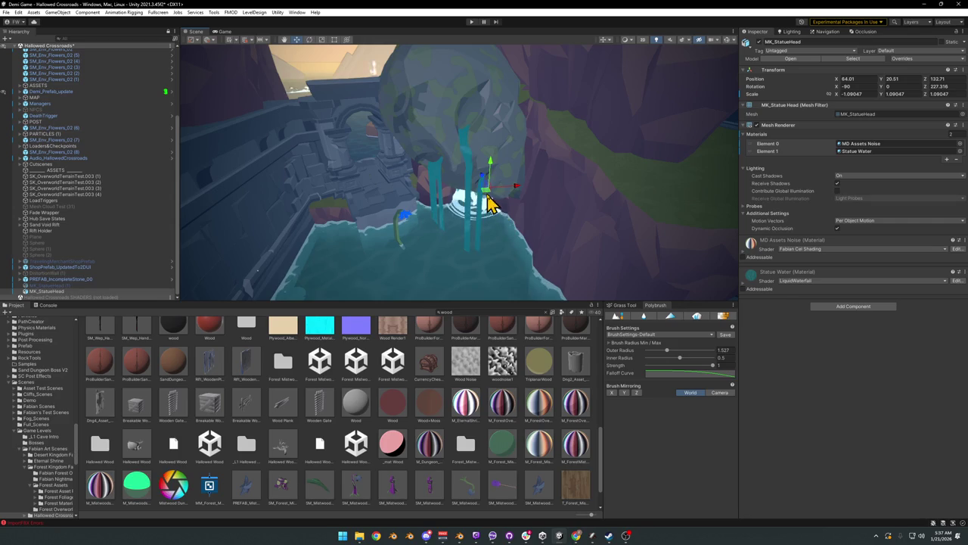
pyautogui.moveTo(493, 189)
pyautogui.mouseDown(button='right')
pyautogui.moveTo(510, 182)
pyautogui.moveTo(488, 143)
pyautogui.moveTo(479, 143)
pyautogui.moveTo(509, 168)
pyautogui.moveTo(467, 174)
pyautogui.moveTo(498, 165)
pyautogui.mouseUp(button='right')
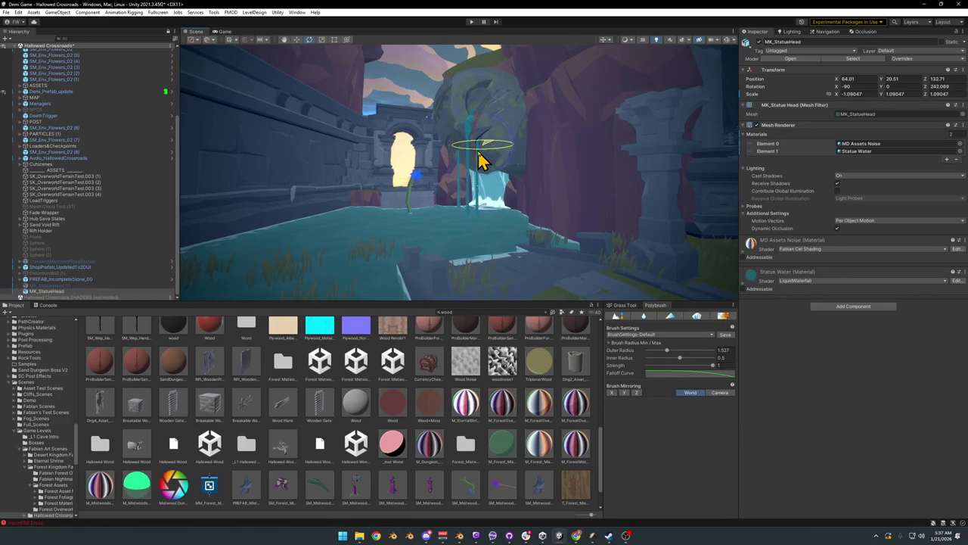
# Step: Select the Forest_Mistwoods_Assets folder and then the MK_StatueHead (1) copy
pyautogui.click(477, 463)
pyautogui.moveTo(496, 250)
pyautogui.mouseDown(button='right')
pyautogui.moveTo(502, 231)
pyautogui.moveTo(458, 242)
pyautogui.moveTo(394, 234)
pyautogui.moveTo(633, 218)
pyautogui.moveTo(417, 217)
pyautogui.moveTo(420, 227)
pyautogui.mouseUp(button='right')
pyautogui.click(110, 285)
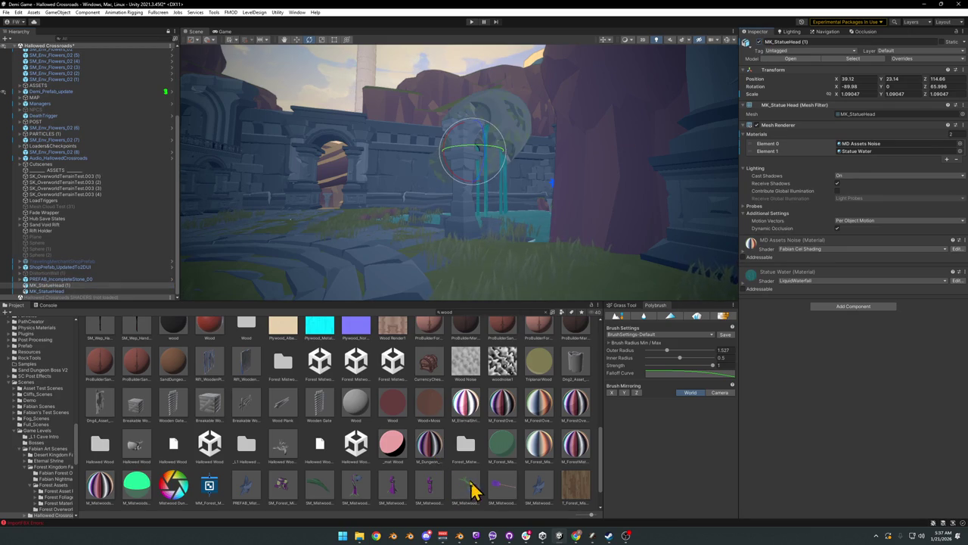
# Step: Move the stone pillar Pillar 1.011 up and to the left
pyautogui.click(448, 477)
pyautogui.moveTo(497, 190)
pyautogui.mouseDown(button='right')
pyautogui.moveTo(464, 208)
pyautogui.moveTo(488, 185)
pyautogui.mouseUp(button='right')
pyautogui.click(487, 185)
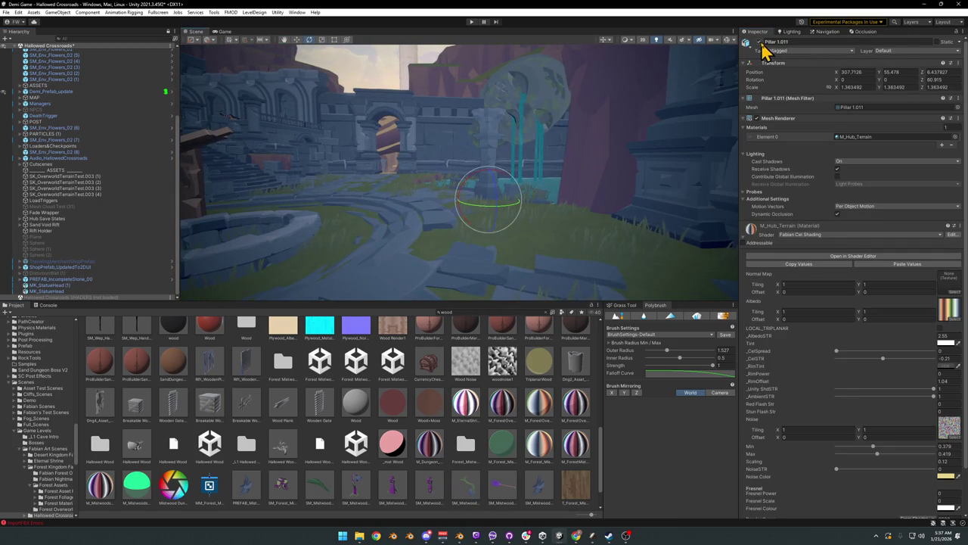
pyautogui.click(451, 478)
pyautogui.moveTo(514, 227)
pyautogui.mouseDown(button='right')
pyautogui.moveTo(475, 210)
pyautogui.moveTo(569, 270)
pyautogui.mouseUp(button='right')
pyautogui.click(511, 236)
pyautogui.moveTo(448, 243); pyautogui.dragTo(392, 203)
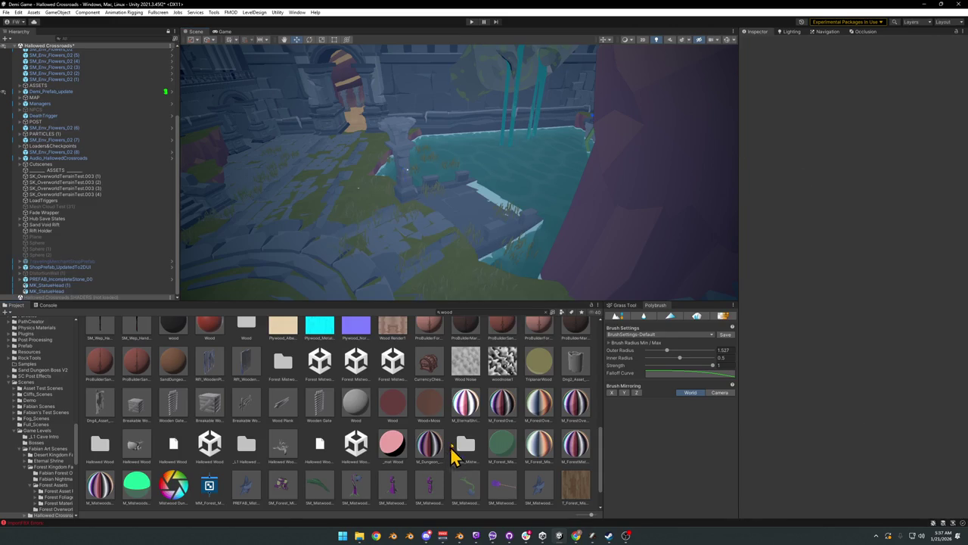
pyautogui.click(444, 188)
# Step: Disable the MK_StatueHead prop in the Inspector so it vanishes, then minimize Unity
pyautogui.moveTo(478, 249); pyautogui.dragTo(466, 187, button='right')
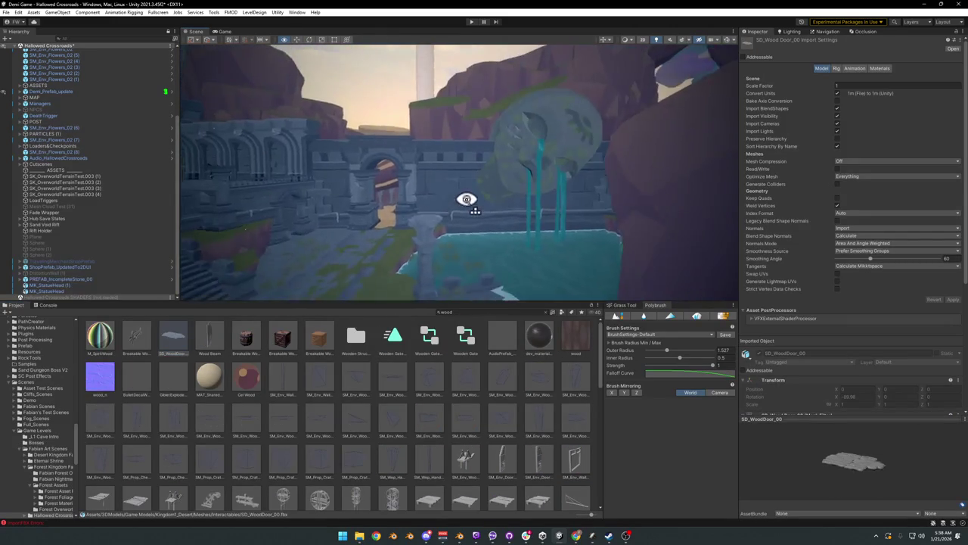
pyautogui.press('w')
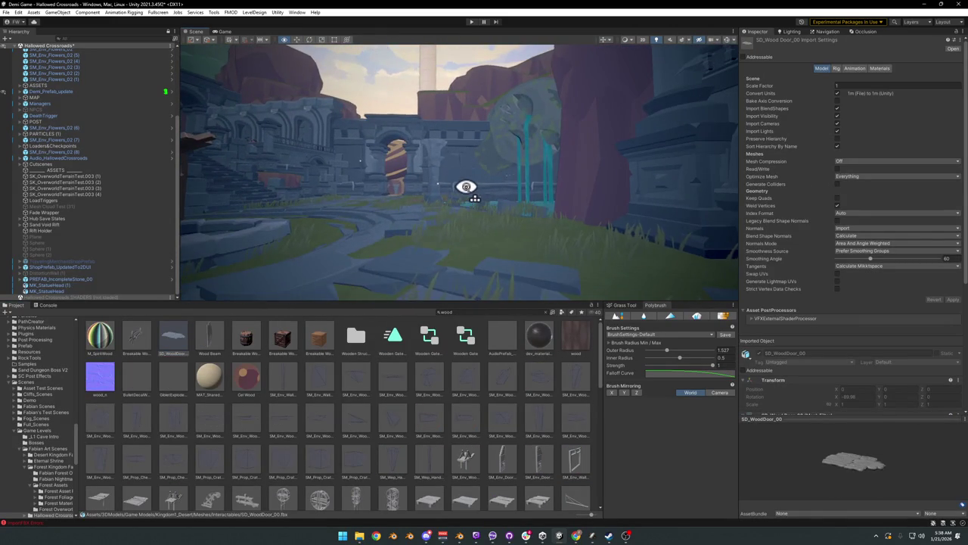
pyautogui.moveTo(466, 186)
pyautogui.mouseDown(button='right')
pyautogui.moveTo(433, 191)
pyautogui.moveTo(538, 190)
pyautogui.moveTo(549, 214)
pyautogui.moveTo(634, 234)
pyautogui.moveTo(603, 244)
pyautogui.mouseUp(button='right')
pyautogui.click(597, 172)
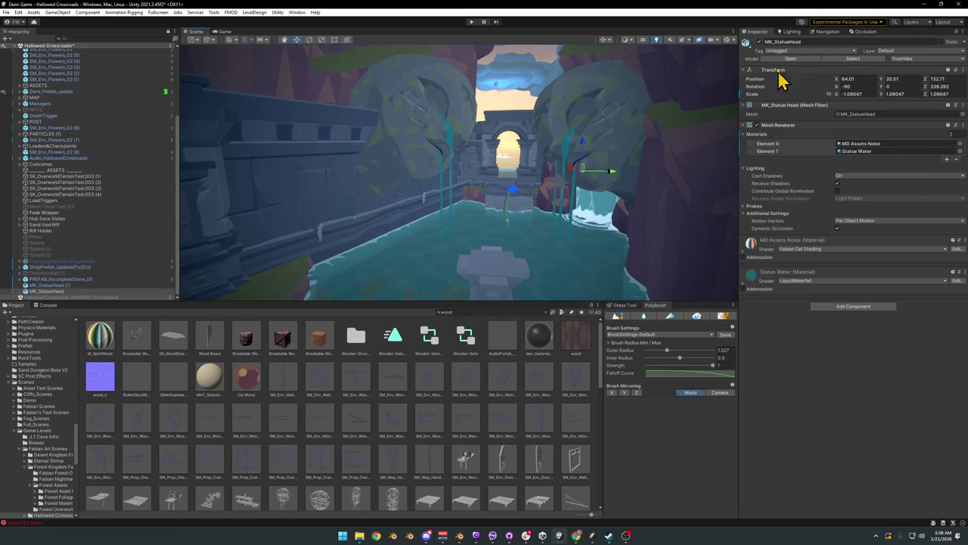
pyautogui.click(759, 43)
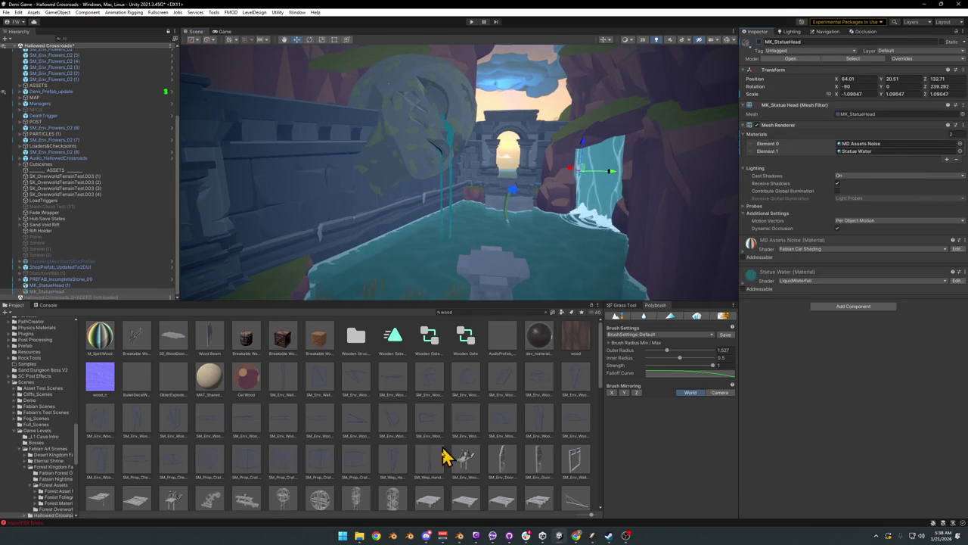
pyautogui.click(449, 490)
pyautogui.moveTo(540, 181)
pyautogui.mouseDown(button='right')
pyautogui.moveTo(476, 189)
pyautogui.moveTo(475, 202)
pyautogui.mouseUp(button='right')
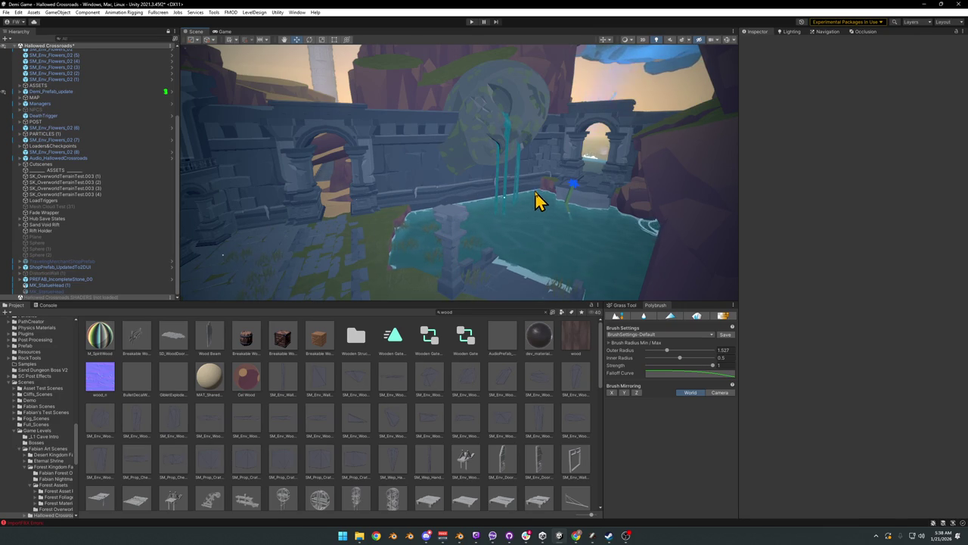
pyautogui.click(926, 4)
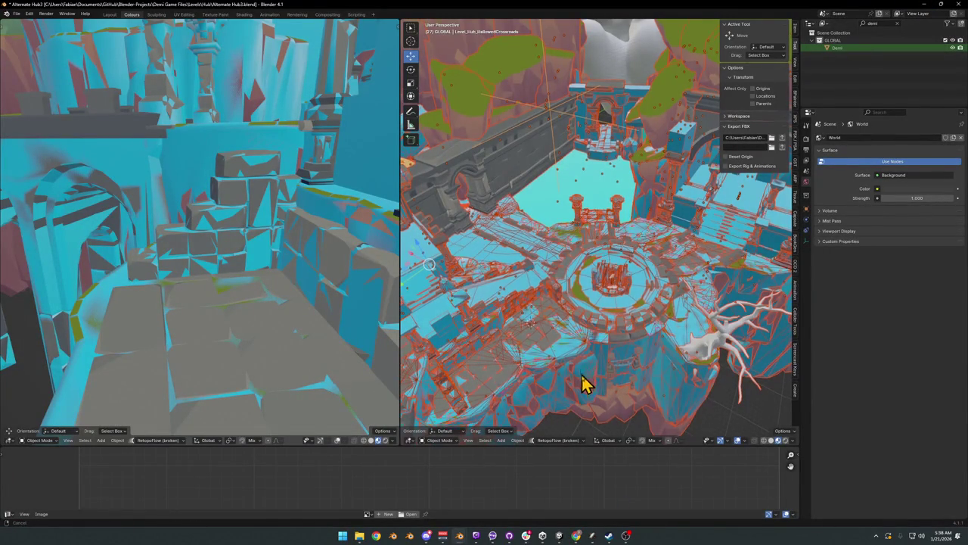
# Step: Clear the rotation of rock piece DK_Terrain_03.003 and rotate it anew
pyautogui.scroll(3, 559, 227)
pyautogui.click(512, 143)
pyautogui.scroll(3, 571, 192)
pyautogui.scroll(-3, 571, 191)
pyautogui.scroll(-2, 627, 244)
pyautogui.click(627, 244)
pyautogui.press('g')
pyautogui.hotkey('shift', 'z')
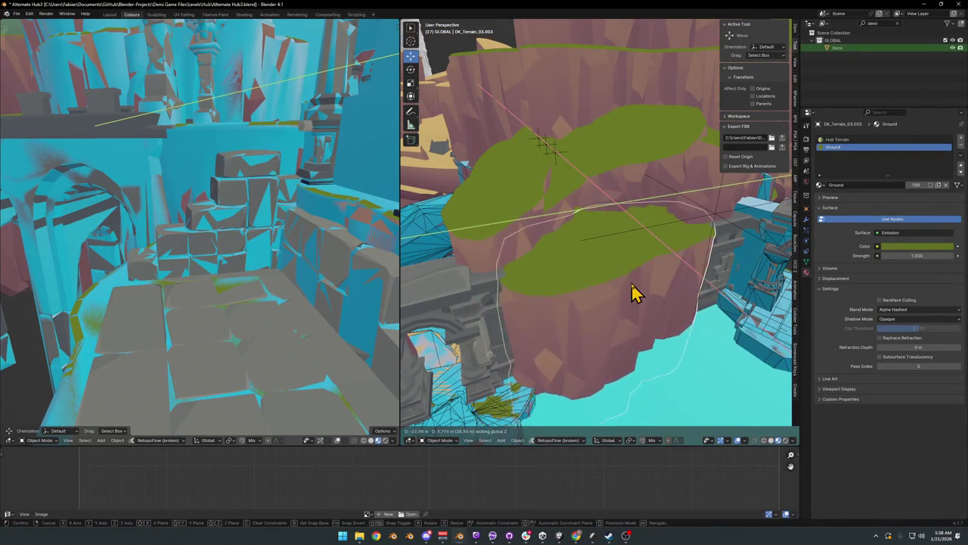
pyautogui.press('Escape')
pyautogui.hotkey('alt', 'r')
pyautogui.moveTo(676, 289); pyautogui.dragTo(665, 310, button='middle')
pyautogui.press('r')
pyautogui.click(632, 338)
# Step: Raise the rock piece vertically along Z to a new height
pyautogui.press('g')
pyautogui.hotkey('shift', 'z')
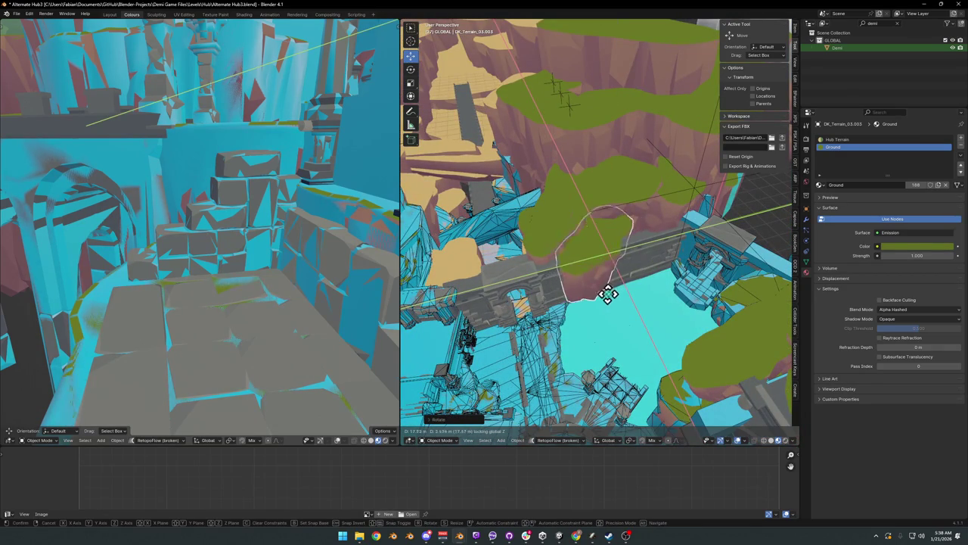
pyautogui.press('z')
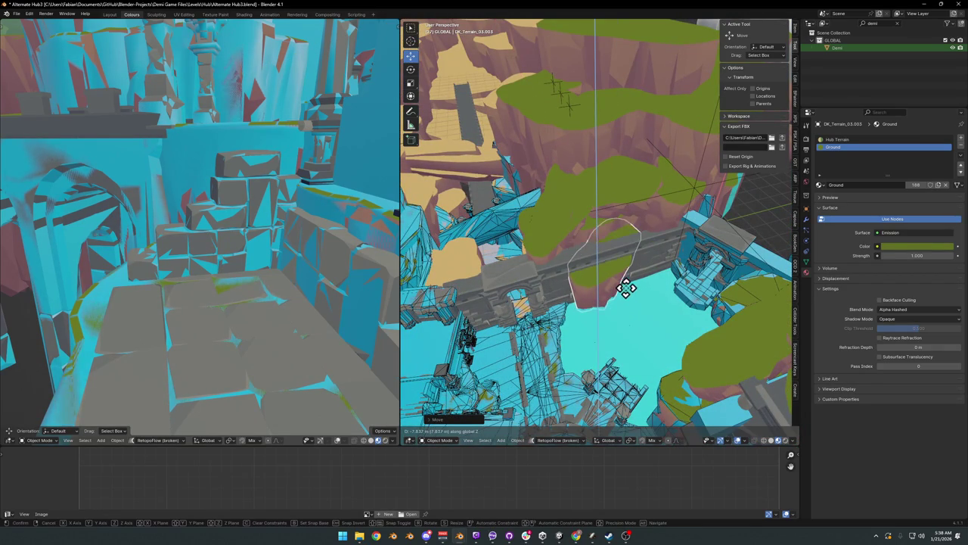
pyautogui.moveTo(626, 286); pyautogui.dragTo(631, 231, button='middle')
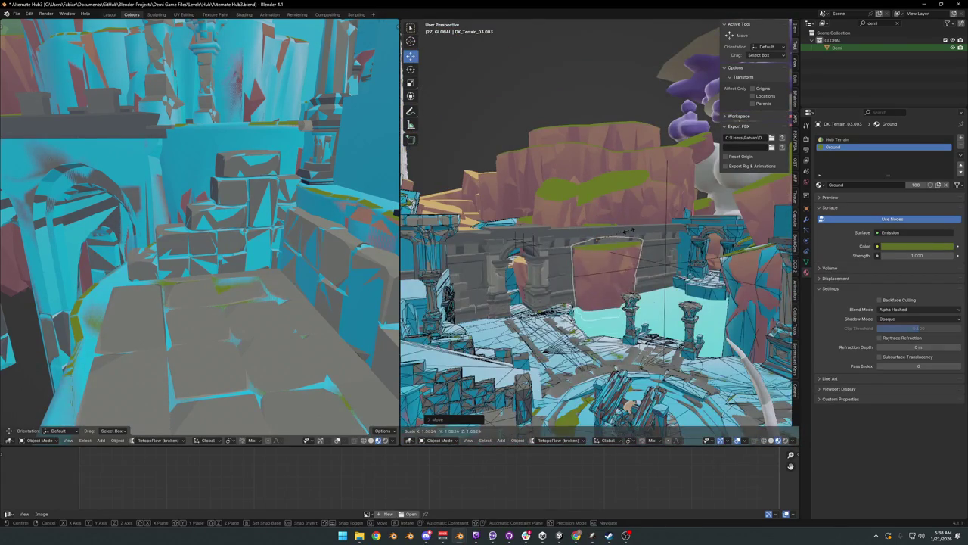
pyautogui.press('s')
pyautogui.press('z')
pyautogui.press('g')
pyautogui.press('z')
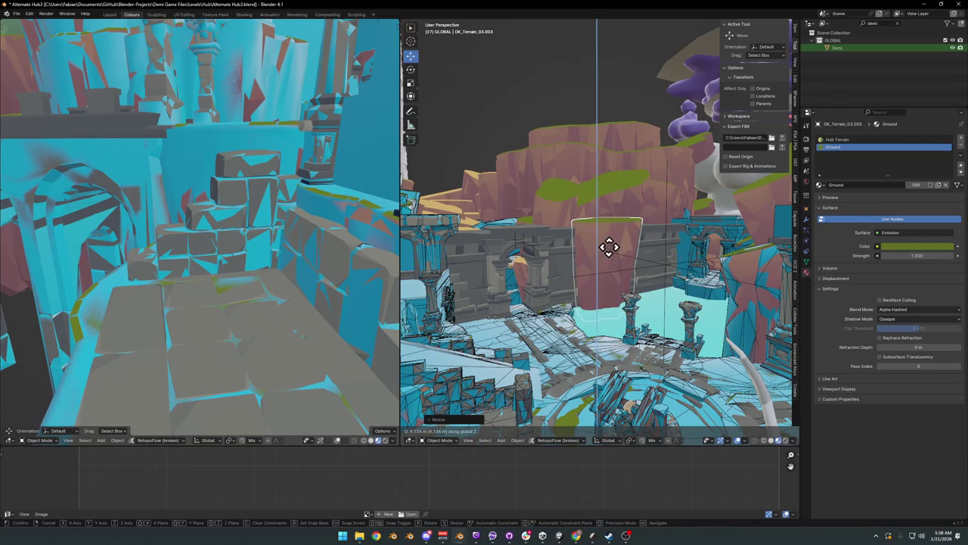
pyautogui.click(609, 246)
pyautogui.moveTo(611, 244); pyautogui.dragTo(622, 260, button='middle')
# Step: Delete a rotated test duplicate of the terrain piece and hide the UCX collision meshes
pyautogui.hotkey('shift', 'd')
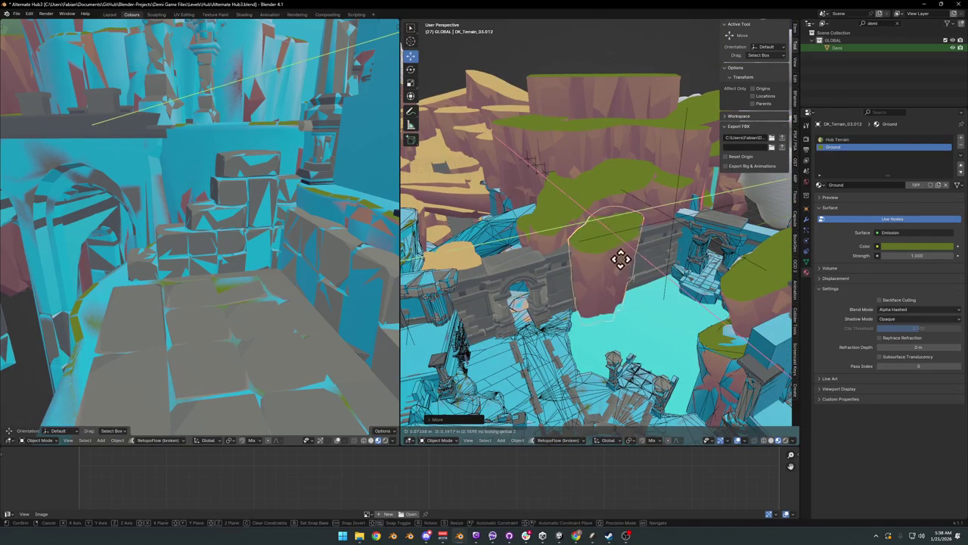
pyautogui.press('r')
pyautogui.press('z')
pyautogui.click(684, 284)
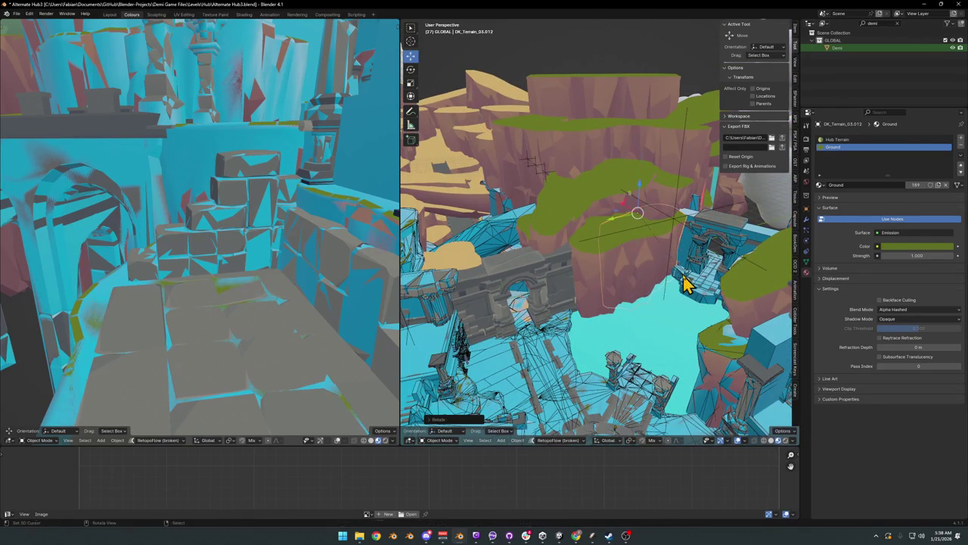
pyautogui.scroll(3, 616, 265)
pyautogui.press('Delete')
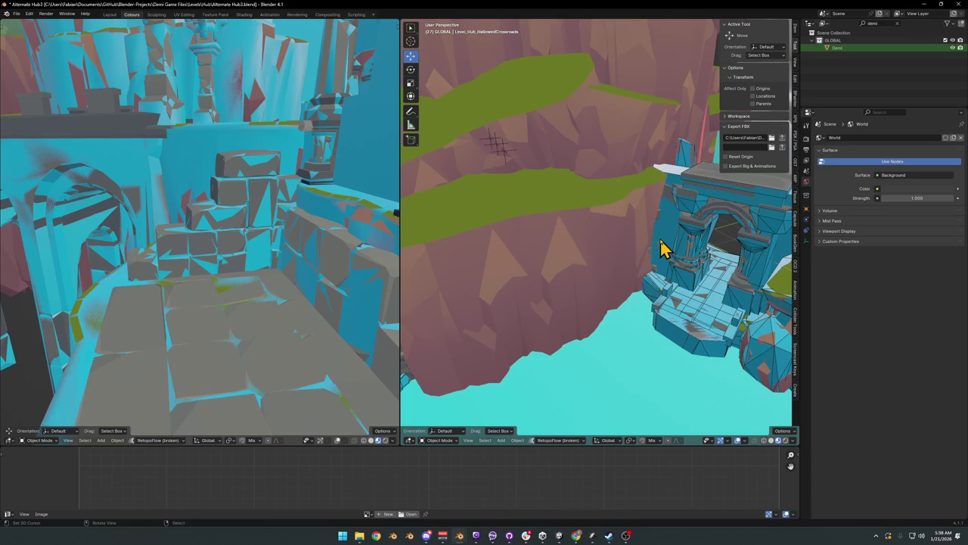
pyautogui.click(673, 242)
pyautogui.press('h')
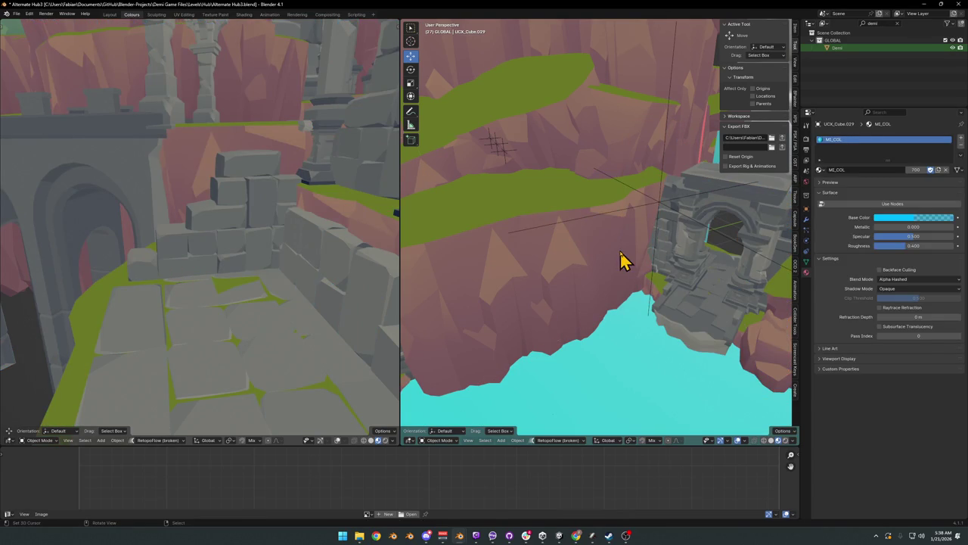
# Step: Shift the cliff piece DK_Terrain_03.012 slightly into place
pyautogui.click(621, 260)
pyautogui.press('g')
pyautogui.click(639, 266)
pyautogui.moveTo(639, 266)
pyautogui.mouseDown(button='middle')
pyautogui.moveTo(595, 288)
pyautogui.moveTo(644, 272)
pyautogui.moveTo(633, 264)
pyautogui.moveTo(654, 248)
pyautogui.mouseUp(button='middle')
pyautogui.moveTo(654, 248)
pyautogui.mouseDown()
pyautogui.moveTo(652, 264)
pyautogui.moveTo(659, 237)
pyautogui.moveTo(648, 244)
pyautogui.mouseUp()
pyautogui.moveTo(648, 244)
pyautogui.mouseDown(button='middle')
pyautogui.moveTo(593, 273)
pyautogui.moveTo(552, 271)
pyautogui.mouseUp(button='middle')
# Step: Duplicate DK_Terrain_03.012 as DK_Terrain_03.024, rotate it about Z and raise it
pyautogui.hotkey('shift', 'd')
pyautogui.press('r')
pyautogui.press('z')
pyautogui.press('g')
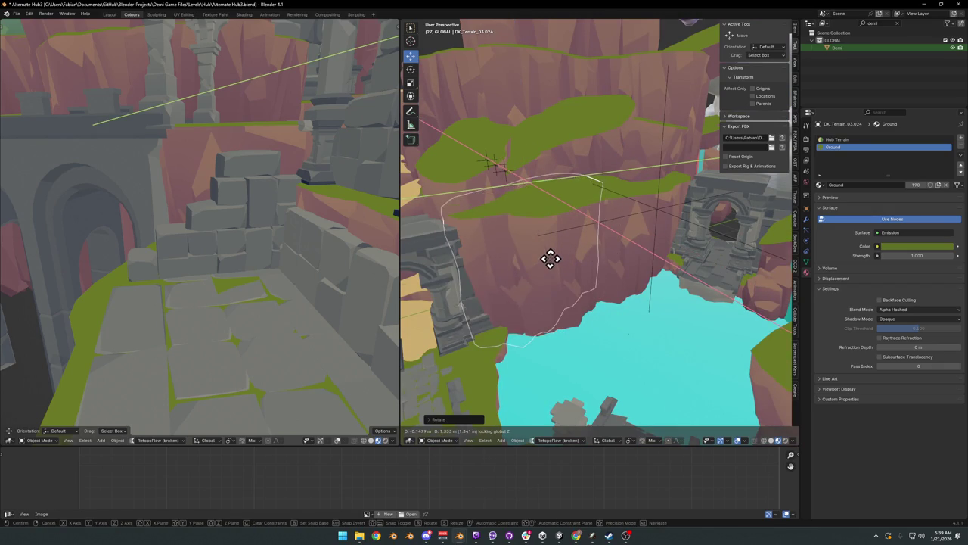
pyautogui.click(547, 272)
pyautogui.moveTo(548, 272)
pyautogui.mouseDown(button='middle')
pyautogui.moveTo(622, 283)
pyautogui.moveTo(588, 275)
pyautogui.mouseUp(button='middle')
# Step: Slide the cliff piece DK_Terrain_03.024 horizontally on the XY plane
pyautogui.click(594, 276)
pyautogui.click(594, 277)
pyautogui.press('g')
pyautogui.hotkey('shift', 'z')
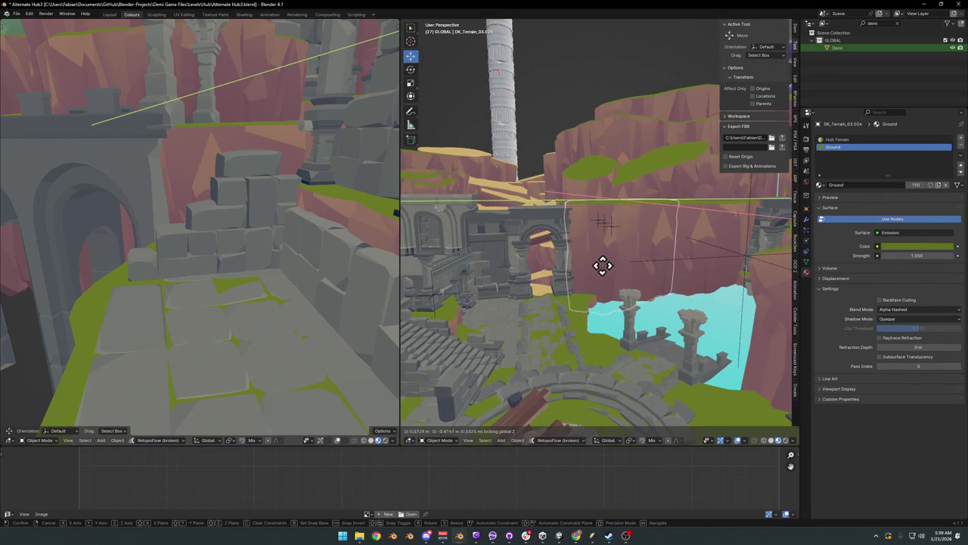
pyautogui.click(627, 266)
pyautogui.moveTo(627, 277)
pyautogui.mouseDown(button='middle')
pyautogui.moveTo(607, 275)
pyautogui.moveTo(631, 277)
pyautogui.moveTo(610, 290)
pyautogui.moveTo(657, 302)
pyautogui.mouseUp(button='middle')
pyautogui.scroll(-3, 610, 290)
pyautogui.scroll(2, 644, 298)
pyautogui.scroll(4, 620, 316)
pyautogui.scroll(-3, 621, 316)
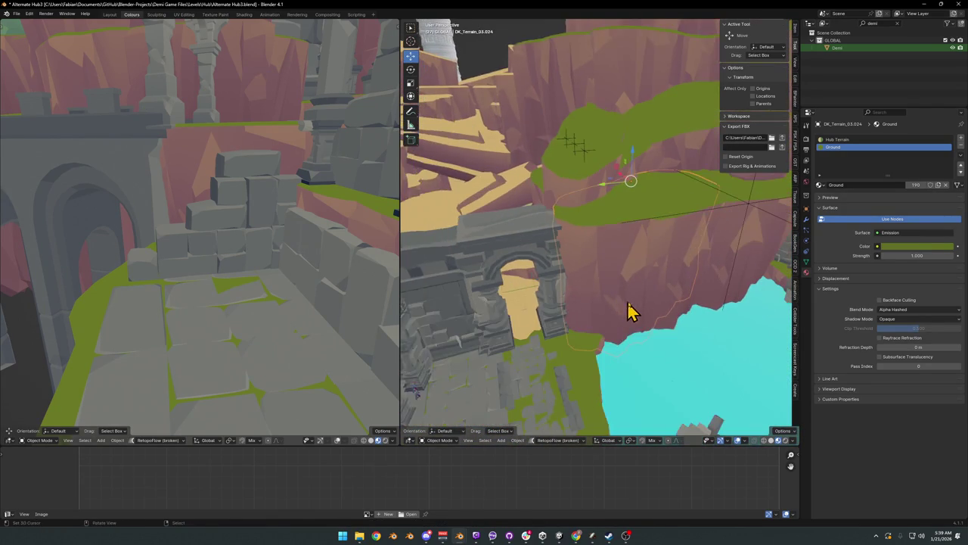
# Step: Shift the terrain piece along Z, rotate it about Z, and slide it horizontally
pyautogui.press('g')
pyautogui.press('z')
pyautogui.click(658, 293)
pyautogui.press('r')
pyautogui.press('z')
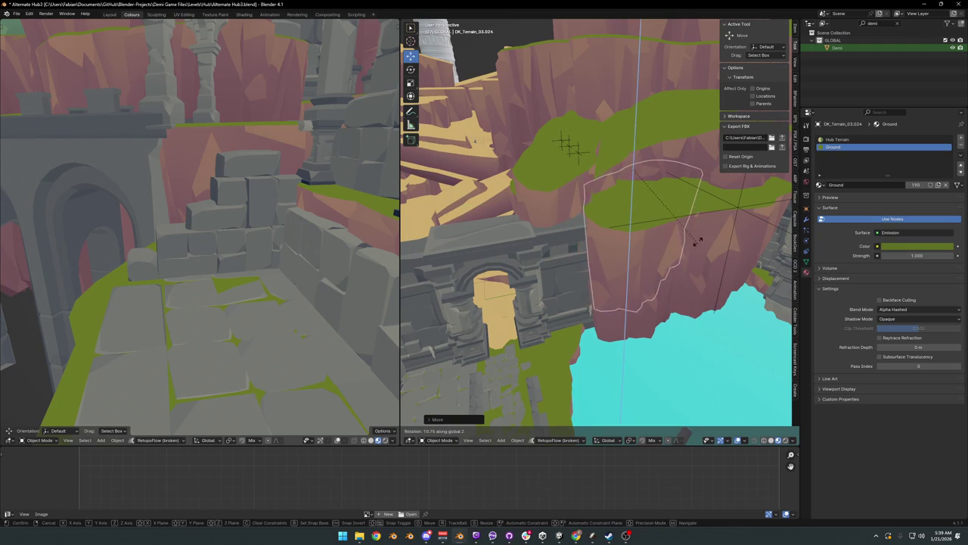
pyautogui.click(640, 281)
pyautogui.moveTo(640, 280); pyautogui.dragTo(634, 299, button='middle')
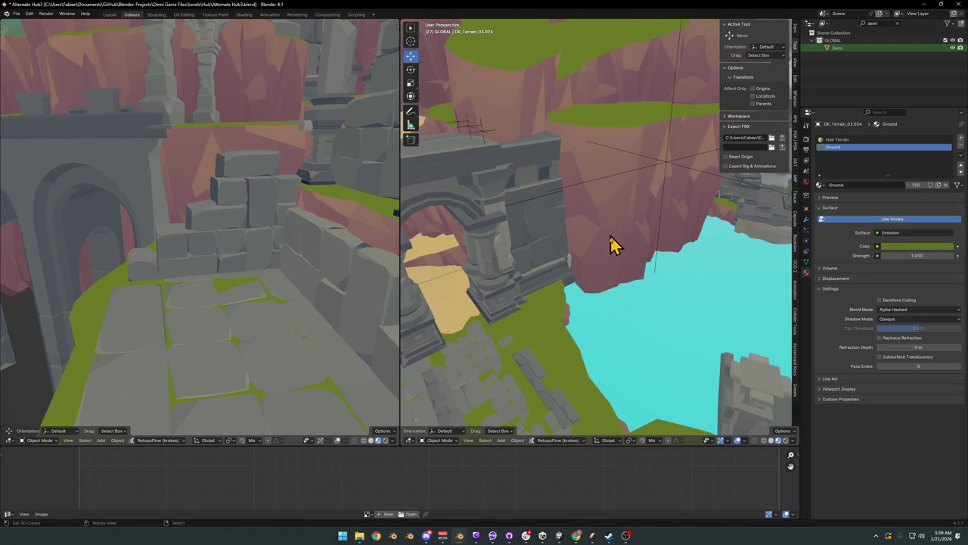
pyautogui.hotkey('shift', 'z')
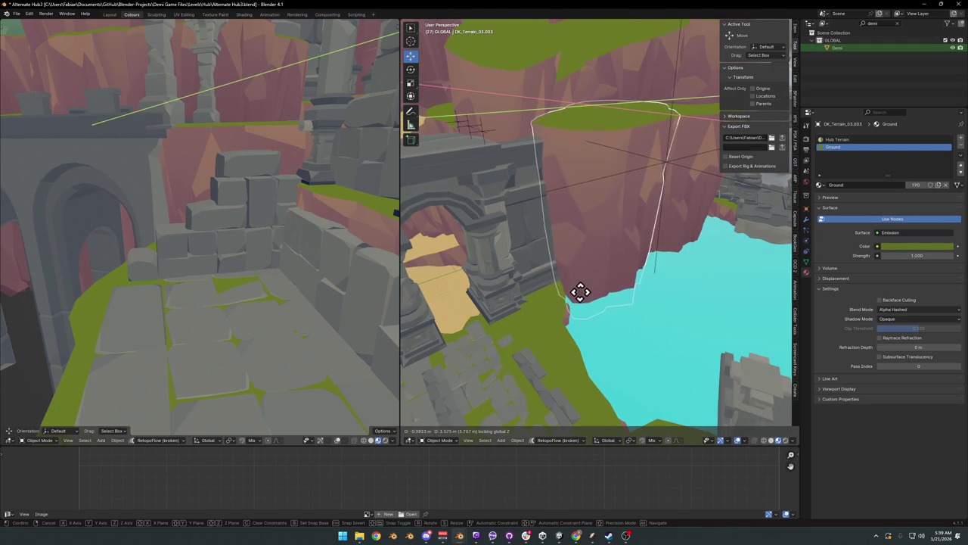
pyautogui.click(568, 295)
pyautogui.moveTo(568, 295)
pyautogui.mouseDown(button='middle')
pyautogui.moveTo(628, 275)
pyautogui.moveTo(601, 261)
pyautogui.moveTo(610, 272)
pyautogui.moveTo(638, 254)
pyautogui.moveTo(633, 266)
pyautogui.moveTo(661, 257)
pyautogui.moveTo(660, 270)
pyautogui.mouseUp(button='middle')
# Step: Turn the terrain piece about Z again and reposition it horizontally at the same height
pyautogui.scroll(3, 660, 270)
pyautogui.scroll(2, 643, 302)
pyautogui.scroll(2, 568, 280)
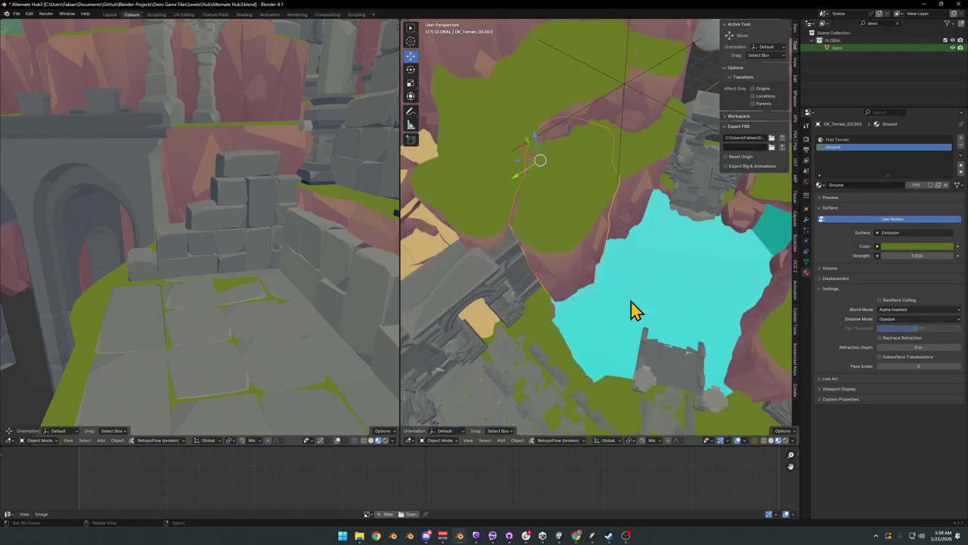
pyautogui.press('r')
pyautogui.press('z')
pyautogui.click(655, 257)
pyautogui.press('g')
pyautogui.hotkey('shift', 'z')
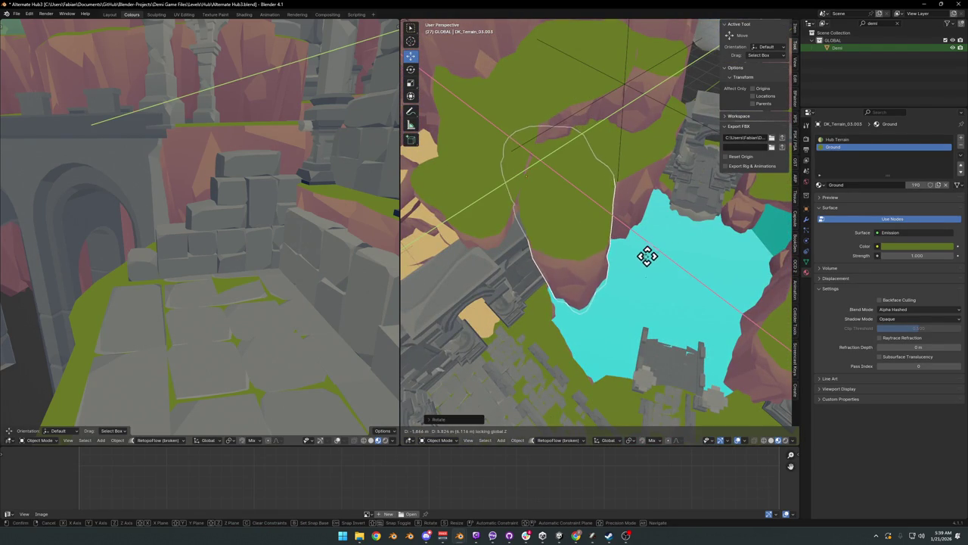
pyautogui.click(640, 257)
pyautogui.moveTo(624, 277)
pyautogui.mouseDown(button='middle')
pyautogui.moveTo(605, 242)
pyautogui.moveTo(603, 264)
pyautogui.moveTo(631, 245)
pyautogui.moveTo(595, 271)
pyautogui.moveTo(575, 305)
pyautogui.mouseUp(button='middle')
# Step: Place the DK_Terrain_03.003 cliff horizontally beside the pool, then select the nearby pillar
pyautogui.press('g')
pyautogui.hotkey('shift', 'z')
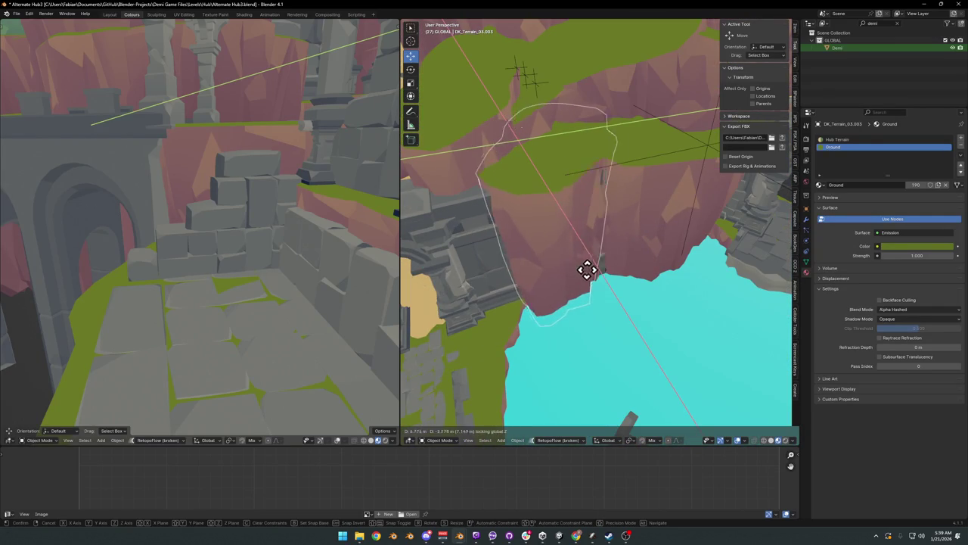
pyautogui.click(597, 280)
pyautogui.moveTo(601, 283)
pyautogui.mouseDown(button='middle')
pyautogui.moveTo(611, 252)
pyautogui.moveTo(661, 261)
pyautogui.mouseUp(button='middle')
pyautogui.click(675, 255)
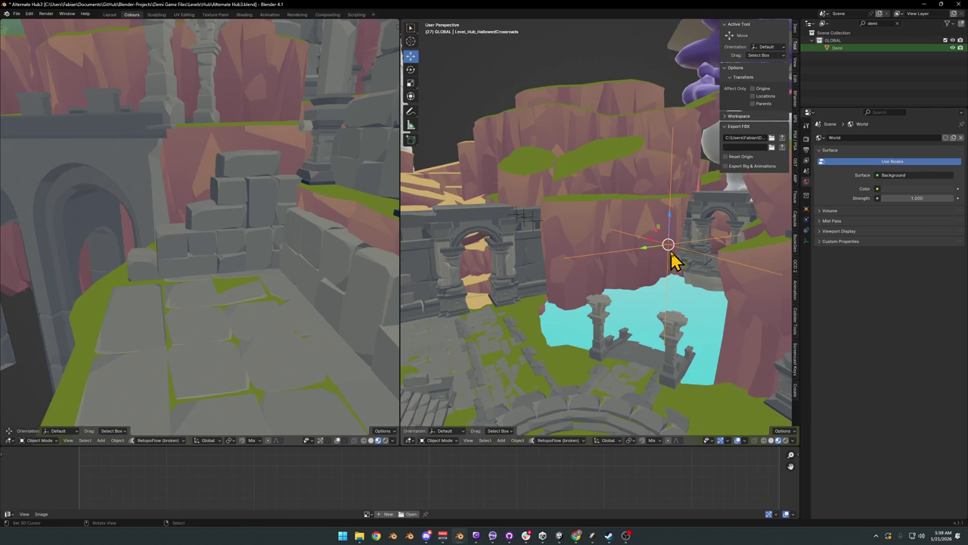
pyautogui.click(605, 327)
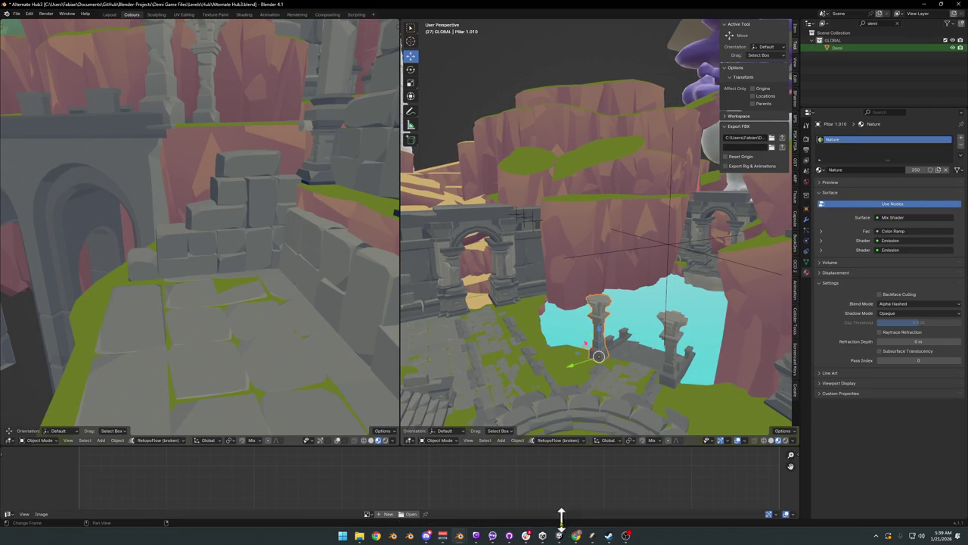
# Step: In Unity, duplicate the MK_StatueHead prop and move the copy to a new spot near the stone steps
pyautogui.click(543, 536)
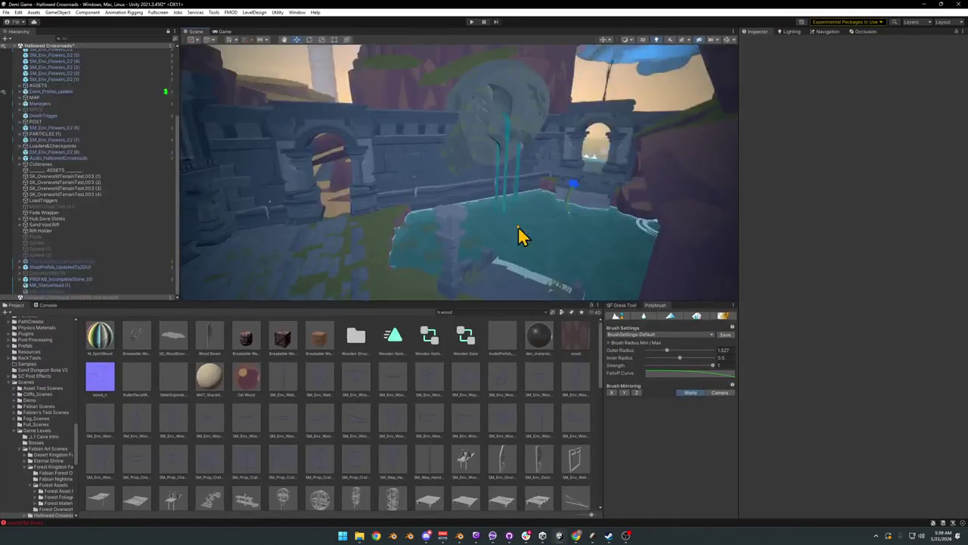
pyautogui.moveTo(519, 227); pyautogui.dragTo(525, 216, button='right')
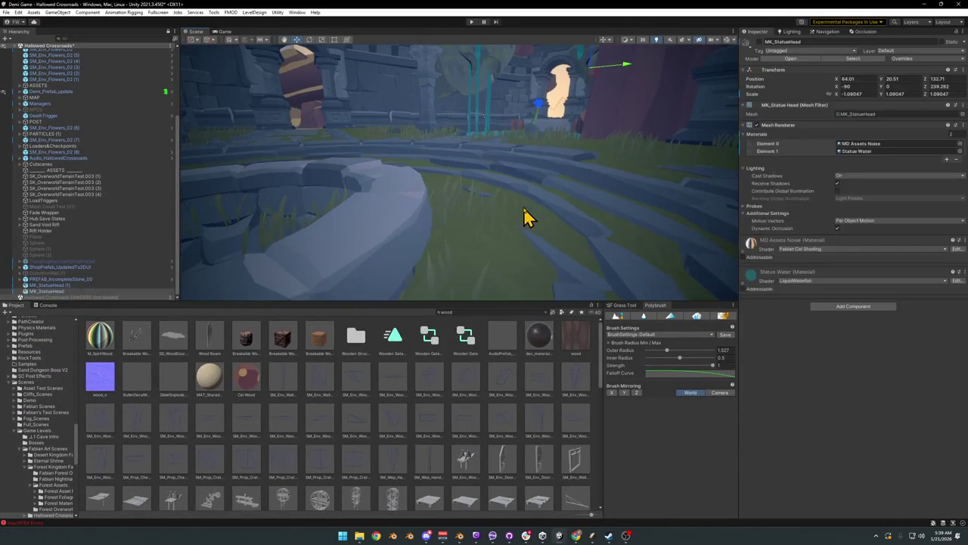
pyautogui.click(532, 256)
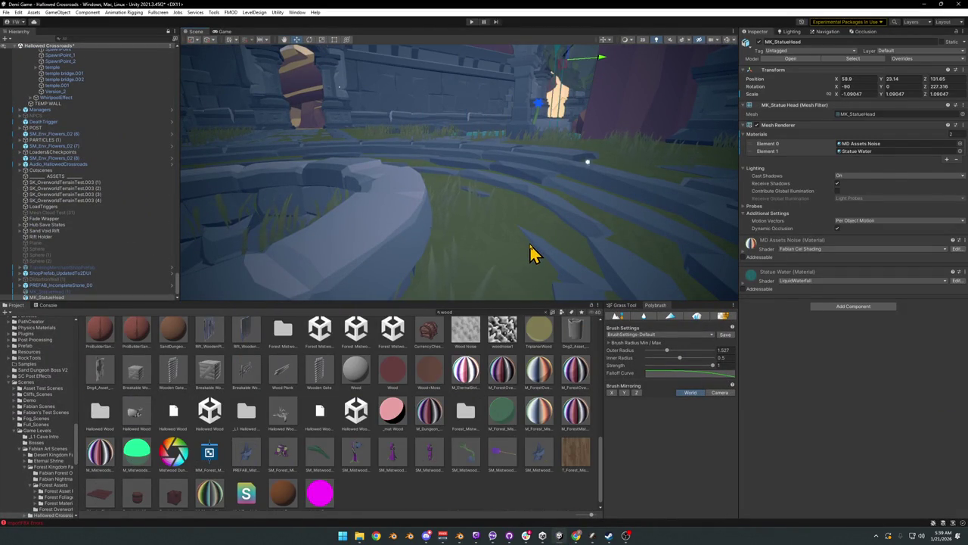
pyautogui.hotkey('ctrl', 'd')
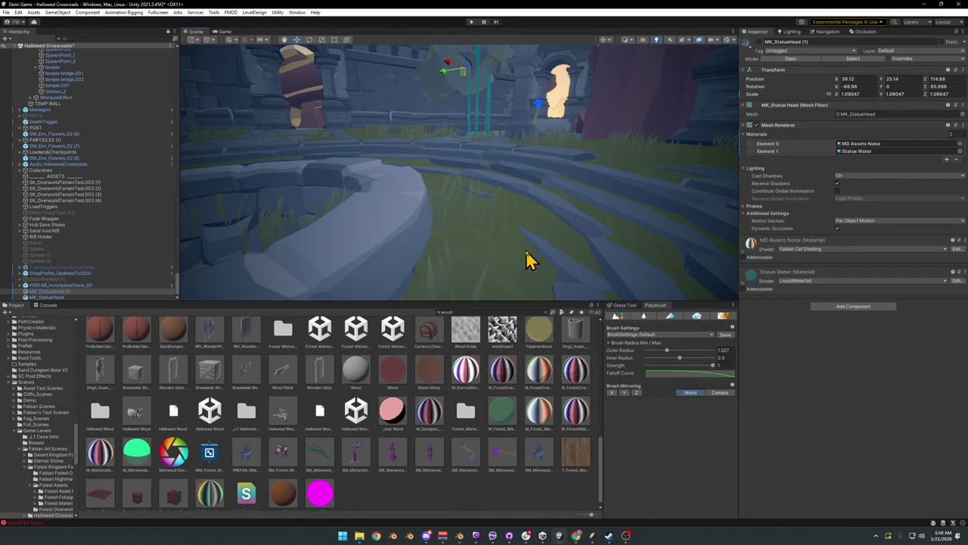
pyautogui.moveTo(527, 269); pyautogui.dragTo(635, 142, button='right')
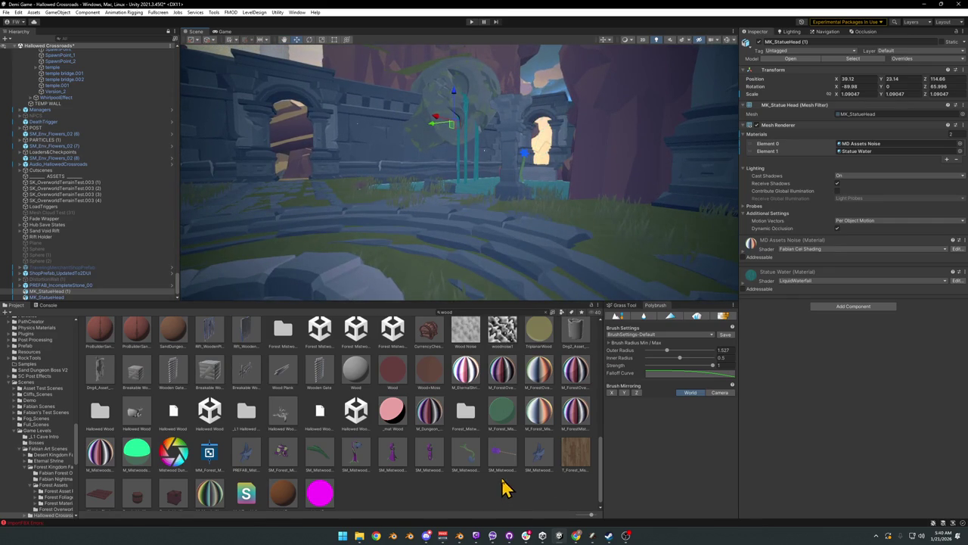
pyautogui.click(504, 488)
# Step: Minimize Unity and, in Blender, zoom and orbit to a side view of the Pillar 1.012 column
pyautogui.click(925, 5)
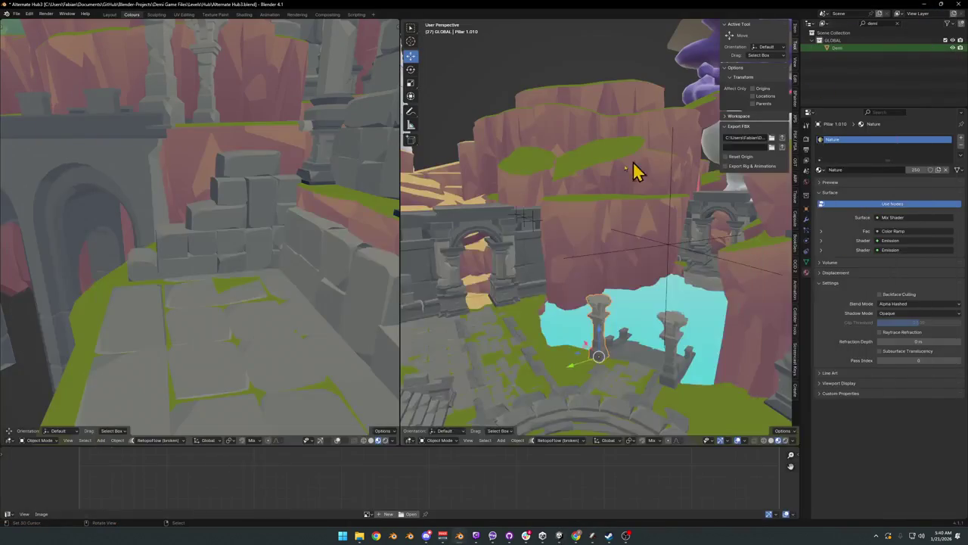
pyautogui.scroll(3, 610, 338)
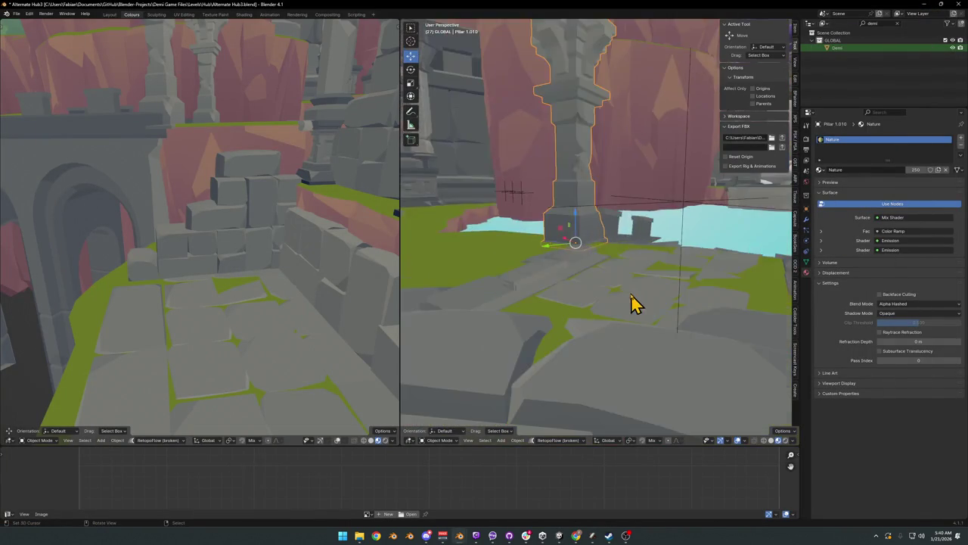
pyautogui.scroll(2, 633, 303)
pyautogui.scroll(2, 616, 292)
pyautogui.moveTo(591, 317); pyautogui.dragTo(601, 294, button='middle')
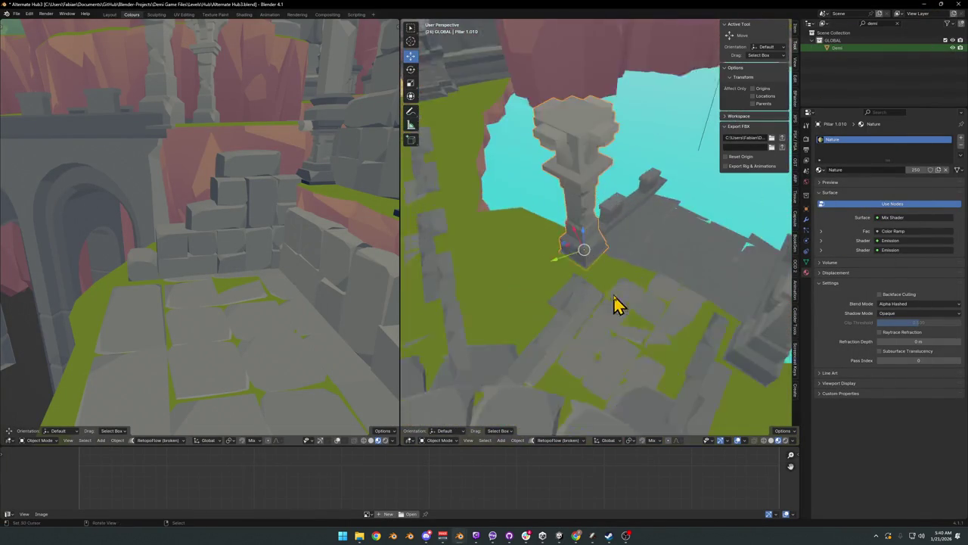